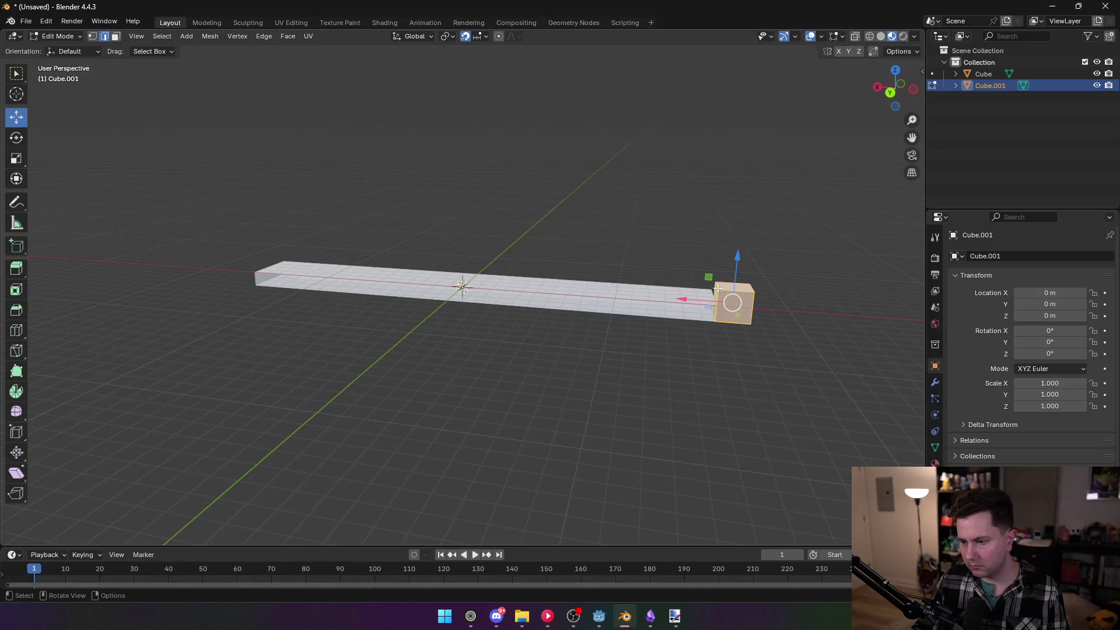
Pull the block's top edge into a wedge and slide its face along the Y axis
{"action": "scroll", "coordinate": [543, 309], "scroll_direction": "up", "scroll_amount": 5}
{"action": "left_click_drag", "start_coordinate": [544, 306], "coordinate": [528, 283]}
{"action": "key", "text": "3"}
{"action": "left_click_drag", "start_coordinate": [521, 235], "coordinate": [502, 244]}
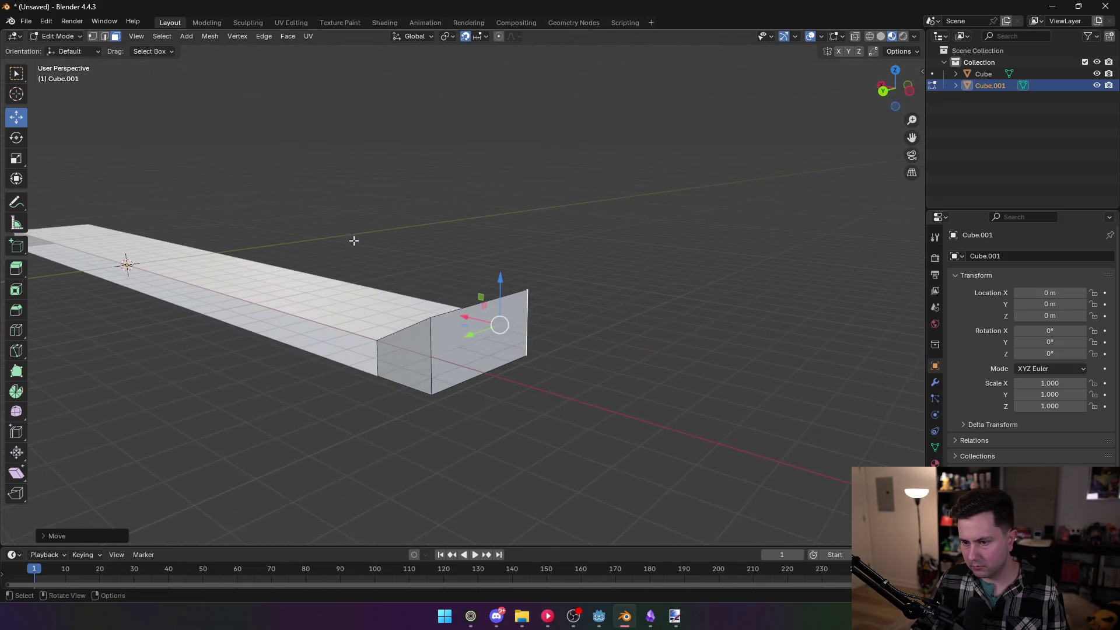
{"action": "mouse_move", "coordinate": [349, 237]}
{"action": "left_mouse_down"}
{"action": "mouse_move", "coordinate": [439, 273]}
{"action": "mouse_move", "coordinate": [412, 242]}
{"action": "mouse_move", "coordinate": [387, 248]}
{"action": "mouse_move", "coordinate": [465, 268]}
{"action": "mouse_move", "coordinate": [486, 258]}
{"action": "mouse_move", "coordinate": [407, 255]}
{"action": "mouse_move", "coordinate": [488, 317]}
{"action": "mouse_move", "coordinate": [497, 305]}
{"action": "left_mouse_up"}
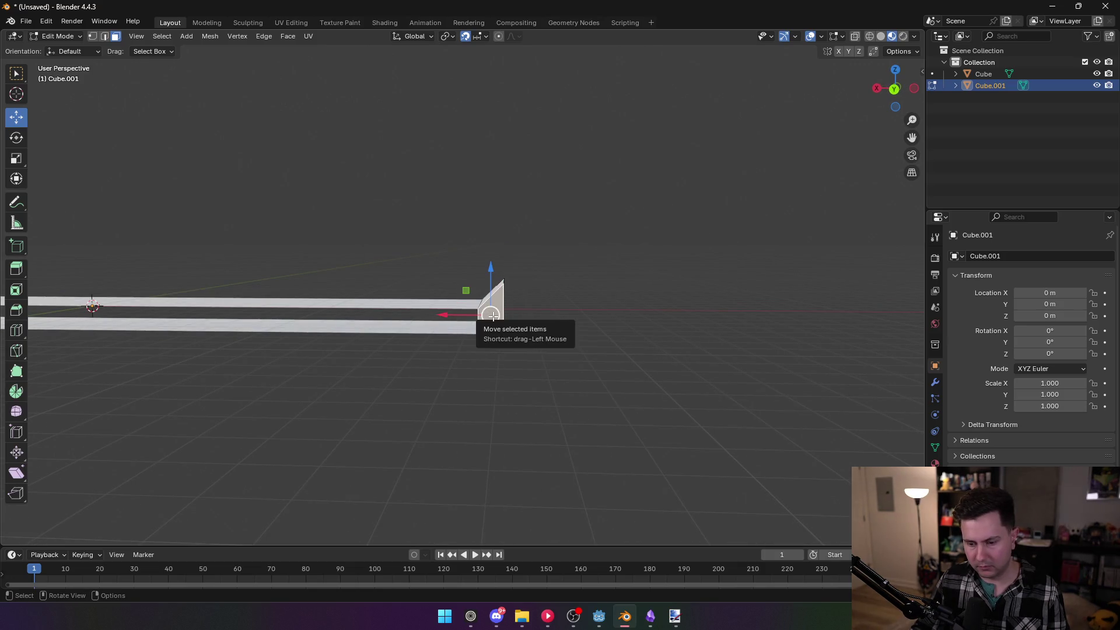
{"action": "left_click_drag", "start_coordinate": [596, 304], "coordinate": [581, 333]}
Delete the near end face of the block with X > Faces
{"action": "key", "text": "x"}
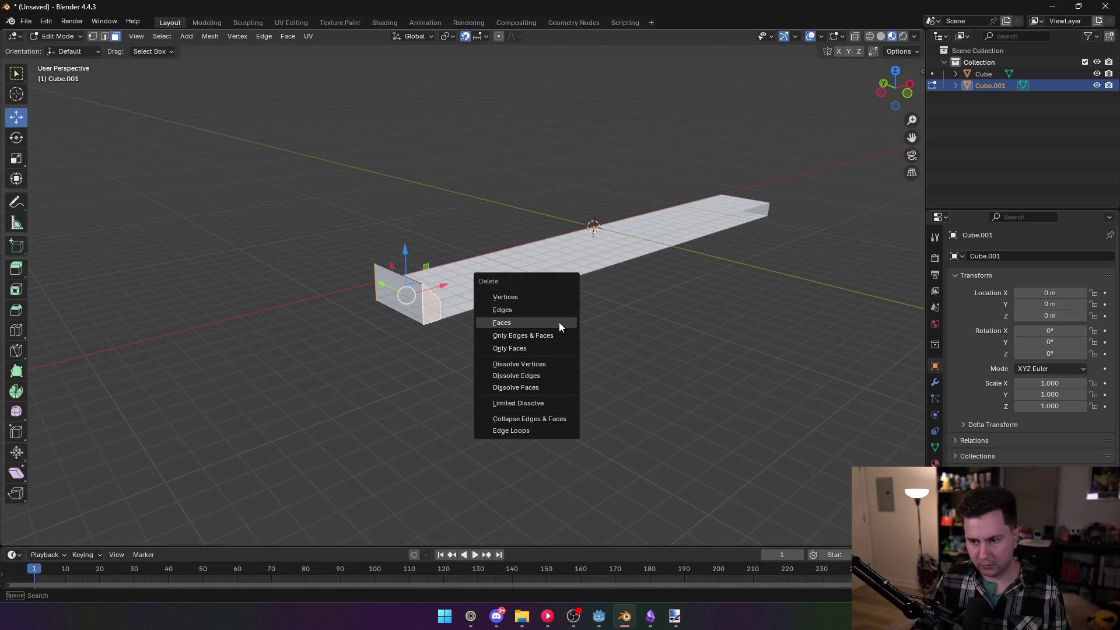
{"action": "left_click", "coordinate": [530, 323]}
{"action": "mouse_move", "coordinate": [529, 323]}
{"action": "left_mouse_down"}
{"action": "mouse_move", "coordinate": [512, 318]}
{"action": "mouse_move", "coordinate": [620, 285]}
{"action": "mouse_move", "coordinate": [600, 303]}
{"action": "mouse_move", "coordinate": [623, 302]}
{"action": "mouse_move", "coordinate": [457, 360]}
{"action": "left_mouse_up"}
{"action": "scroll", "coordinate": [590, 312], "scroll_direction": "up", "scroll_amount": 3}
{"action": "left_click", "coordinate": [456, 358]}
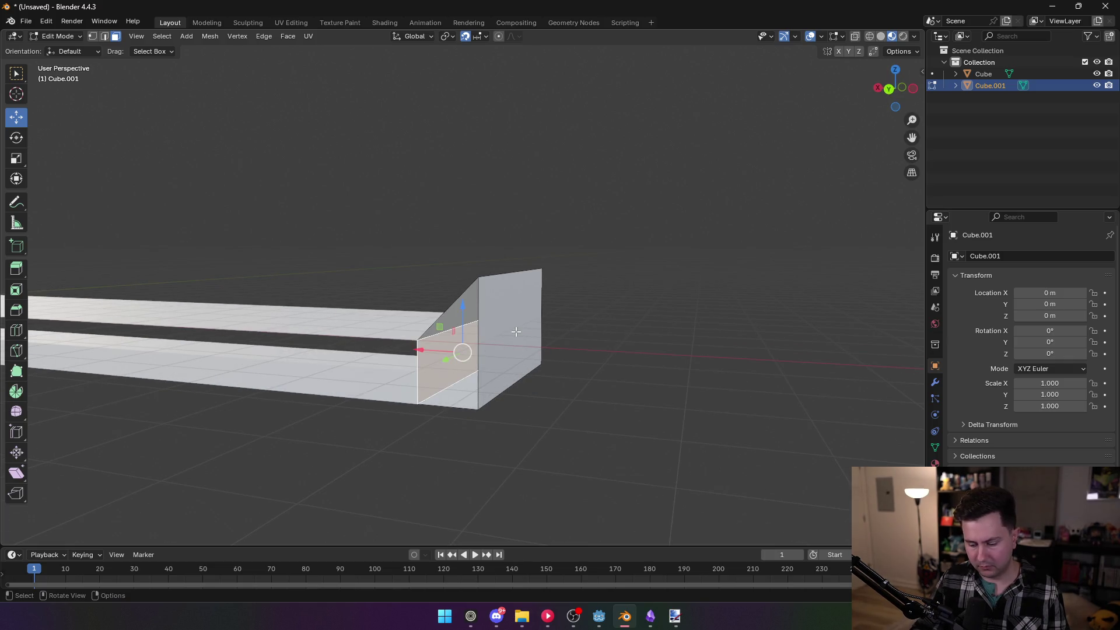
{"action": "key", "text": "x"}
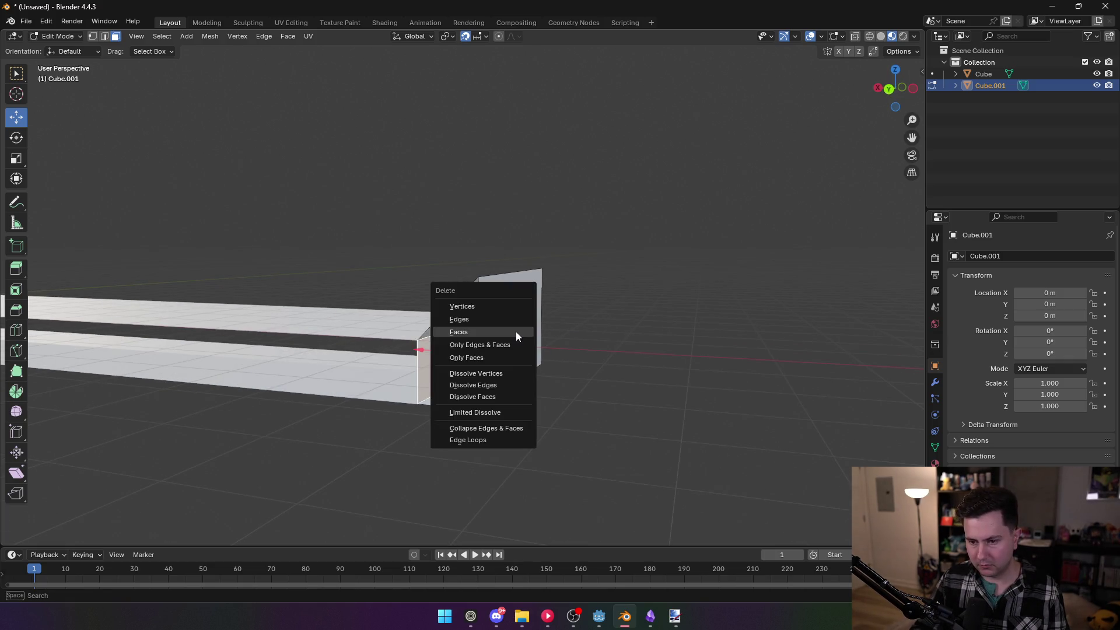
{"action": "left_click", "coordinate": [499, 331]}
{"action": "mouse_move", "coordinate": [499, 332]}
{"action": "left_mouse_down"}
{"action": "mouse_move", "coordinate": [601, 347]}
{"action": "mouse_move", "coordinate": [548, 338]}
{"action": "mouse_move", "coordinate": [670, 432]}
{"action": "mouse_move", "coordinate": [590, 350]}
{"action": "mouse_move", "coordinate": [578, 380]}
{"action": "left_mouse_up"}
{"action": "left_click", "coordinate": [565, 344]}
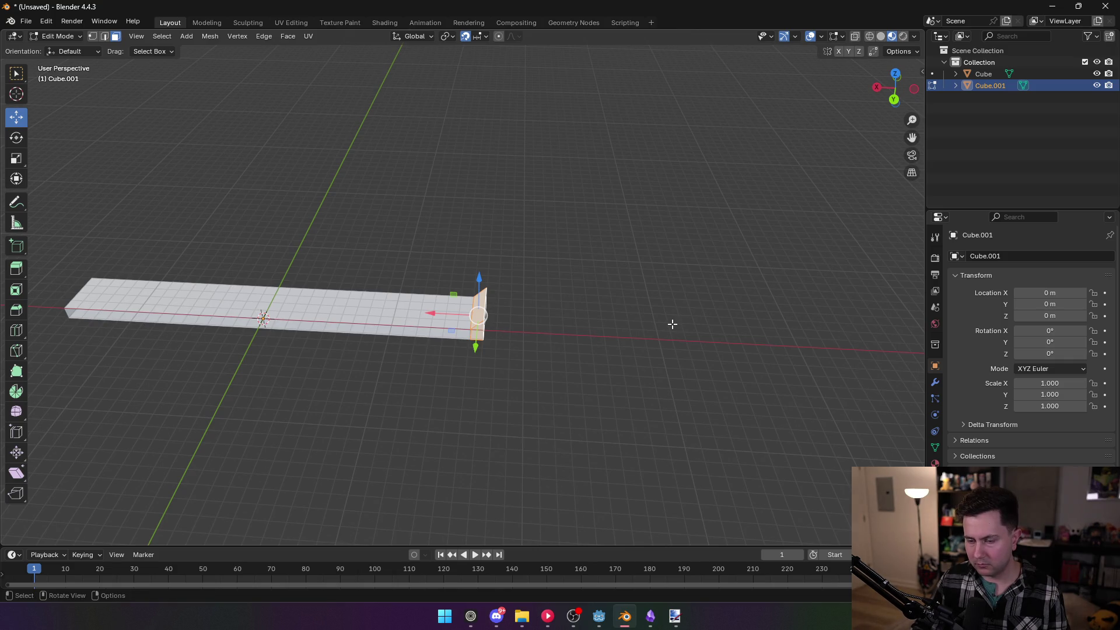
Copy Cube.001 from the Outliner and paste it as Cube.002
{"action": "key", "text": "ctrl+c"}
{"action": "right_click", "coordinate": [615, 315]}
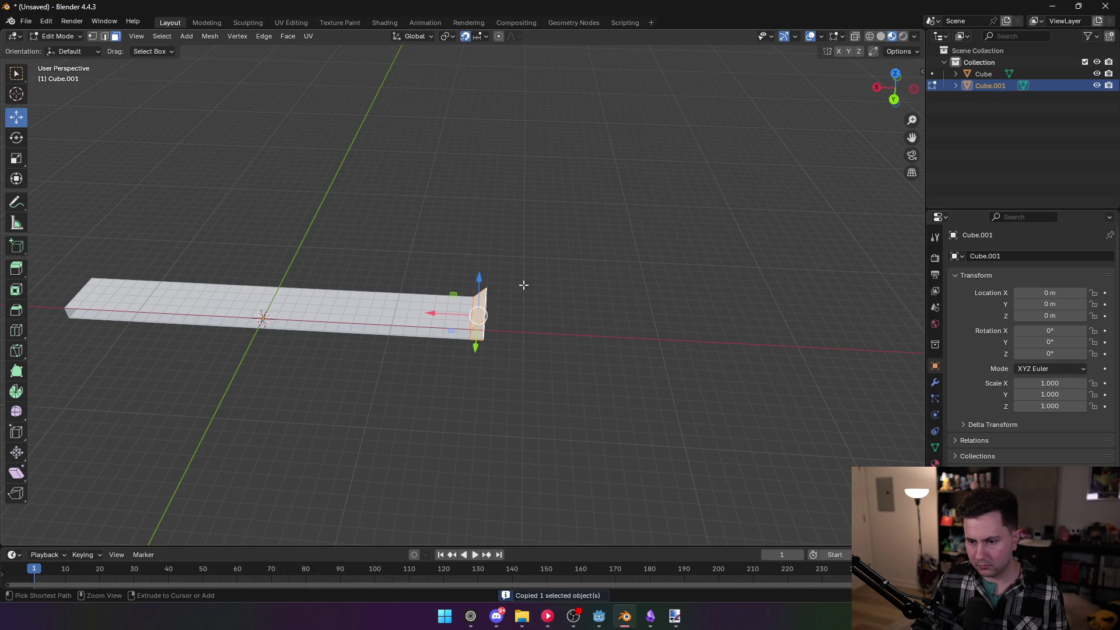
{"action": "mouse_move", "coordinate": [452, 318]}
{"action": "left_mouse_down"}
{"action": "mouse_move", "coordinate": [403, 318]}
{"action": "mouse_move", "coordinate": [452, 318]}
{"action": "left_mouse_up"}
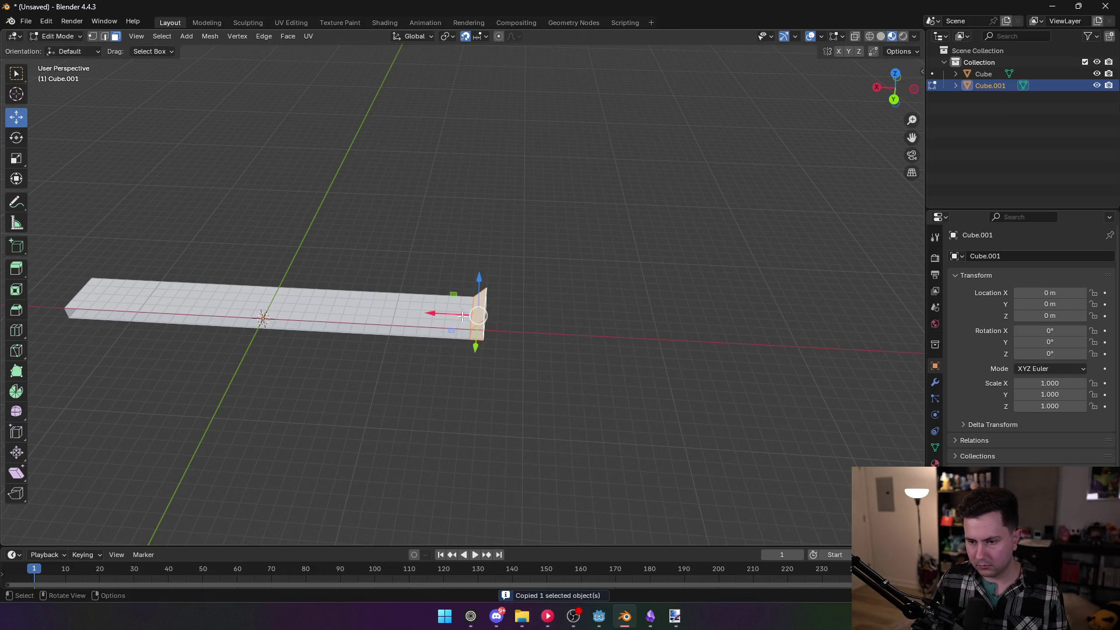
{"action": "key", "text": "Tab"}
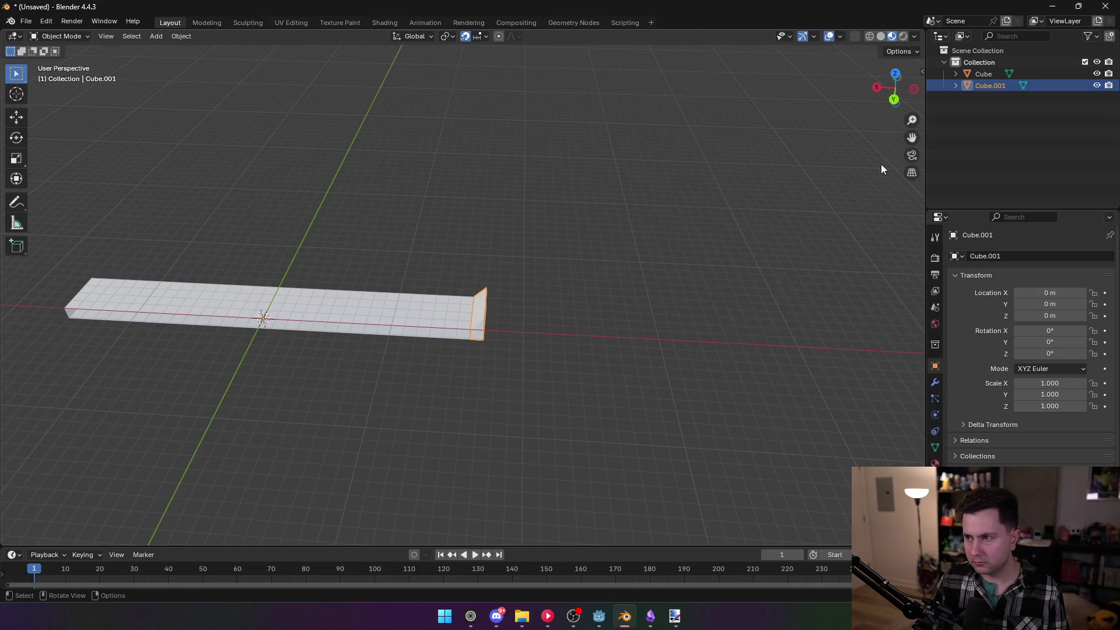
{"action": "right_click", "coordinate": [986, 87]}
{"action": "left_click", "coordinate": [992, 87]}
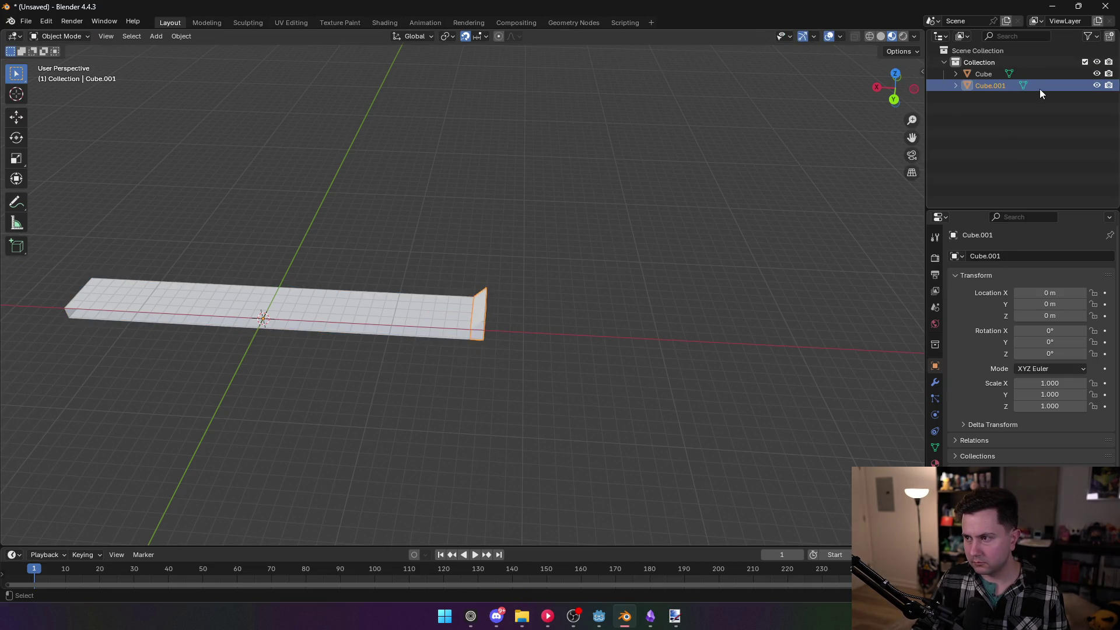
{"action": "key", "text": "ctrl+v"}
{"action": "left_click", "coordinate": [988, 97]}
Move Cube.002's wall face to the beam's far end, rotating about Z and sliding along X
{"action": "key", "text": "Tab"}
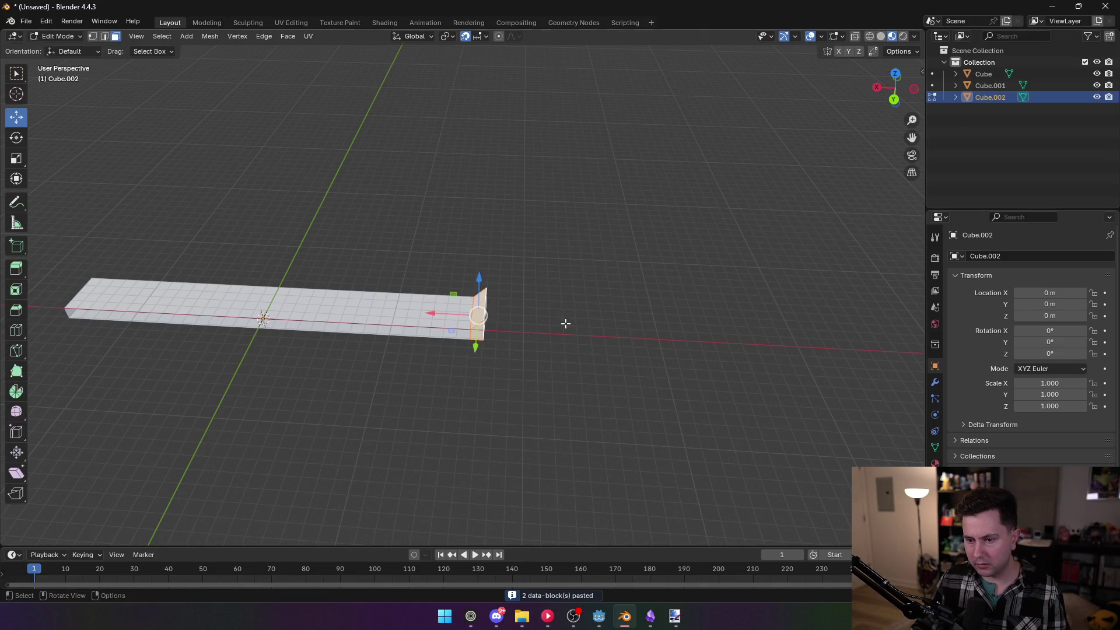
{"action": "left_click_drag", "start_coordinate": [430, 315], "coordinate": [7, 307]}
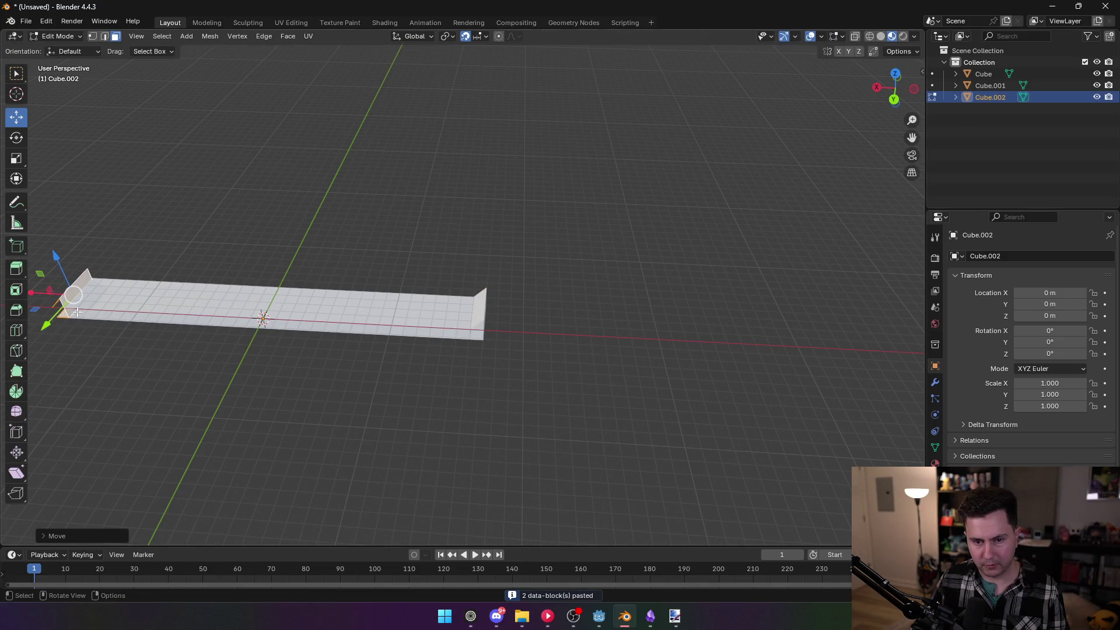
{"action": "left_click_drag", "start_coordinate": [292, 285], "coordinate": [646, 299]}
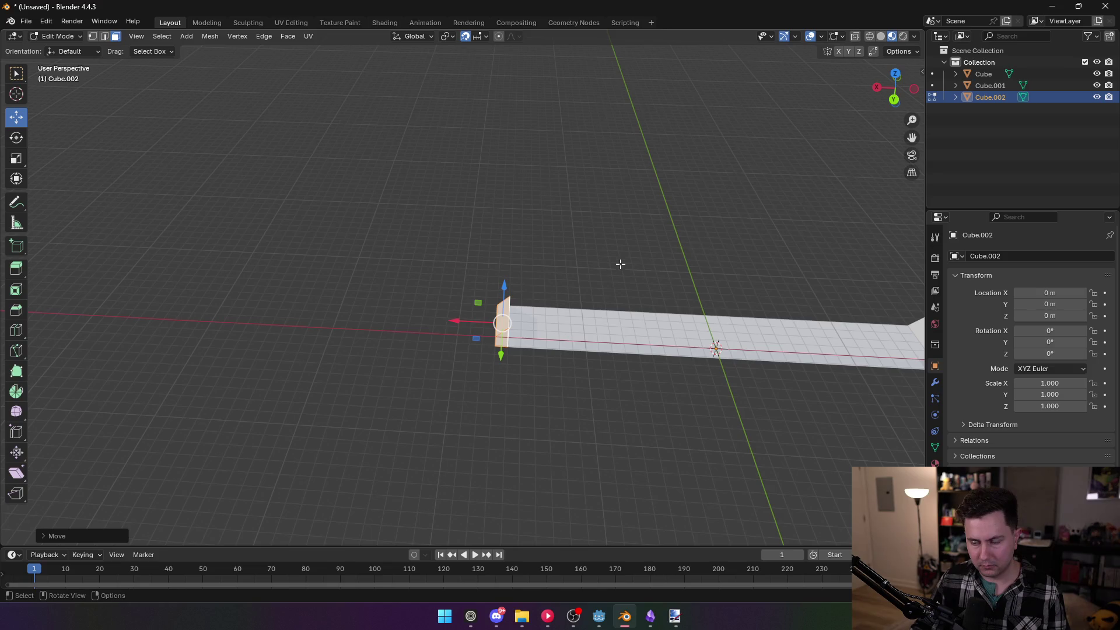
{"action": "key", "text": "r"}
{"action": "key", "text": "z"}
{"action": "key", "text": "Return"}
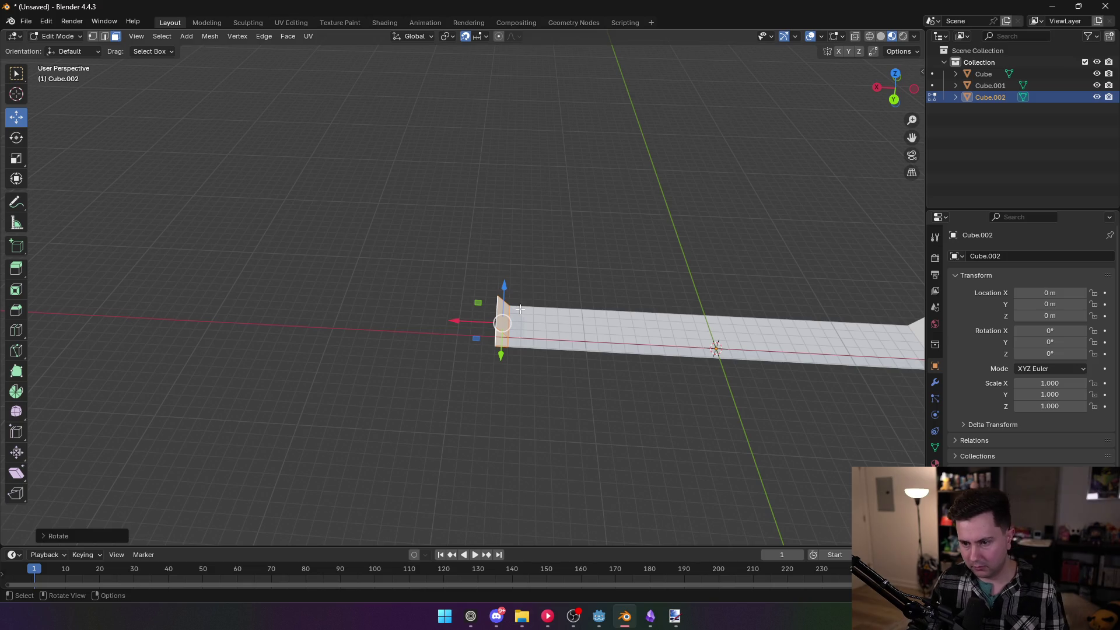
{"action": "key", "text": "g"}
{"action": "key", "text": "x"}
{"action": "key", "text": "Return"}
{"action": "mouse_move", "coordinate": [547, 361]}
{"action": "left_mouse_down"}
{"action": "mouse_move", "coordinate": [583, 338]}
{"action": "mouse_move", "coordinate": [531, 350]}
{"action": "mouse_move", "coordinate": [500, 332]}
{"action": "mouse_move", "coordinate": [477, 337]}
{"action": "mouse_move", "coordinate": [493, 327]}
{"action": "mouse_move", "coordinate": [544, 351]}
{"action": "mouse_move", "coordinate": [587, 347]}
{"action": "mouse_move", "coordinate": [537, 362]}
{"action": "mouse_move", "coordinate": [551, 382]}
{"action": "left_mouse_up"}
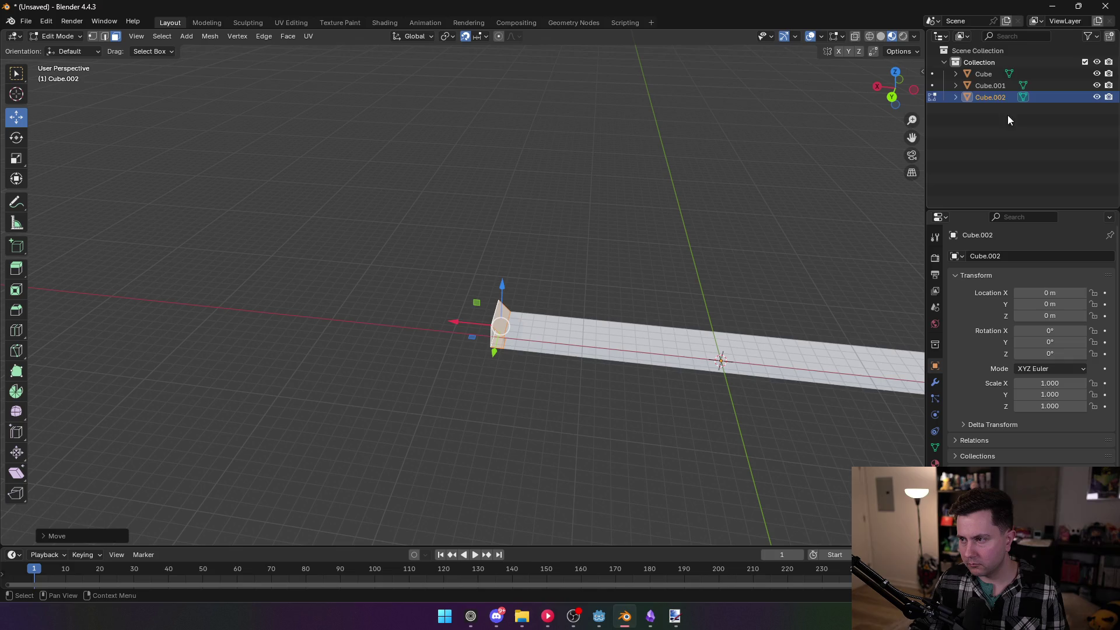
Delete the long Cube bar, then copy Cube.002 via the Outliner
{"action": "left_click", "coordinate": [990, 75]}
{"action": "key", "text": "x"}
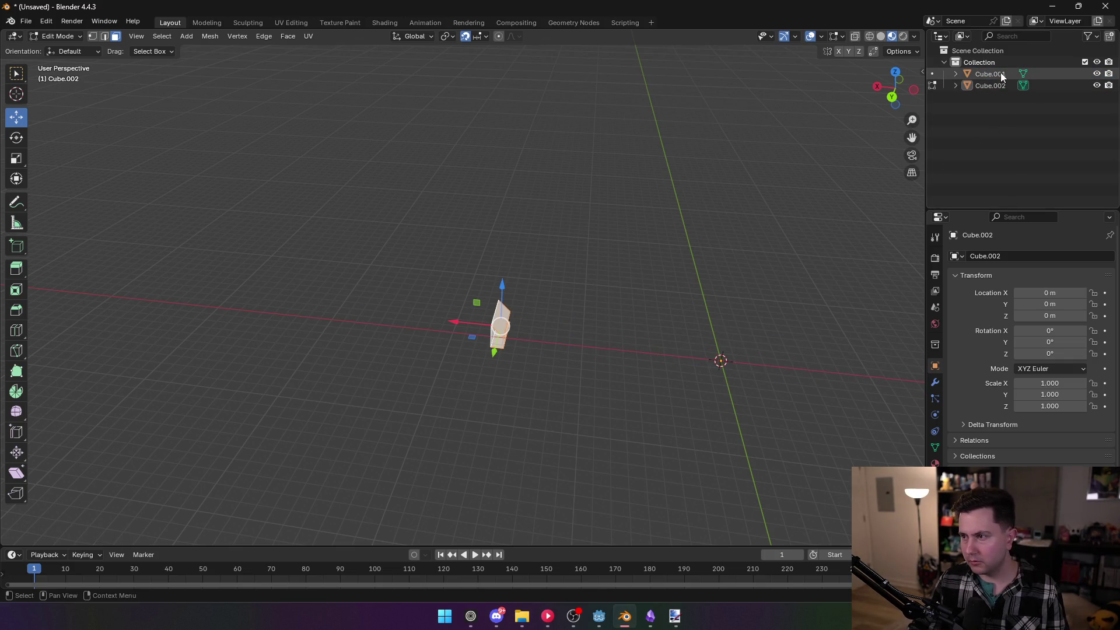
{"action": "right_click", "coordinate": [991, 74]}
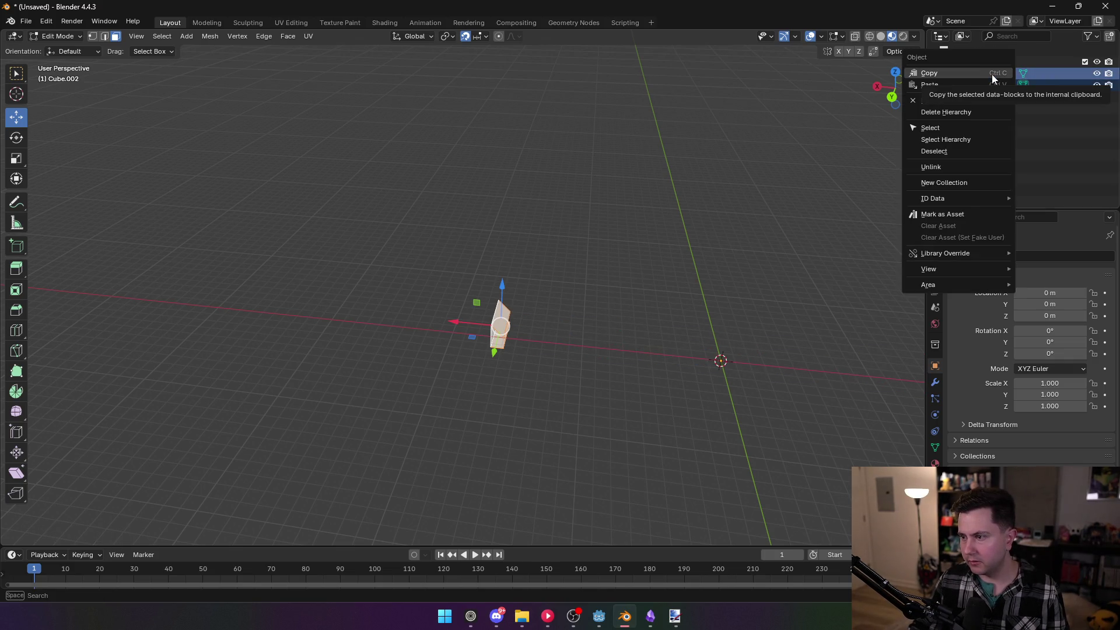
{"action": "left_click", "coordinate": [991, 75]}
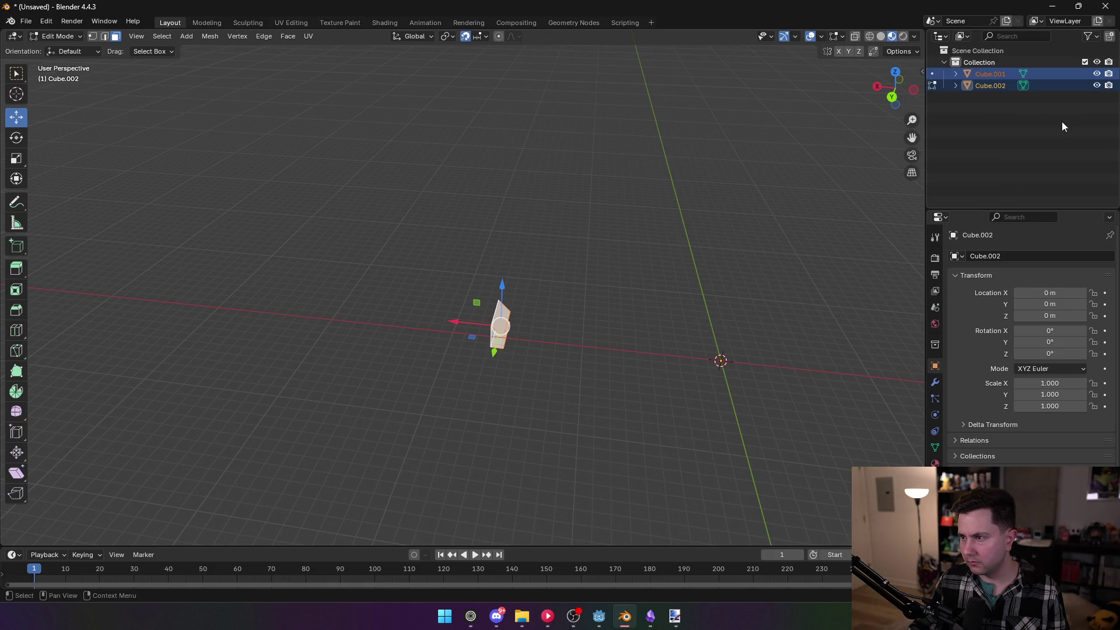
{"action": "left_click", "coordinate": [995, 87]}
{"action": "key", "text": "Tab"}
{"action": "key", "text": "Tab"}
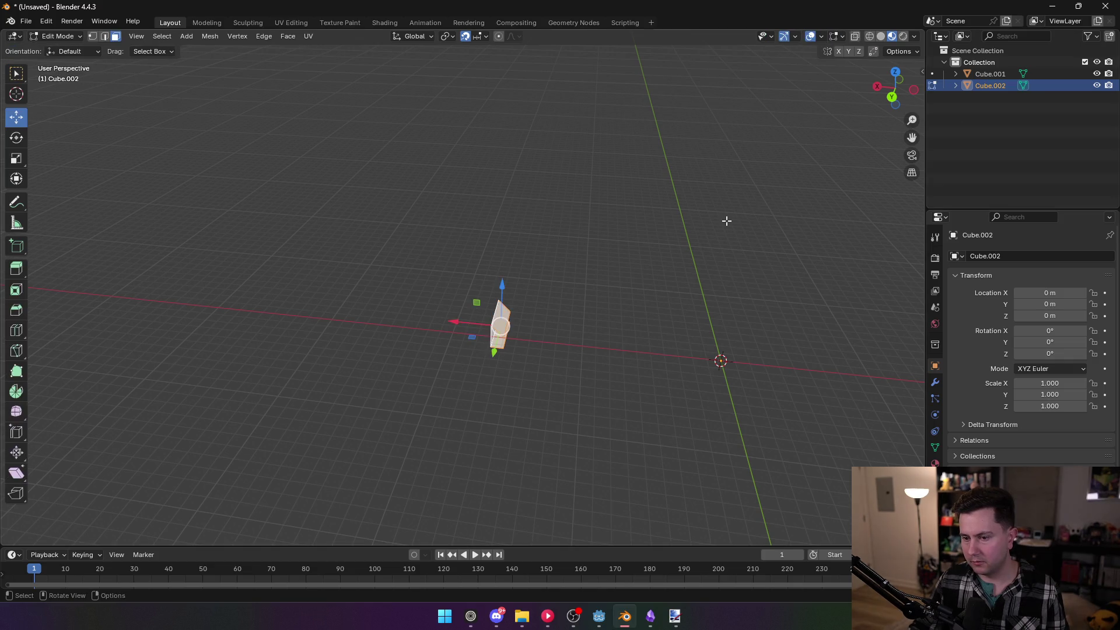
{"action": "key", "text": "ctrl+c"}
Open the vertex and face operation menus on Cube.001 without changing its mesh
{"action": "key", "text": "Tab"}
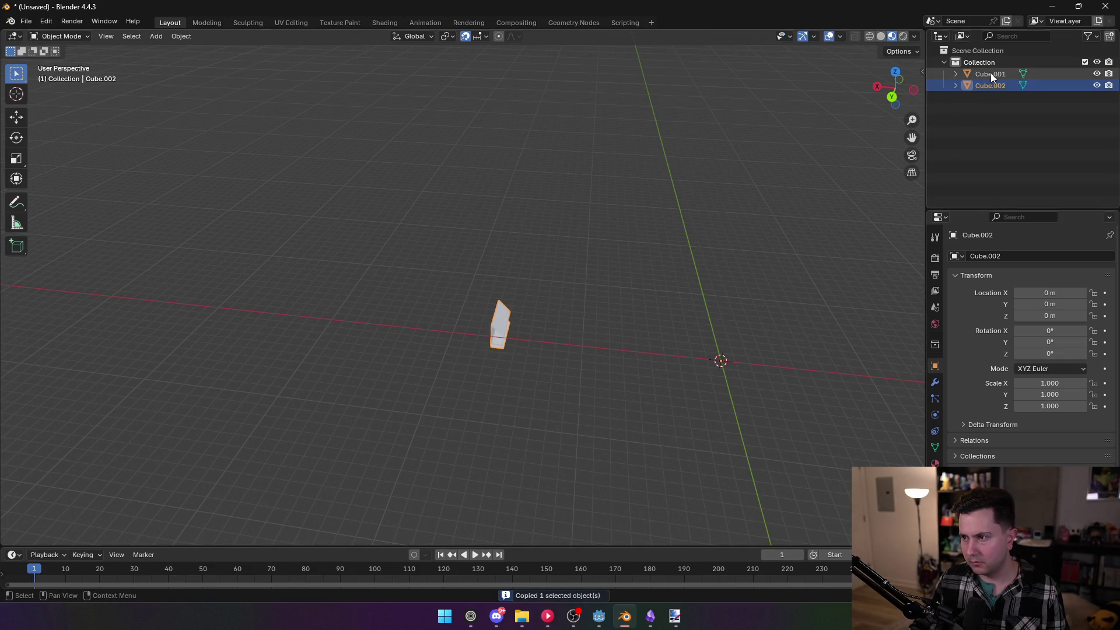
{"action": "left_click", "coordinate": [990, 74]}
{"action": "key", "text": "Tab"}
{"action": "left_click_drag", "start_coordinate": [702, 195], "coordinate": [761, 200]}
{"action": "key", "text": "ctrl+v"}
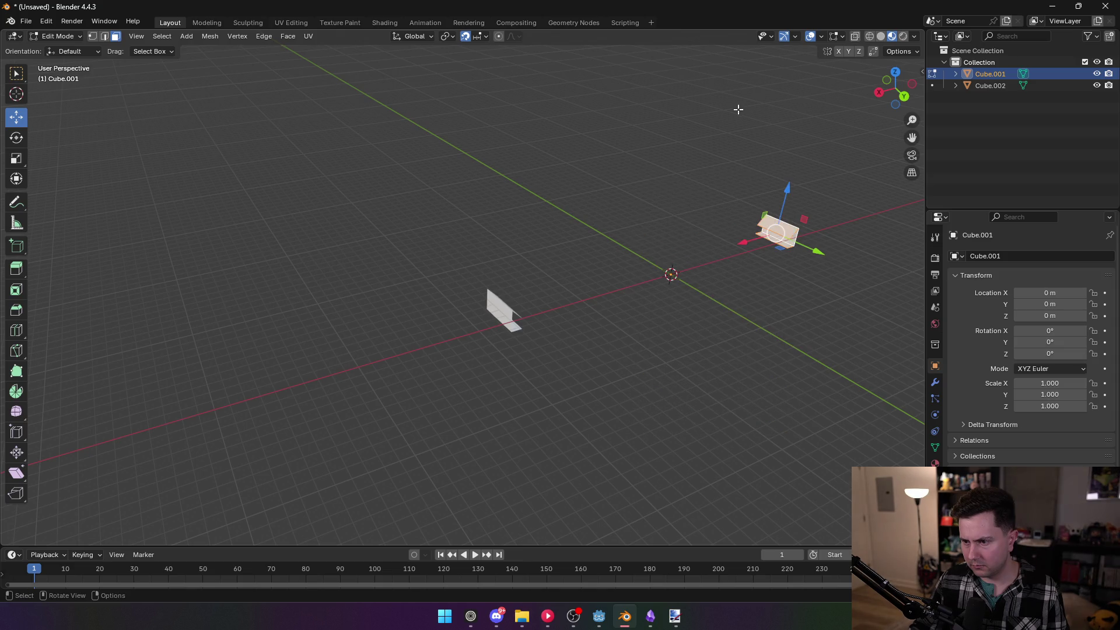
{"action": "key", "text": "ctrl+f"}
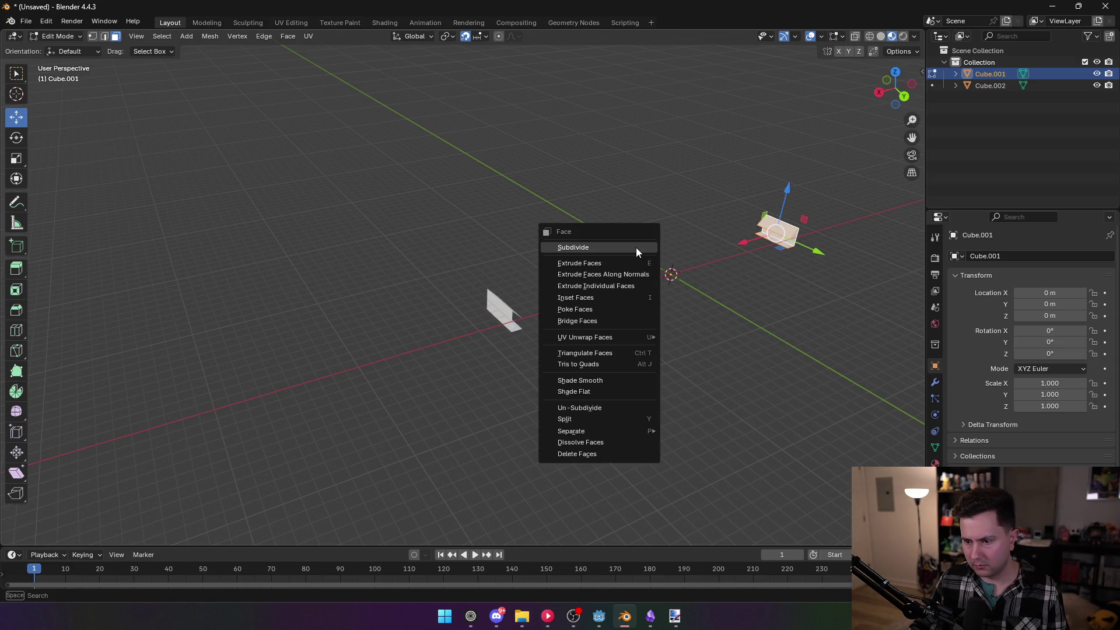
{"action": "key", "text": "Escape"}
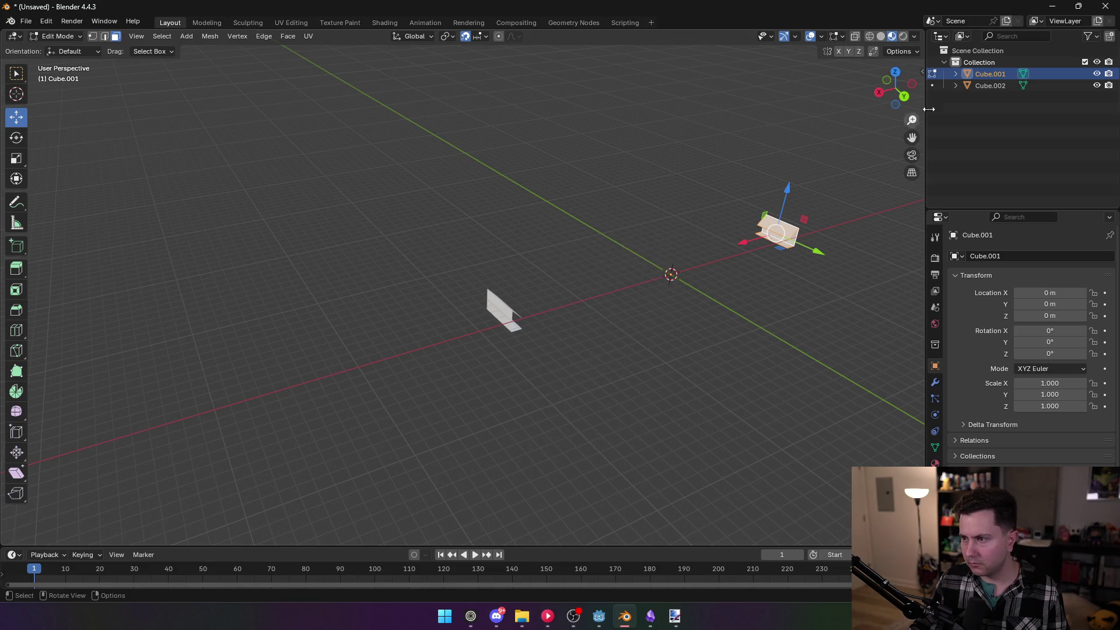
{"action": "key", "text": "ctrl+f"}
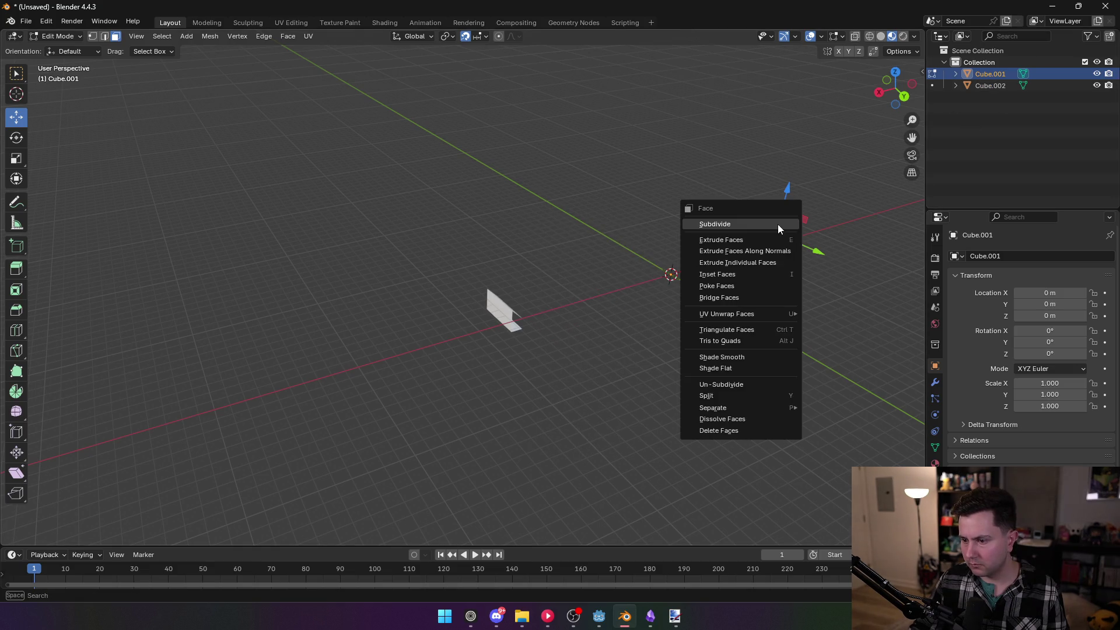
{"action": "mouse_move", "coordinate": [778, 224]}
{"action": "left_mouse_down"}
{"action": "mouse_move", "coordinate": [680, 187]}
{"action": "mouse_move", "coordinate": [655, 202]}
{"action": "mouse_move", "coordinate": [619, 165]}
{"action": "mouse_move", "coordinate": [689, 158]}
{"action": "mouse_move", "coordinate": [607, 153]}
{"action": "mouse_move", "coordinate": [667, 185]}
{"action": "mouse_move", "coordinate": [660, 192]}
{"action": "left_mouse_up"}
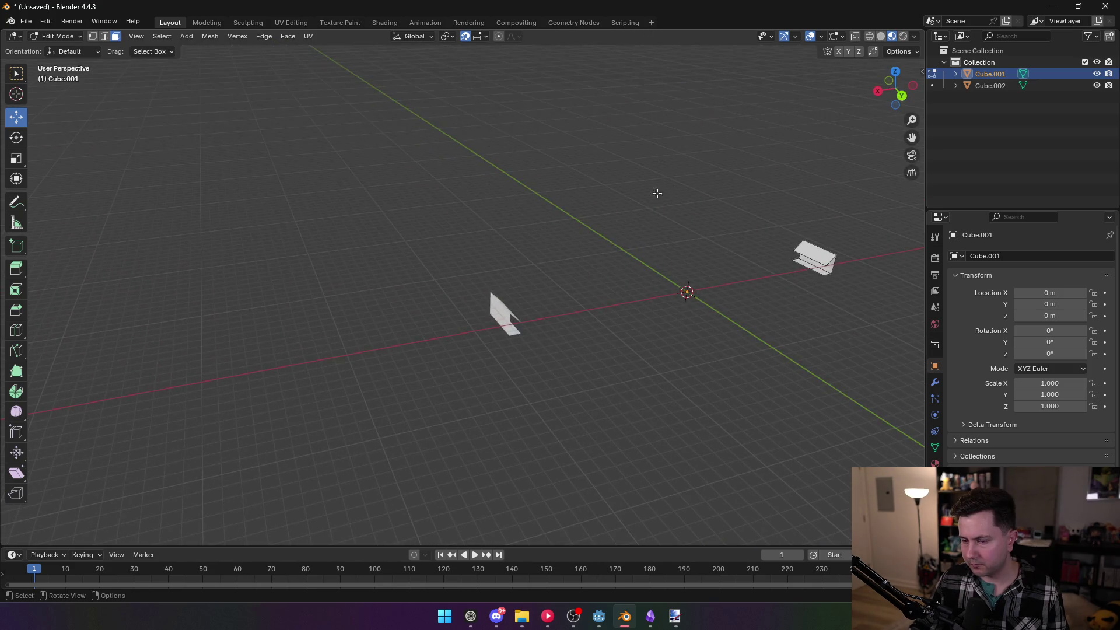
Undo to bring back the long bar Cube, then hide it with its eye icon
{"action": "left_click", "coordinate": [25, 21]}
{"action": "mouse_move", "coordinate": [90, 197]}
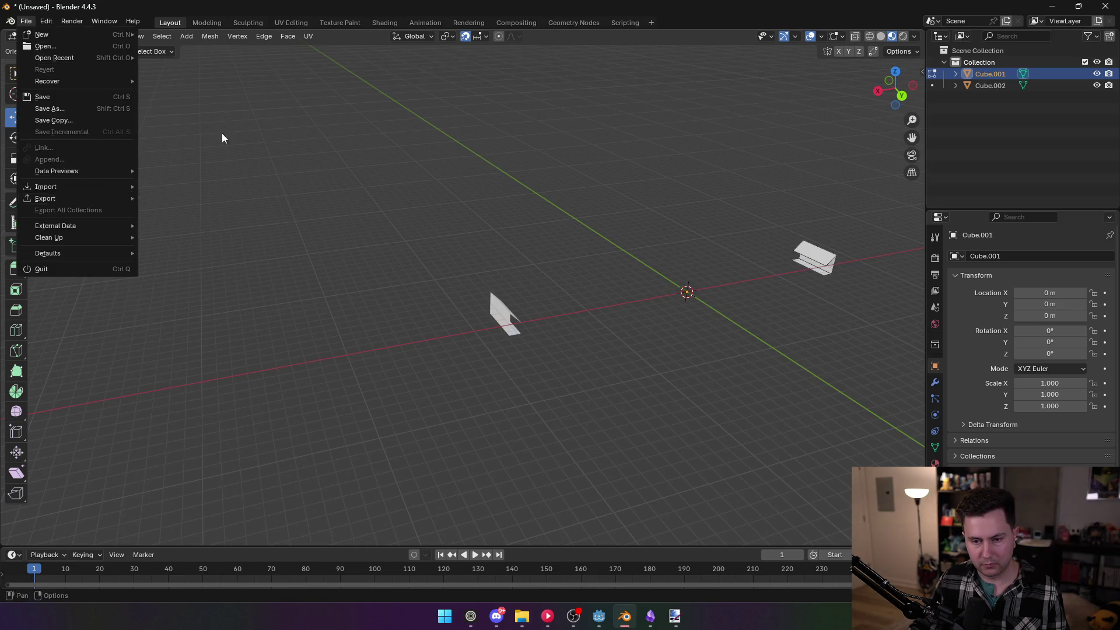
{"action": "key", "text": "Tab"}
{"action": "key", "text": "ctrl+z"}
{"action": "key", "text": "ctrl+z"}
{"action": "key", "text": "ctrl+z"}
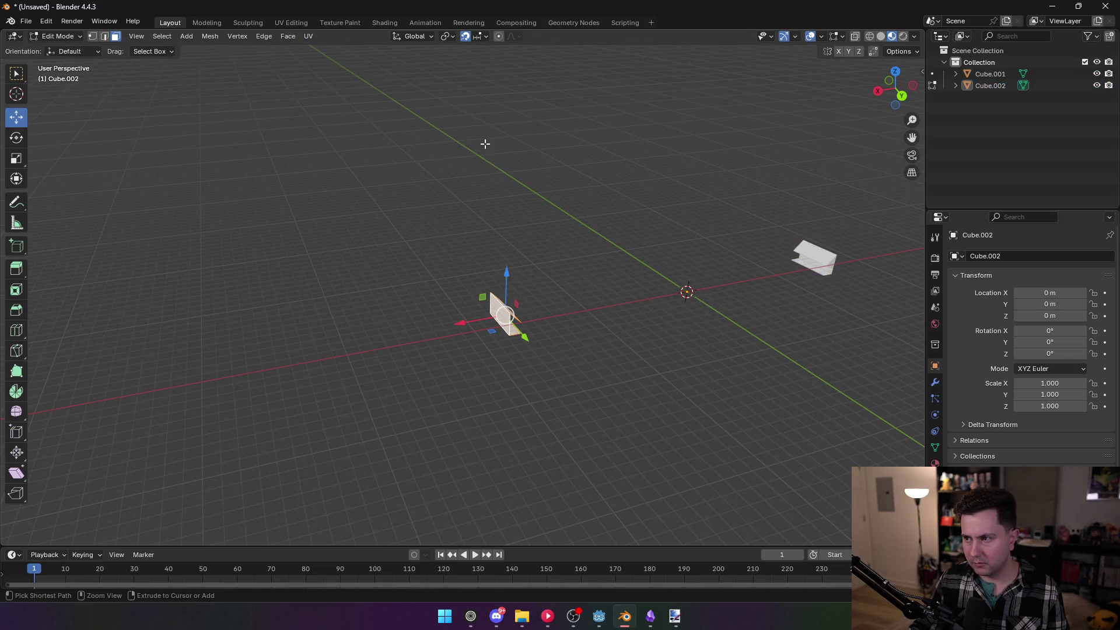
{"action": "key", "text": "ctrl+z"}
{"action": "mouse_move", "coordinate": [488, 145]}
{"action": "left_mouse_down"}
{"action": "mouse_move", "coordinate": [537, 220]}
{"action": "mouse_move", "coordinate": [496, 182]}
{"action": "mouse_move", "coordinate": [507, 245]}
{"action": "left_mouse_up"}
{"action": "left_click", "coordinate": [1097, 74]}
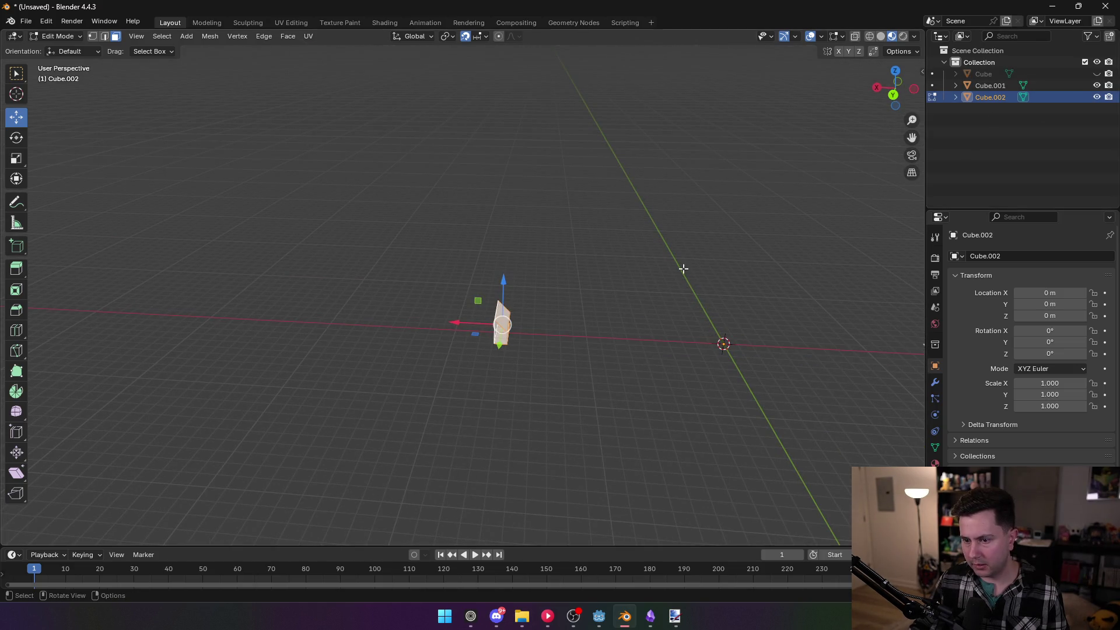
Select Cube.001 alongside Cube.002 and choose File > Export > Wavefront (.obj)
{"action": "left_click_drag", "start_coordinate": [578, 236], "coordinate": [758, 249]}
{"action": "left_click", "coordinate": [1023, 85]}
{"action": "left_click", "coordinate": [26, 21]}
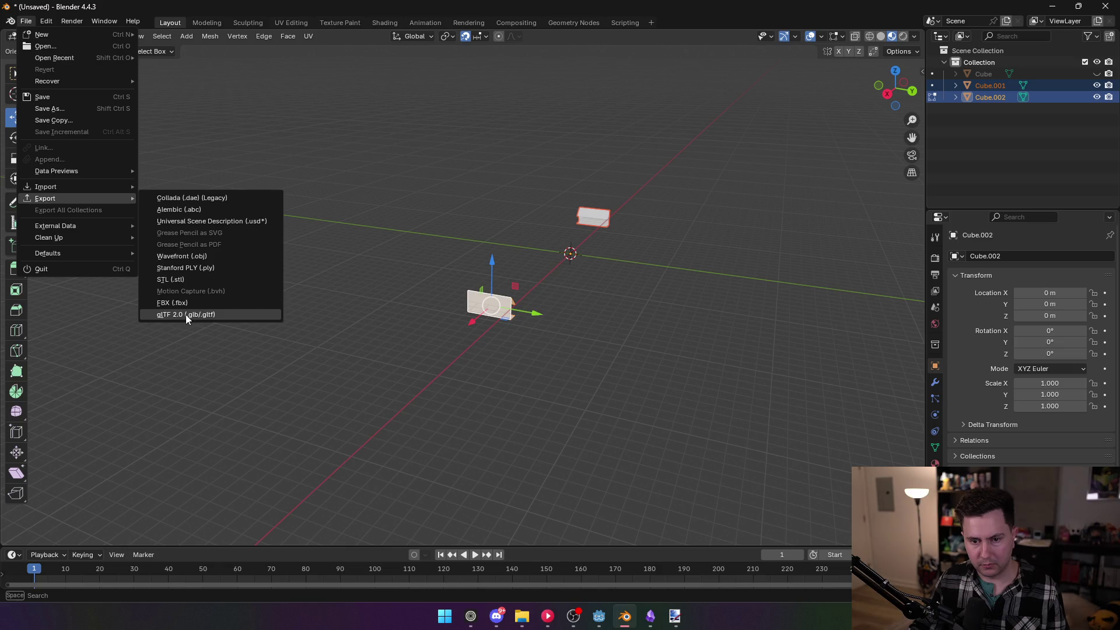
{"action": "left_click", "coordinate": [186, 256]}
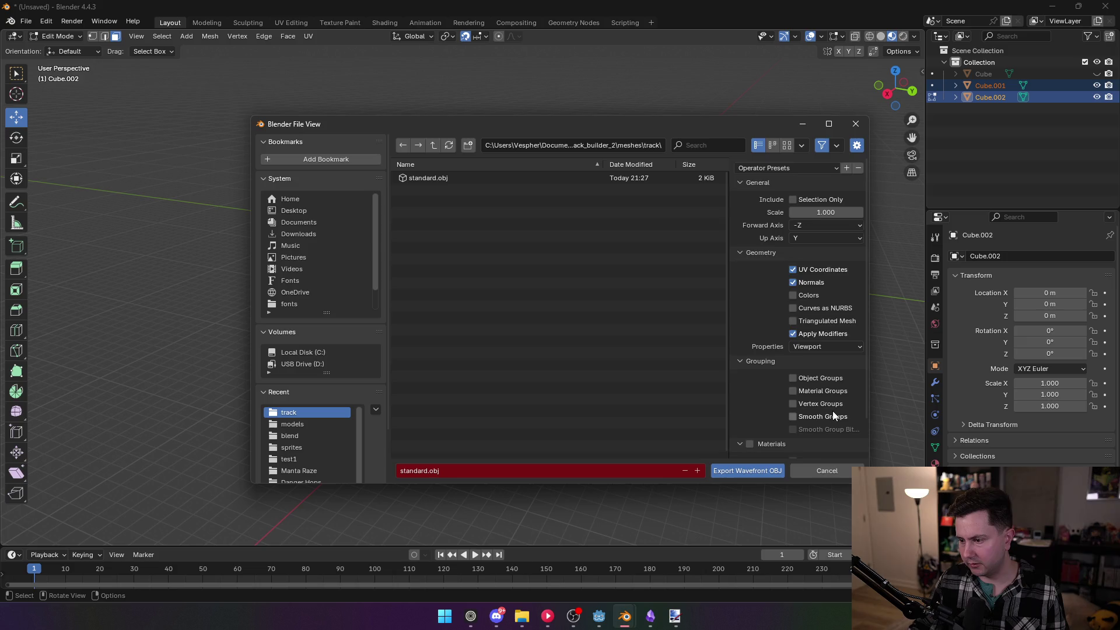
Review the OBJ export options, keeping Viewport properties and the standard.obj file name
{"action": "scroll", "coordinate": [832, 411], "scroll_direction": "down", "scroll_amount": 2}
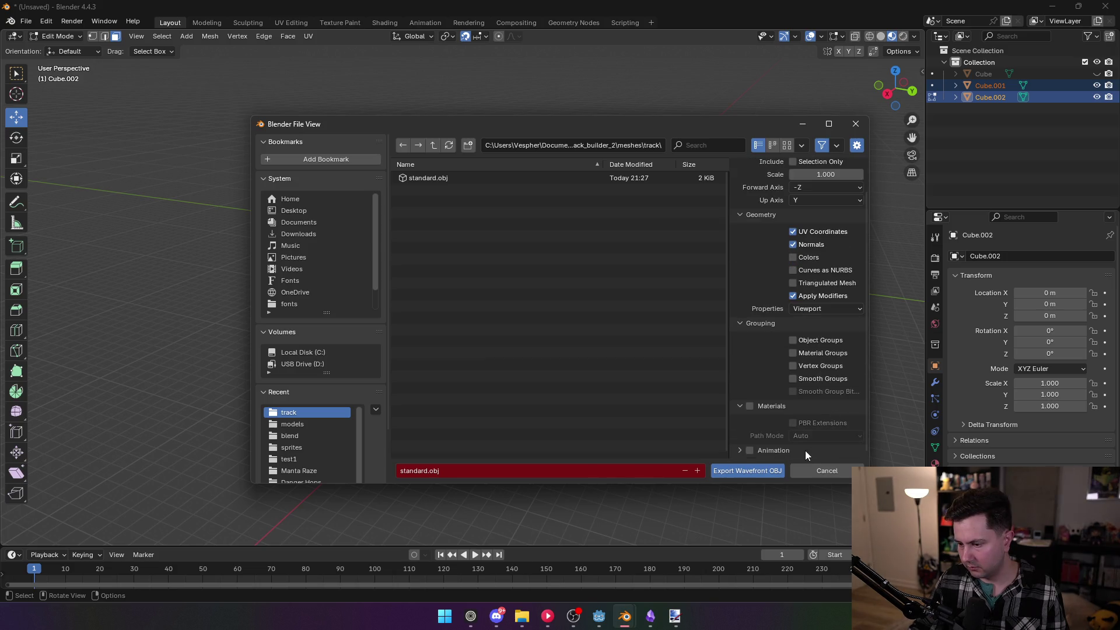
{"action": "scroll", "coordinate": [819, 414], "scroll_direction": "up", "scroll_amount": 1}
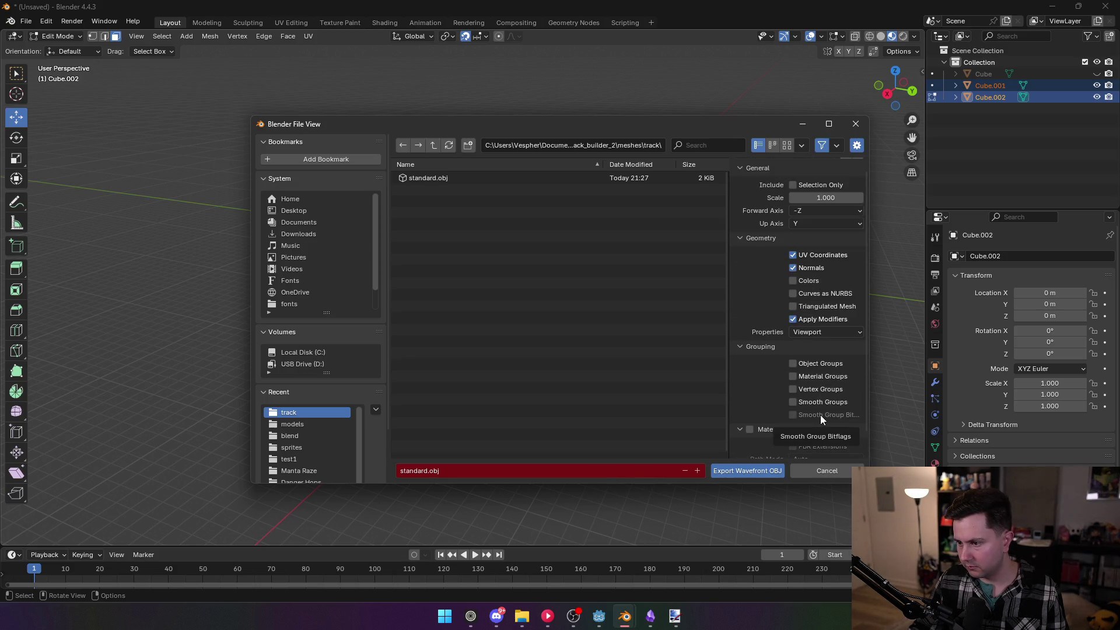
{"action": "left_click", "coordinate": [814, 331]}
{"action": "left_click", "coordinate": [814, 330]}
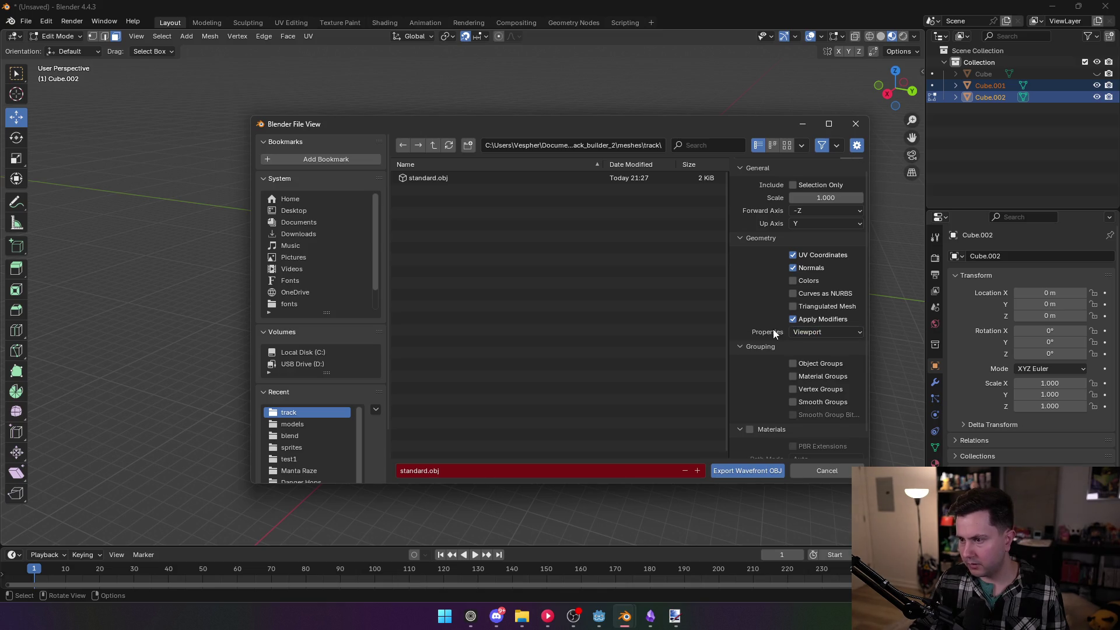
{"action": "scroll", "coordinate": [789, 204], "scroll_direction": "up", "scroll_amount": 1}
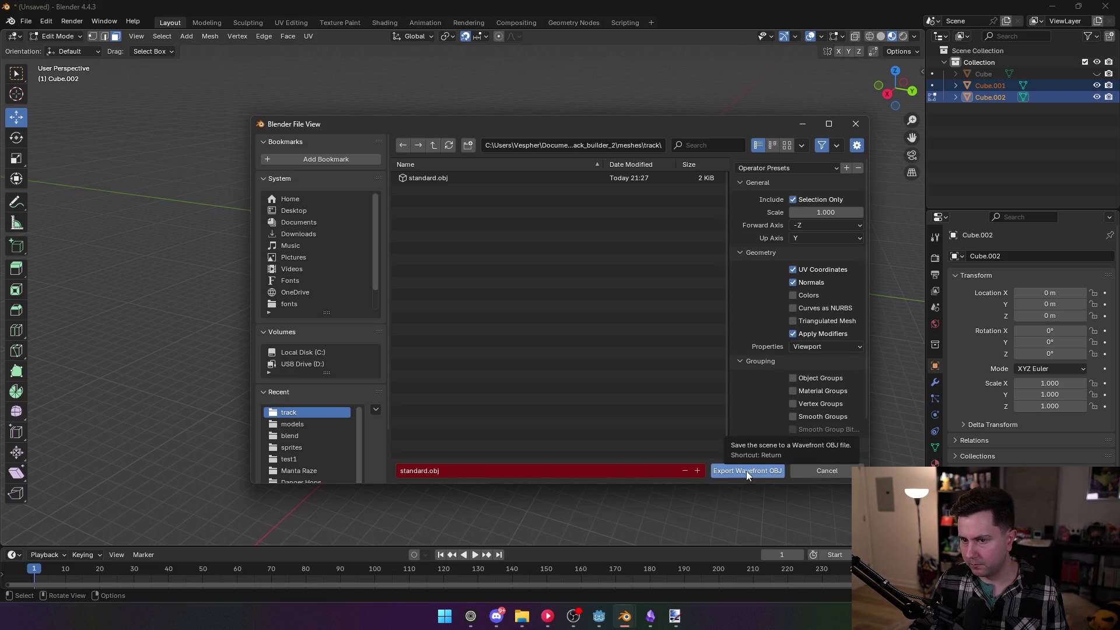
{"action": "left_click", "coordinate": [454, 471]}
{"action": "left_click", "coordinate": [427, 470]}
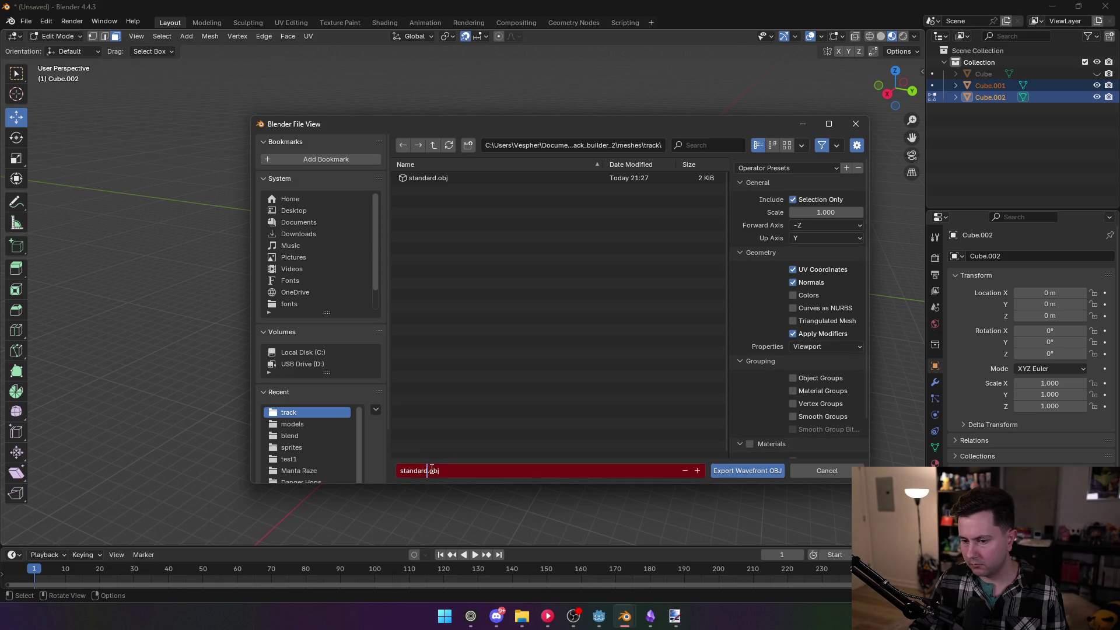
Create a new 'wall' folder under meshes and export standard.obj into it
{"action": "left_click", "coordinate": [433, 145]}
{"action": "left_click", "coordinate": [434, 144]}
{"action": "double_click", "coordinate": [432, 178]}
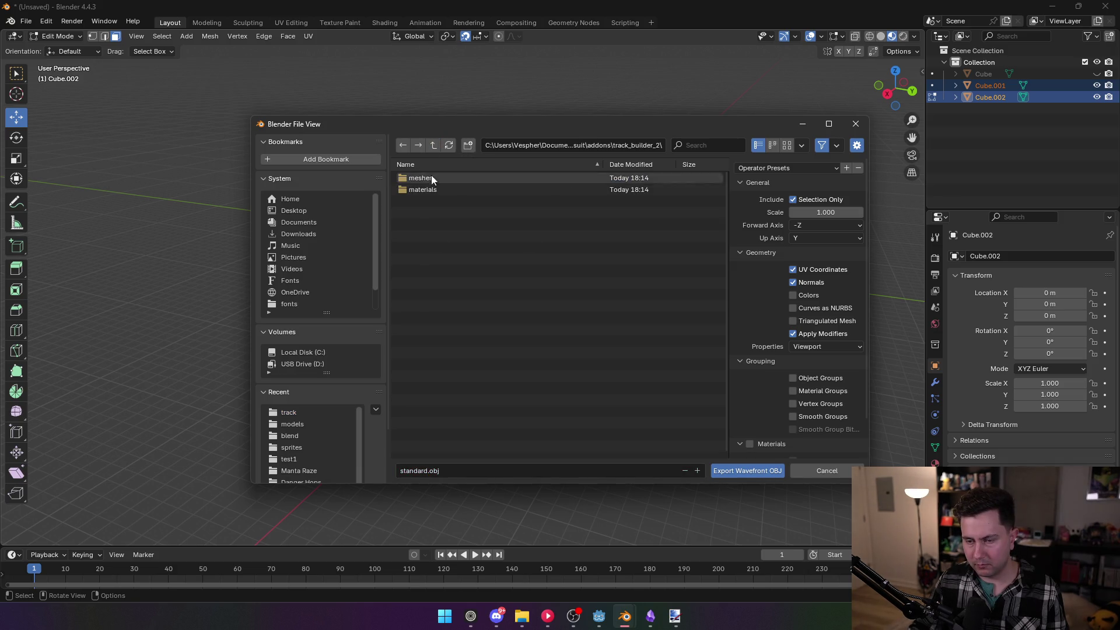
{"action": "right_click", "coordinate": [443, 215]}
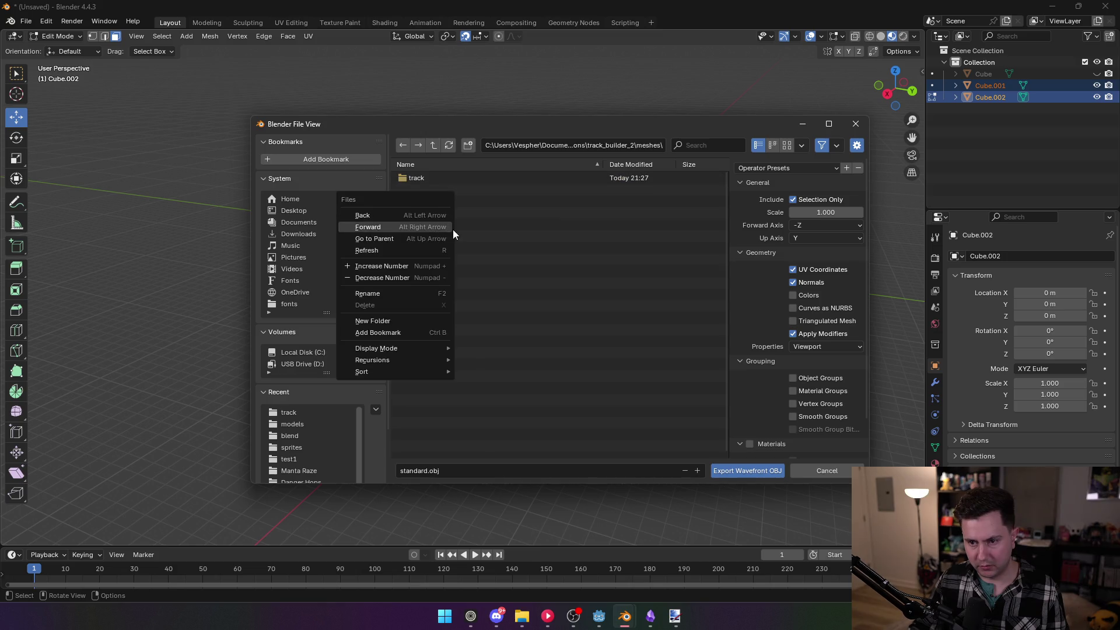
{"action": "left_click", "coordinate": [418, 320]}
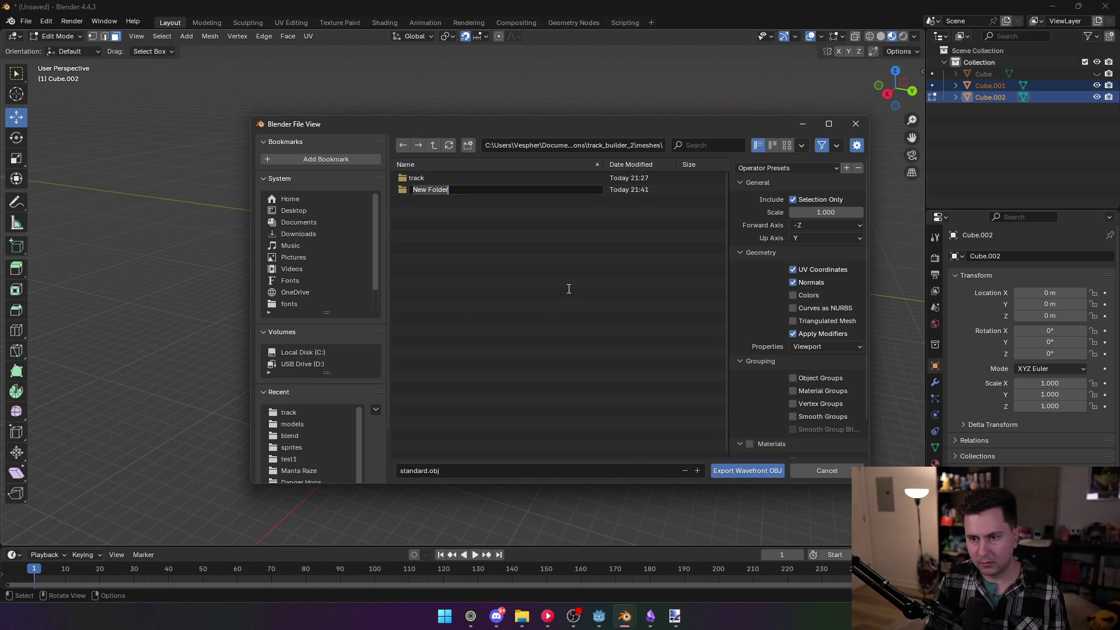
{"action": "key", "text": "Return"}
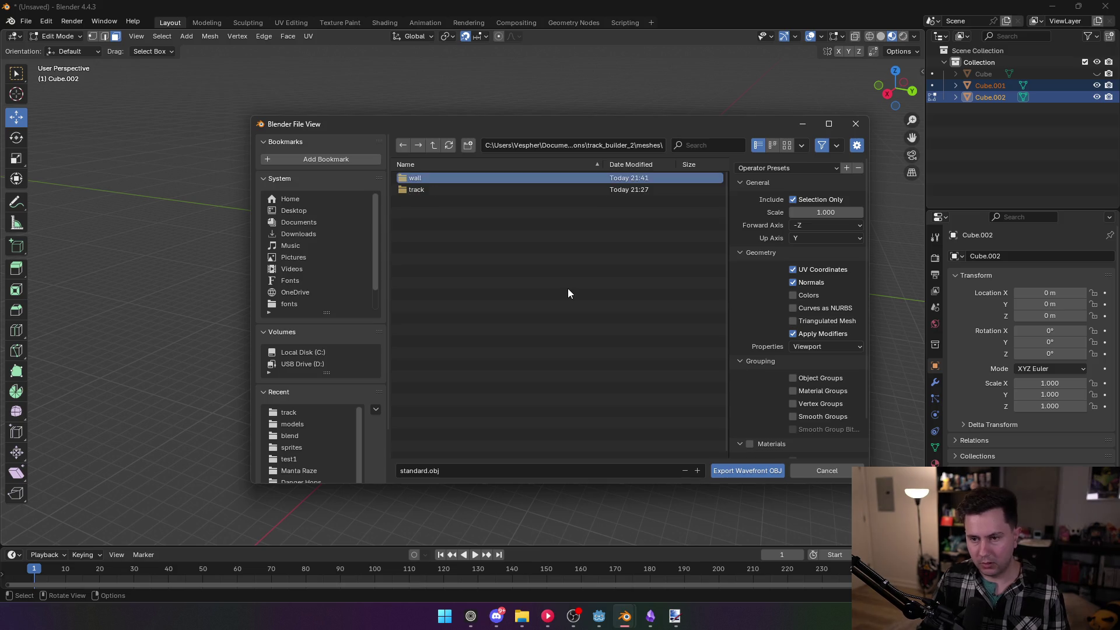
{"action": "left_click", "coordinate": [735, 470]}
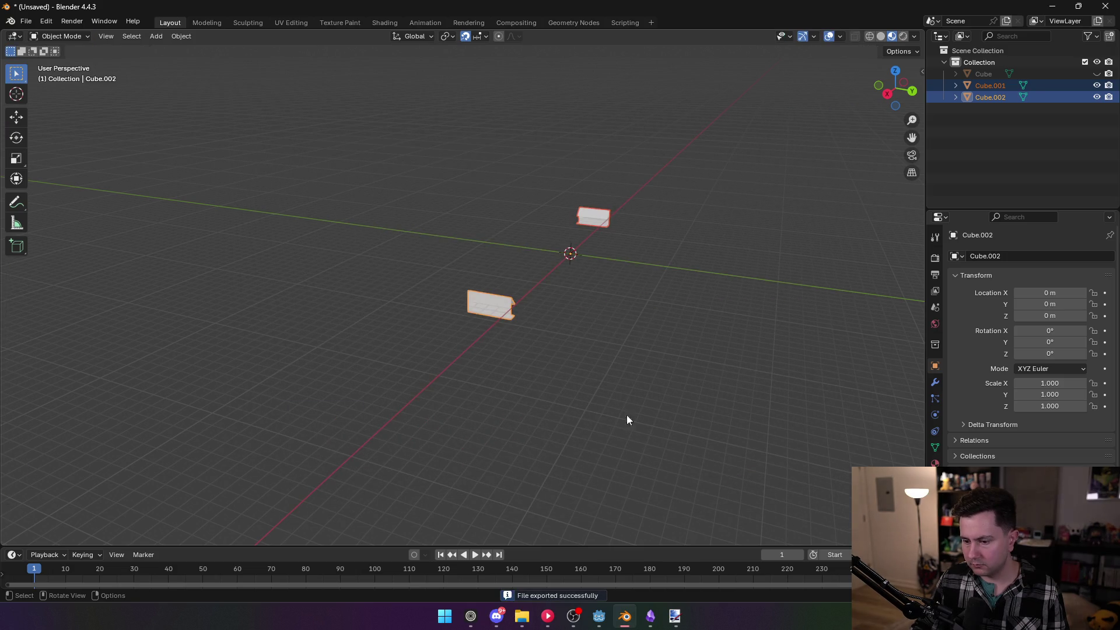
Switch to Godot and show the TrackBuilderTest scene in the 3D view
{"action": "left_click", "coordinate": [598, 616]}
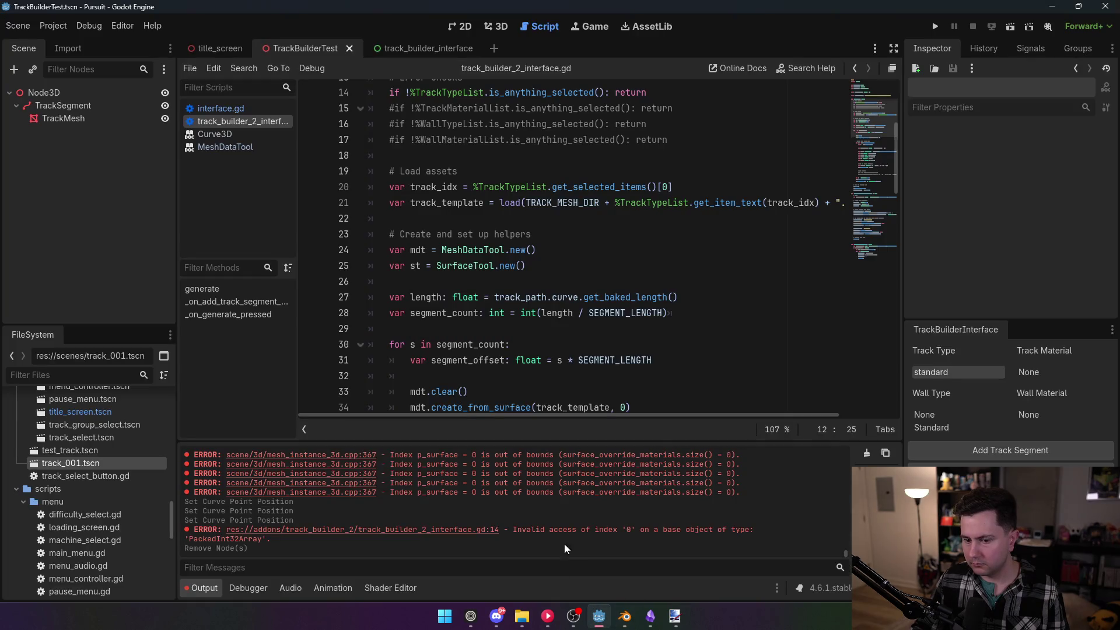
{"action": "left_click", "coordinate": [496, 26]}
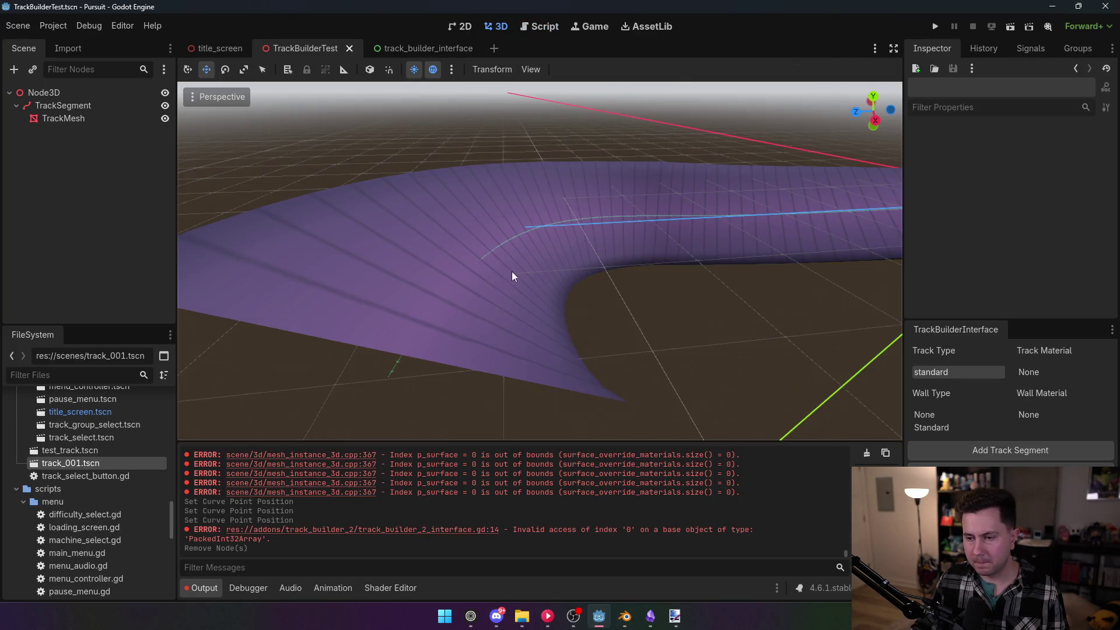
{"action": "scroll", "coordinate": [511, 275], "scroll_direction": "down", "scroll_amount": 5}
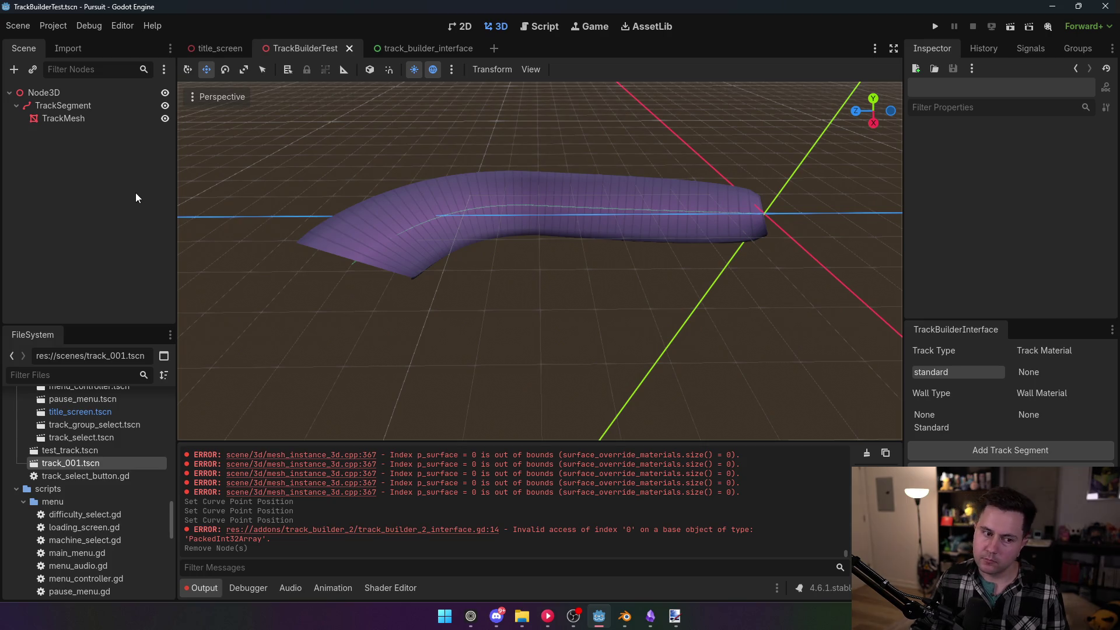
Add generate_track() and generate_wall() calls on lines 20–21 inside generate()
{"action": "key", "text": "ctrl+Tab"}
{"action": "type", "text": "generate_tra"}
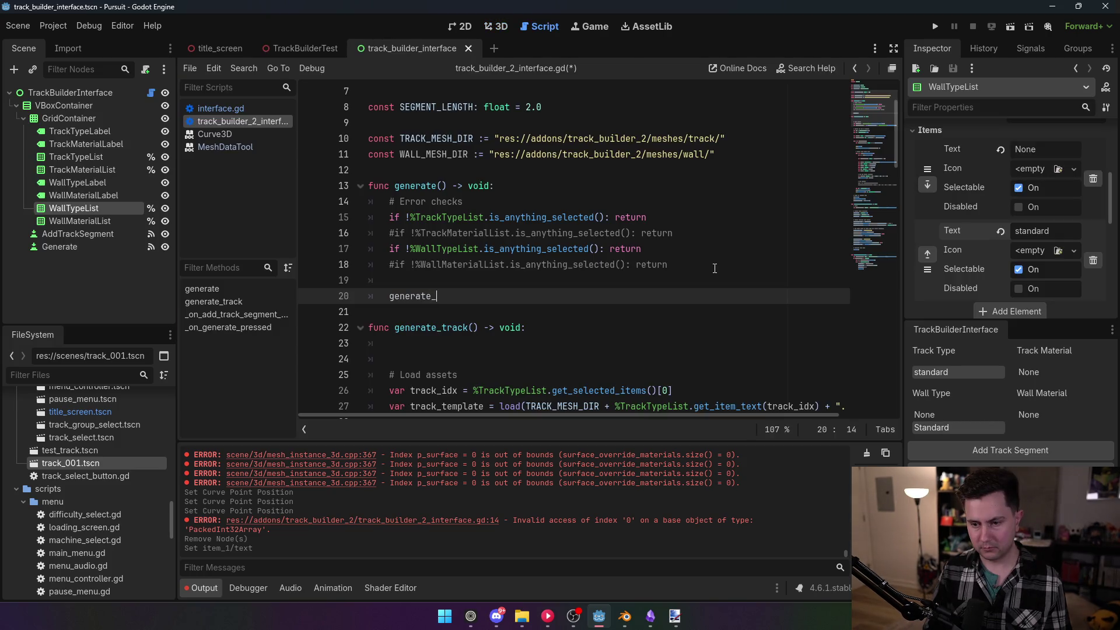
{"action": "key", "text": "Return"}
{"action": "key", "text": "Return"}
{"action": "type", "text": "generate_wal"}
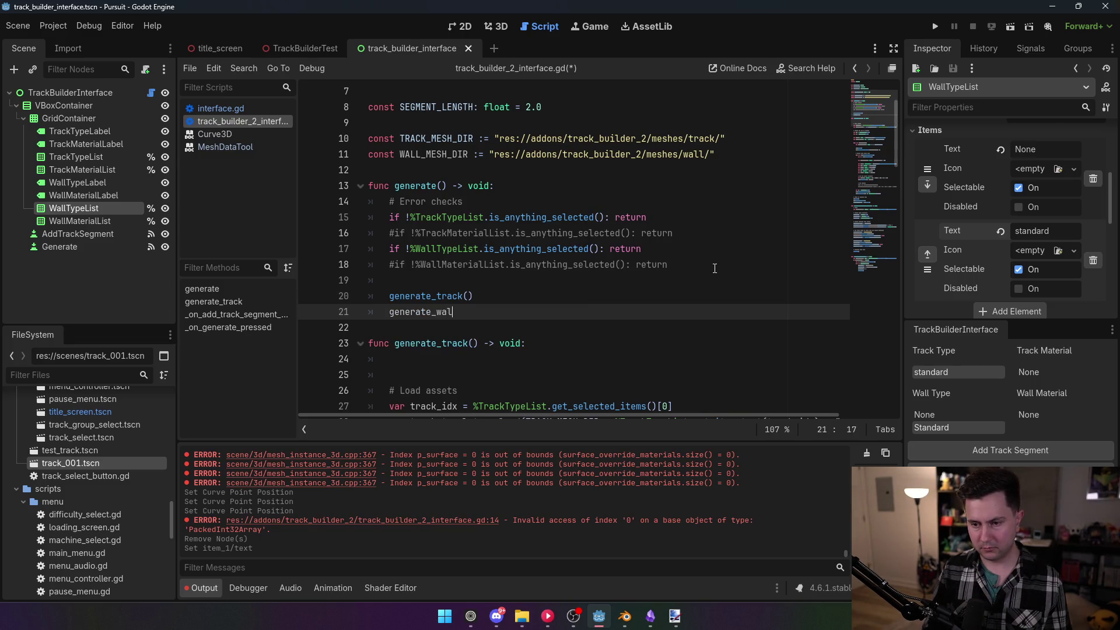
{"action": "type", "text": "l()"}
{"action": "left_click", "coordinate": [503, 223]}
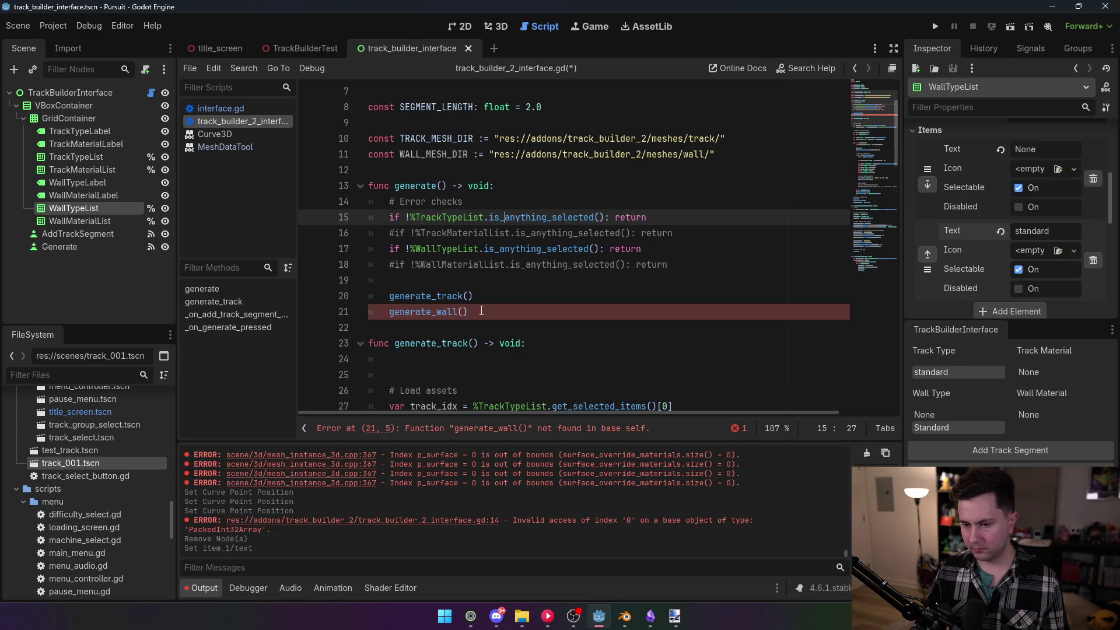
{"action": "left_click", "coordinate": [390, 314]}
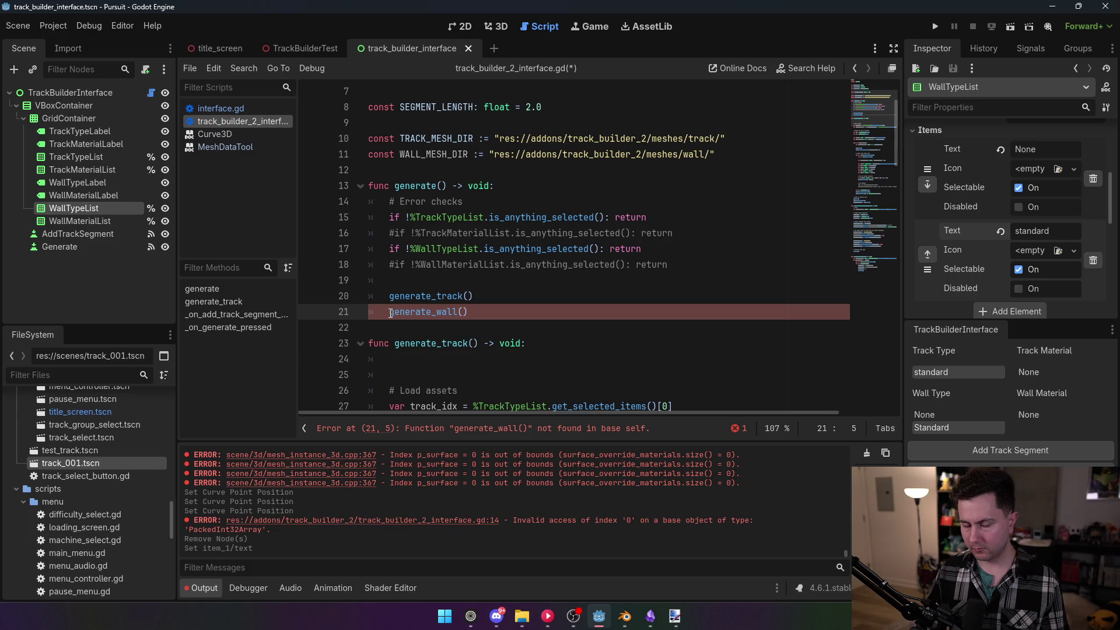
{"action": "scroll", "coordinate": [461, 312], "scroll_direction": "down", "scroll_amount": 3}
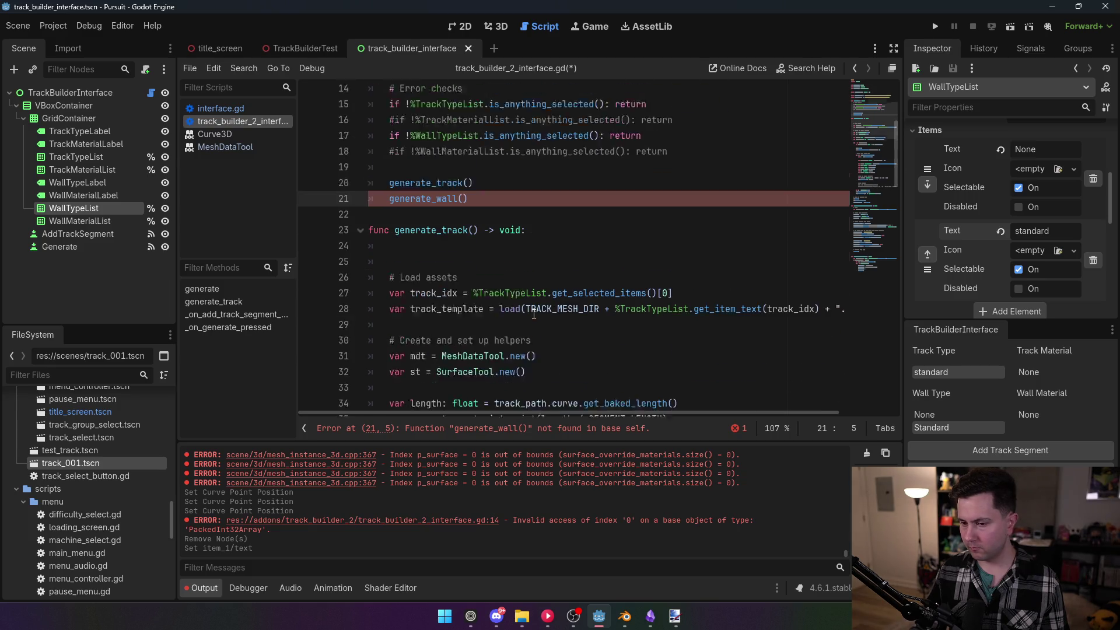
Remove the blank lines at the top of the generate_track function
{"action": "left_click", "coordinate": [462, 236]}
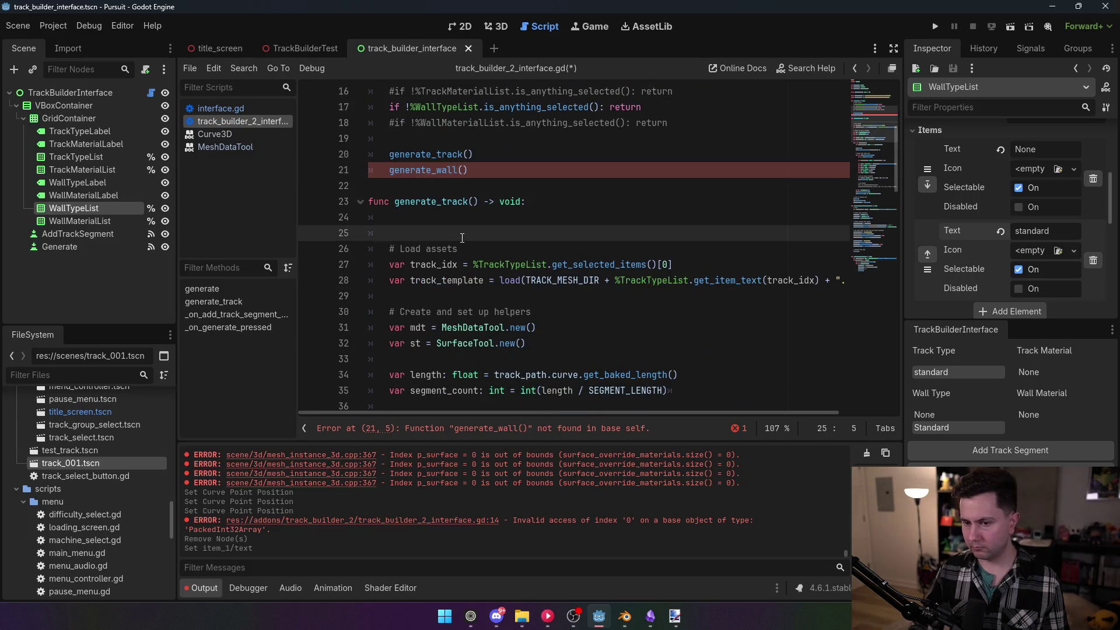
{"action": "key", "text": "BackSpace"}
{"action": "key", "text": "BackSpace"}
{"action": "key", "text": "BackSpace"}
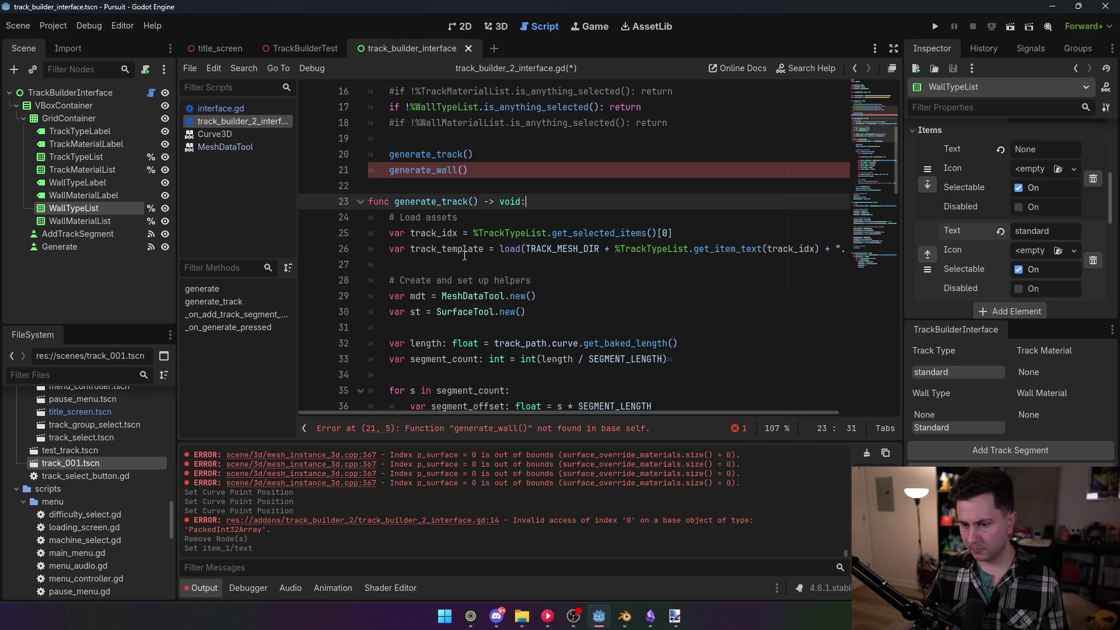
{"action": "scroll", "coordinate": [464, 255], "scroll_direction": "down", "scroll_amount": 2}
{"action": "scroll", "coordinate": [464, 255], "scroll_direction": "up", "scroll_amount": 1}
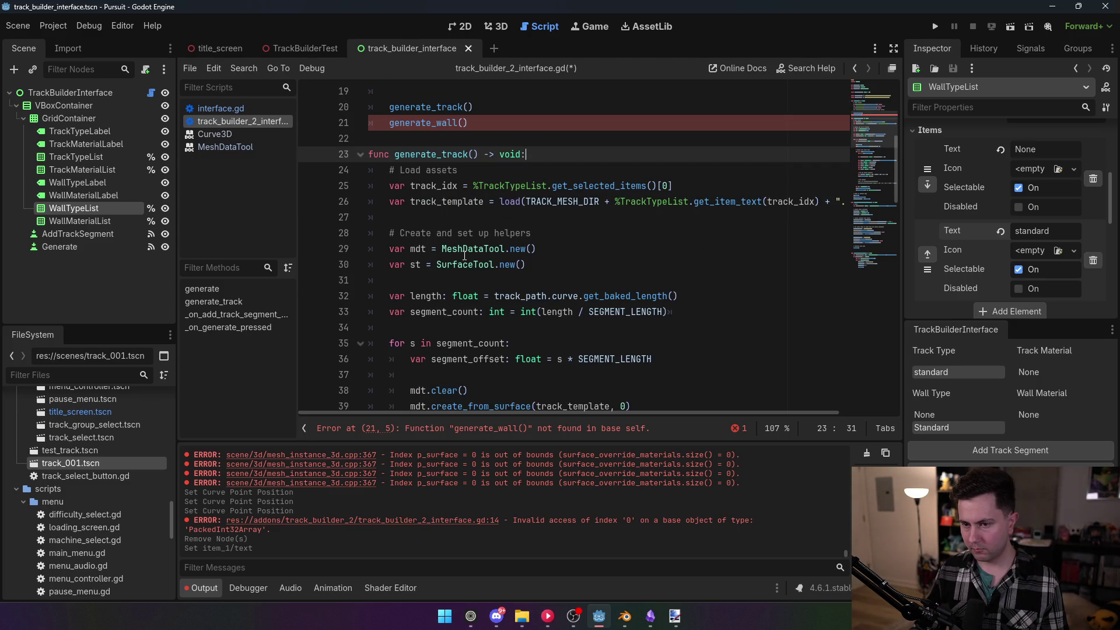
{"action": "scroll", "coordinate": [464, 255], "scroll_direction": "down", "scroll_amount": 10}
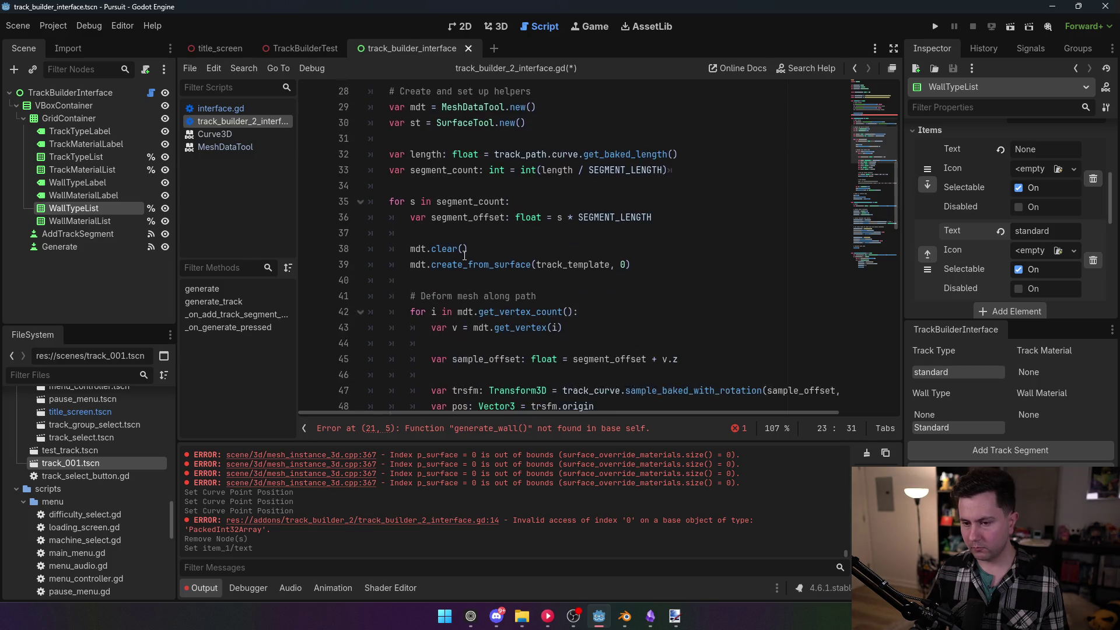
{"action": "scroll", "coordinate": [464, 259], "scroll_direction": "down", "scroll_amount": 2}
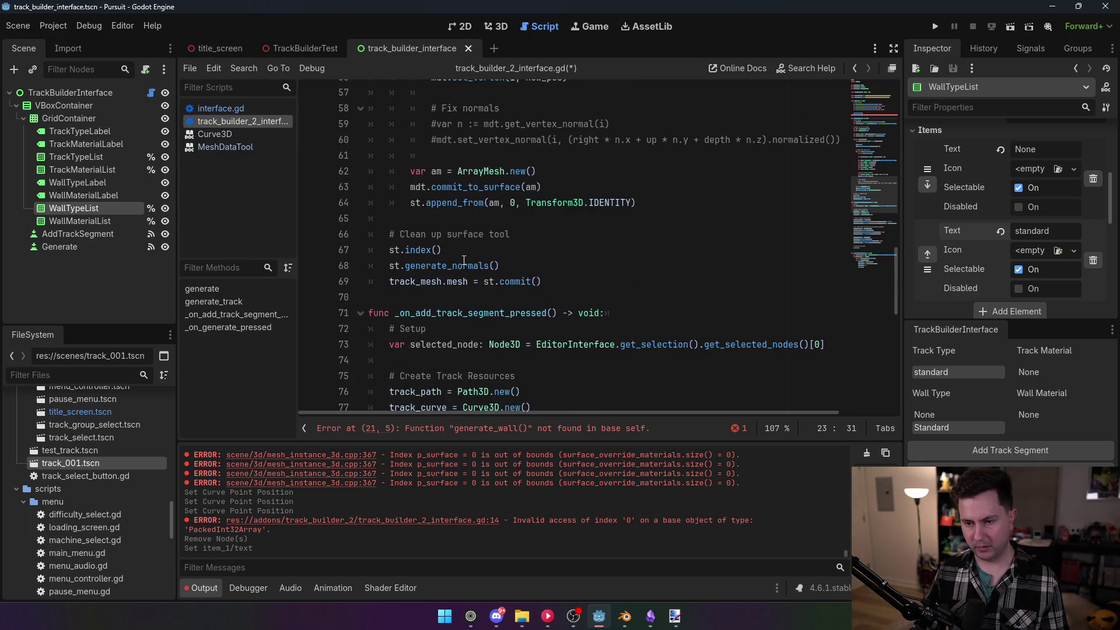
{"action": "scroll", "coordinate": [464, 258], "scroll_direction": "up", "scroll_amount": 13}
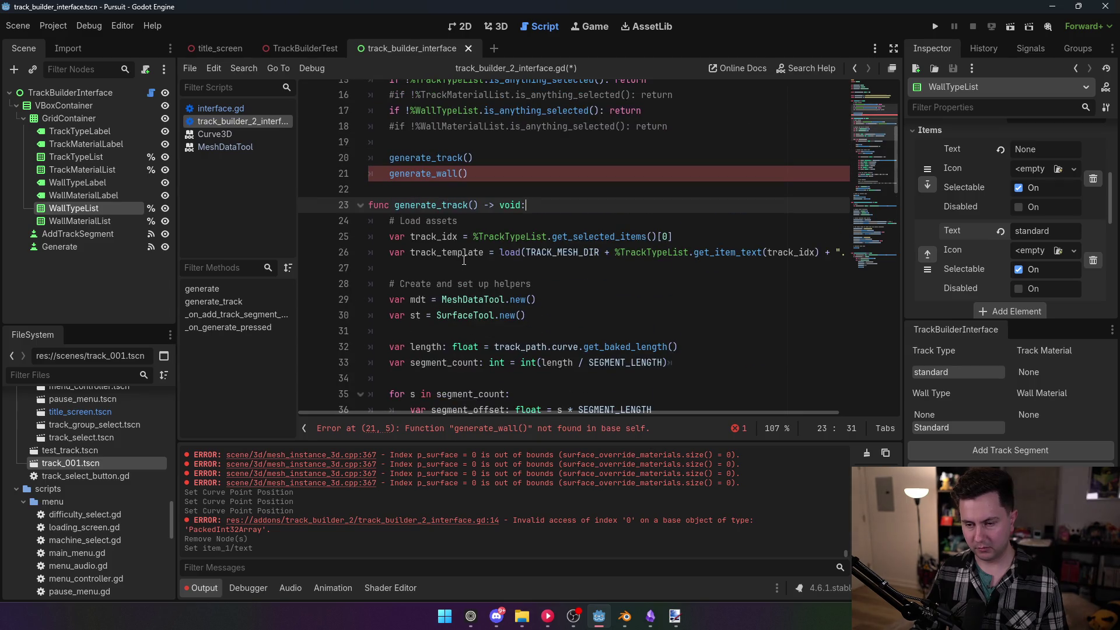
Rename the track_template variable to template, including its use on line 39
{"action": "double_click", "coordinate": [464, 255]}
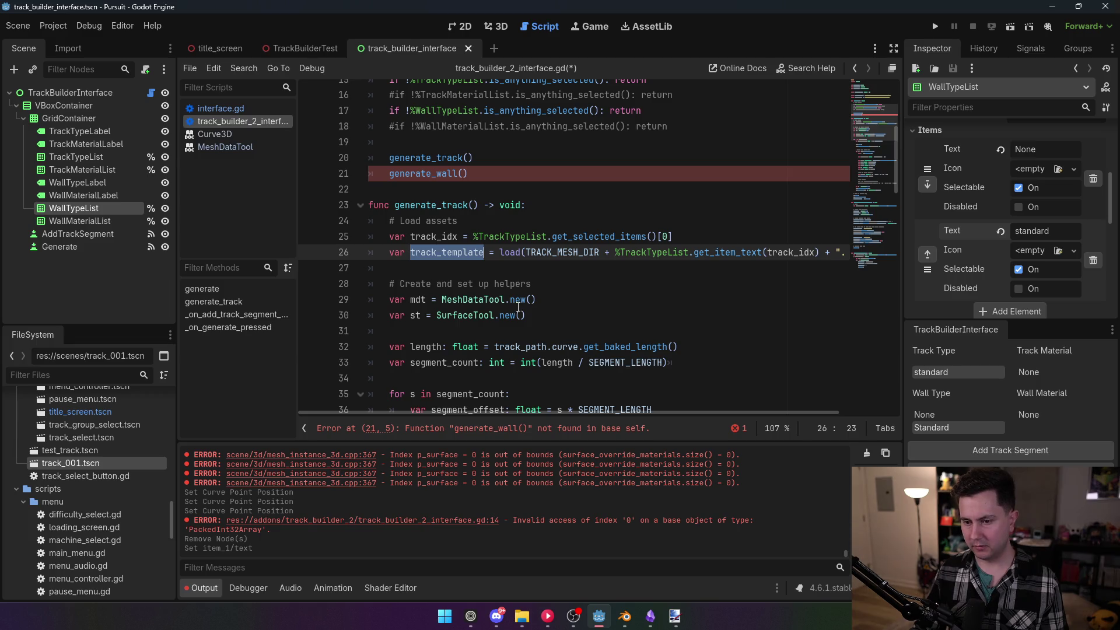
{"action": "left_click", "coordinate": [456, 251]}
{"action": "left_click_drag", "start_coordinate": [441, 251], "coordinate": [410, 252]}
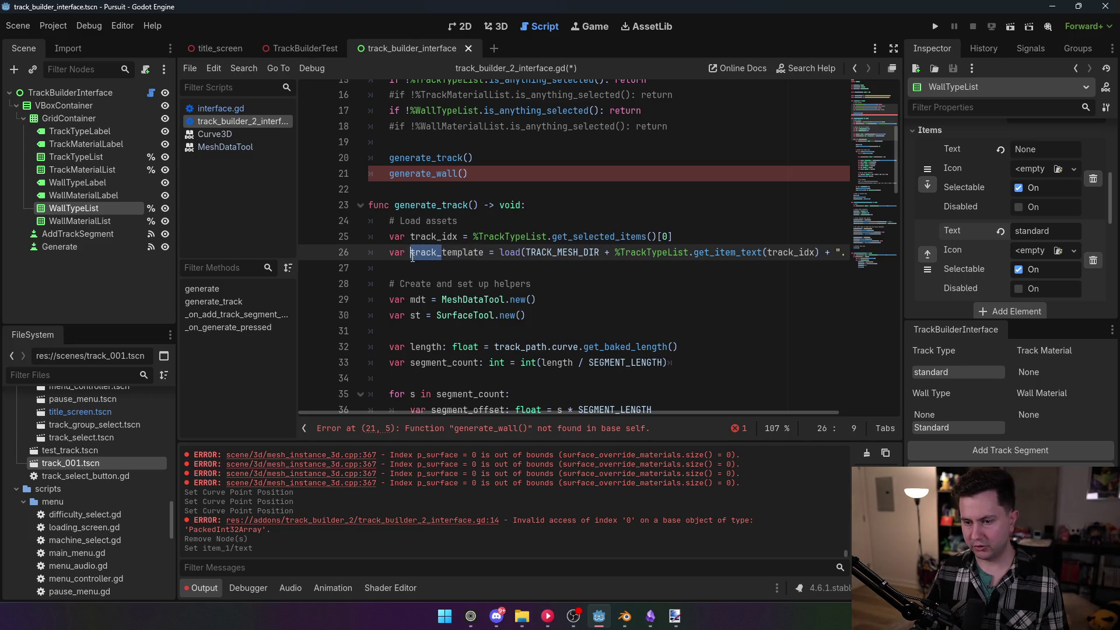
{"action": "key", "text": "BackSpace"}
{"action": "key", "text": "ctrl+shift+Right"}
{"action": "key", "text": "ctrl+c"}
{"action": "scroll", "coordinate": [530, 293], "scroll_direction": "down", "scroll_amount": 4}
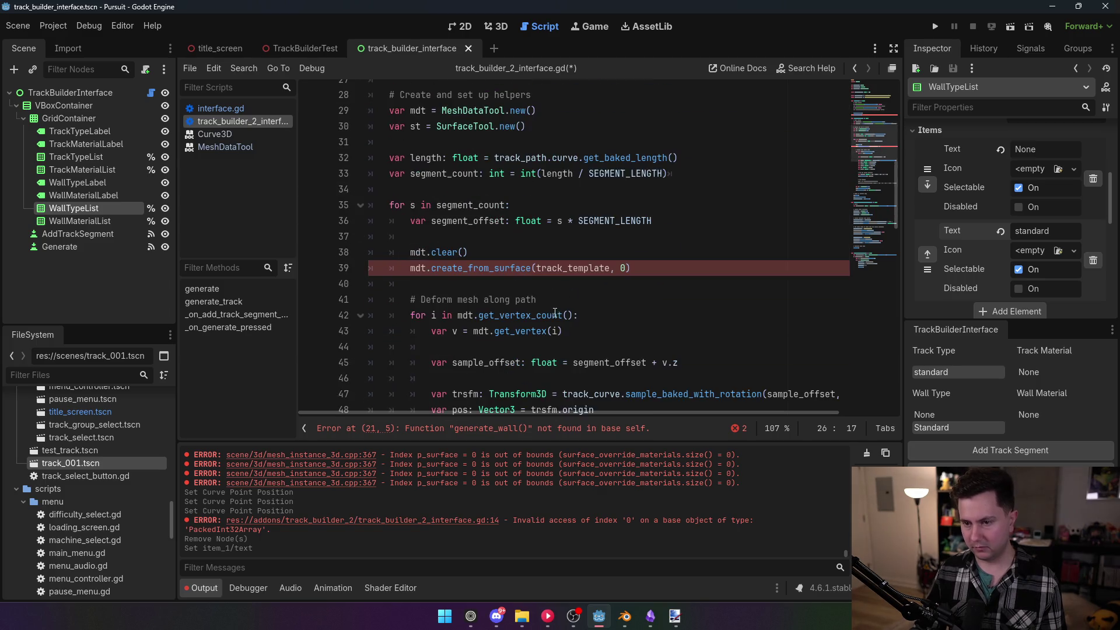
{"action": "double_click", "coordinate": [585, 269]}
{"action": "key", "text": "ctrl+v"}
{"action": "scroll", "coordinate": [517, 254], "scroll_direction": "up", "scroll_amount": 3}
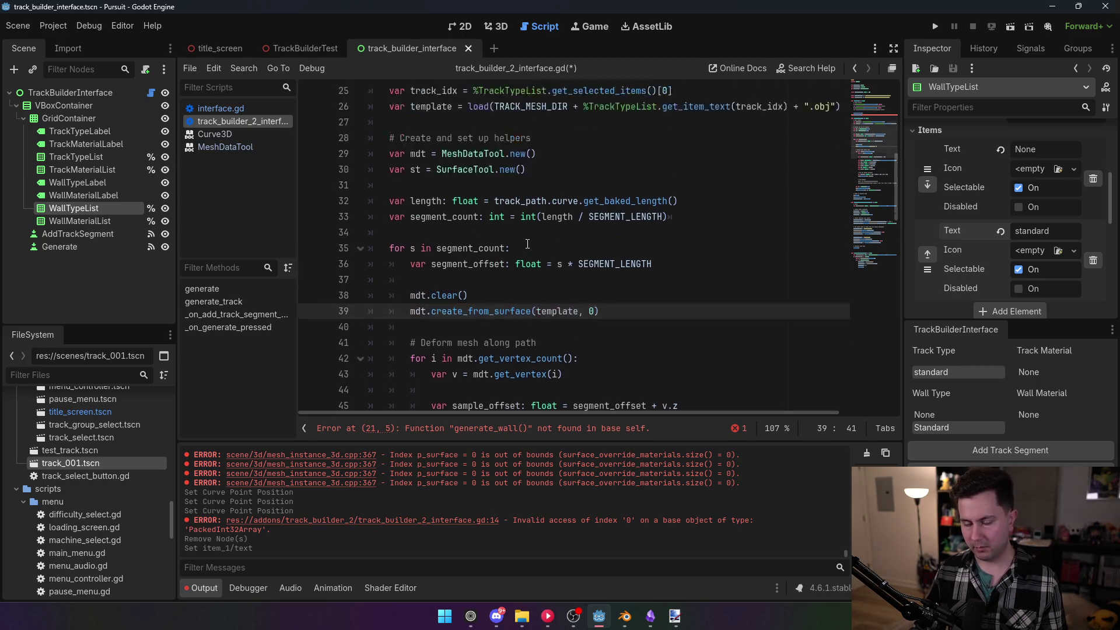
{"action": "scroll", "coordinate": [517, 254], "scroll_direction": "up", "scroll_amount": 1}
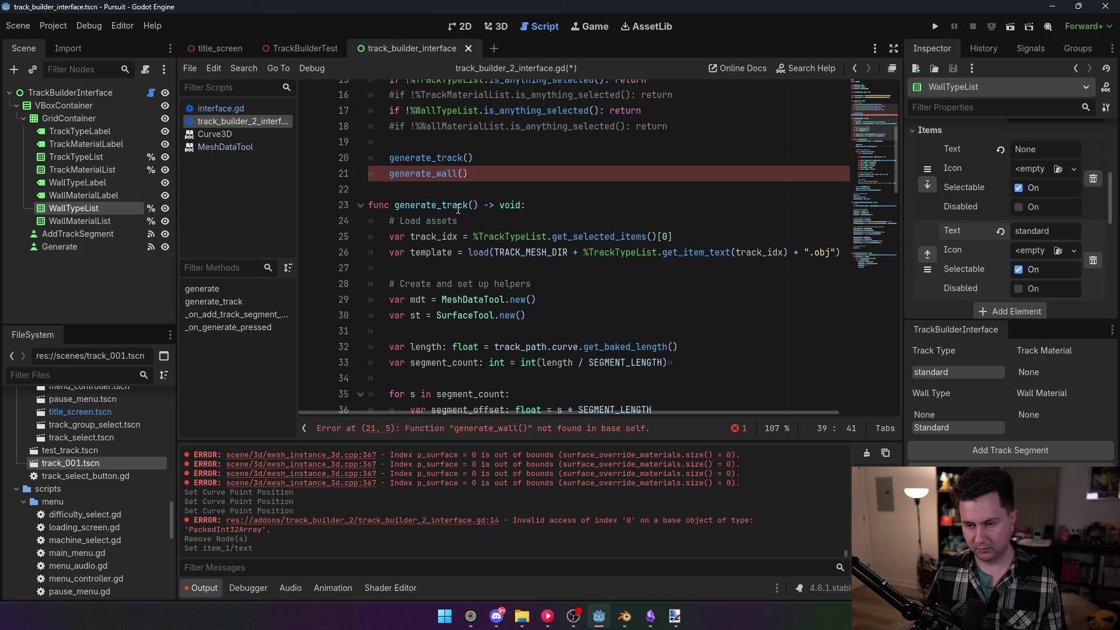
Delete '_track' from the function header so generate_track becomes generate
{"action": "left_click", "coordinate": [446, 205]}
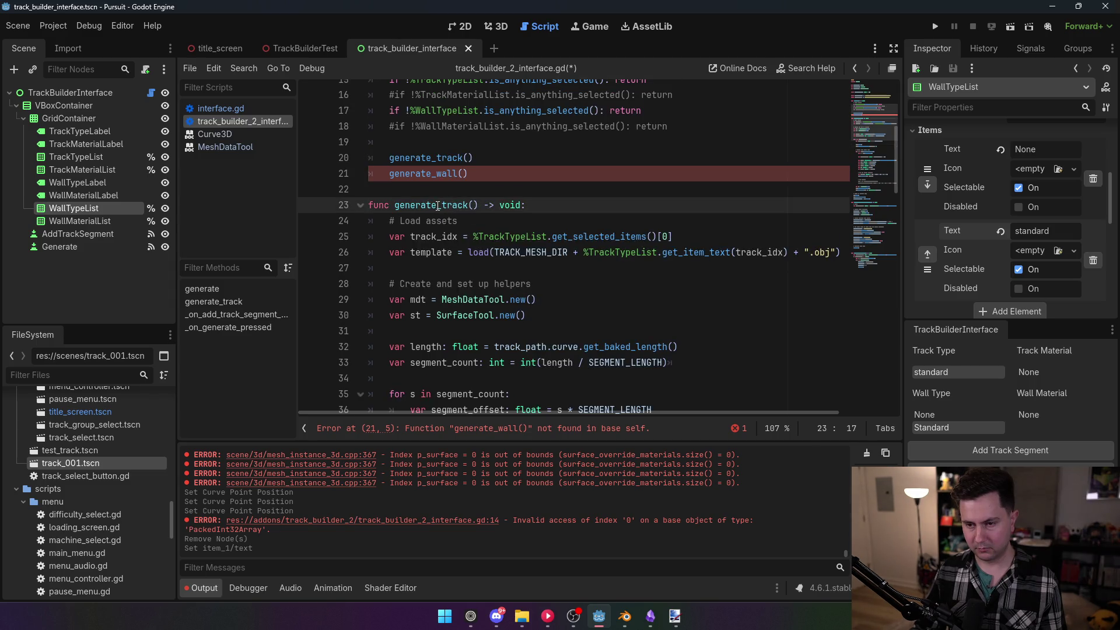
{"action": "left_click_drag", "start_coordinate": [438, 205], "coordinate": [465, 205]}
{"action": "key", "text": "BackSpace"}
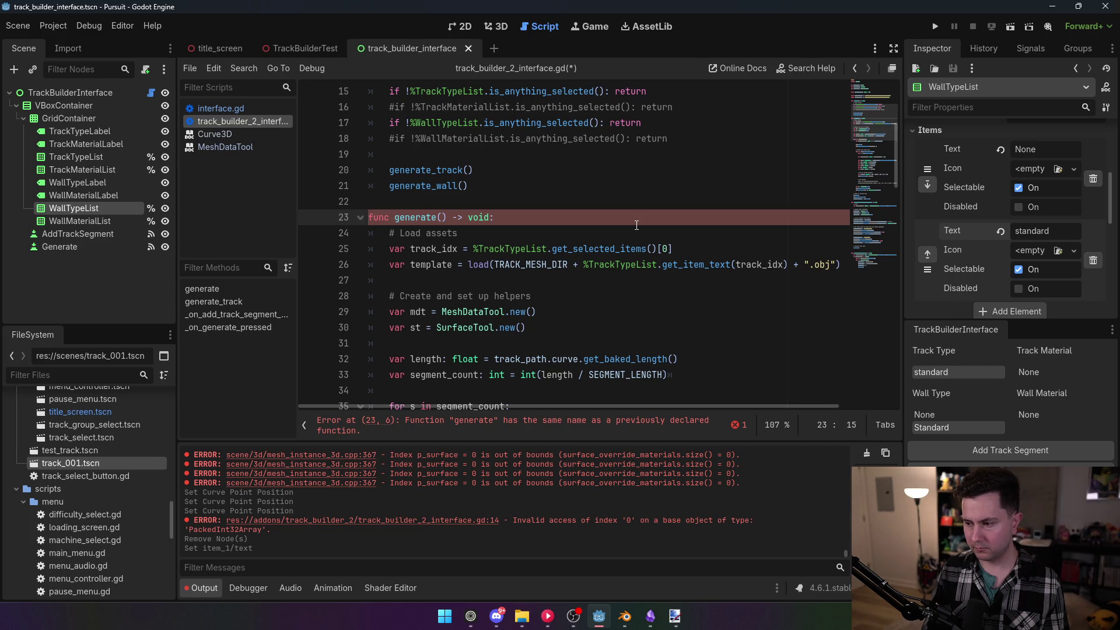
Give the second generate() a 'selected_asset: String' parameter
{"action": "type", "text": "asset"}
{"action": "key", "text": "BackSpace"}
{"action": "key", "text": "BackSpace"}
{"action": "key", "text": "BackSpace"}
{"action": "type", "text": "selected"}
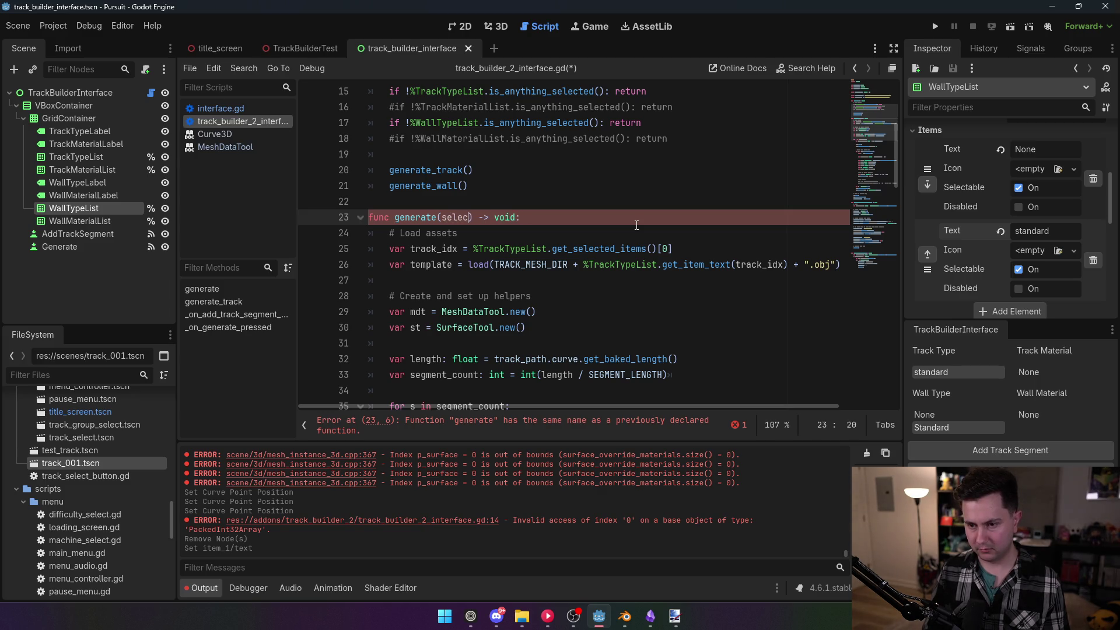
{"action": "type", "text": "_asset:"}
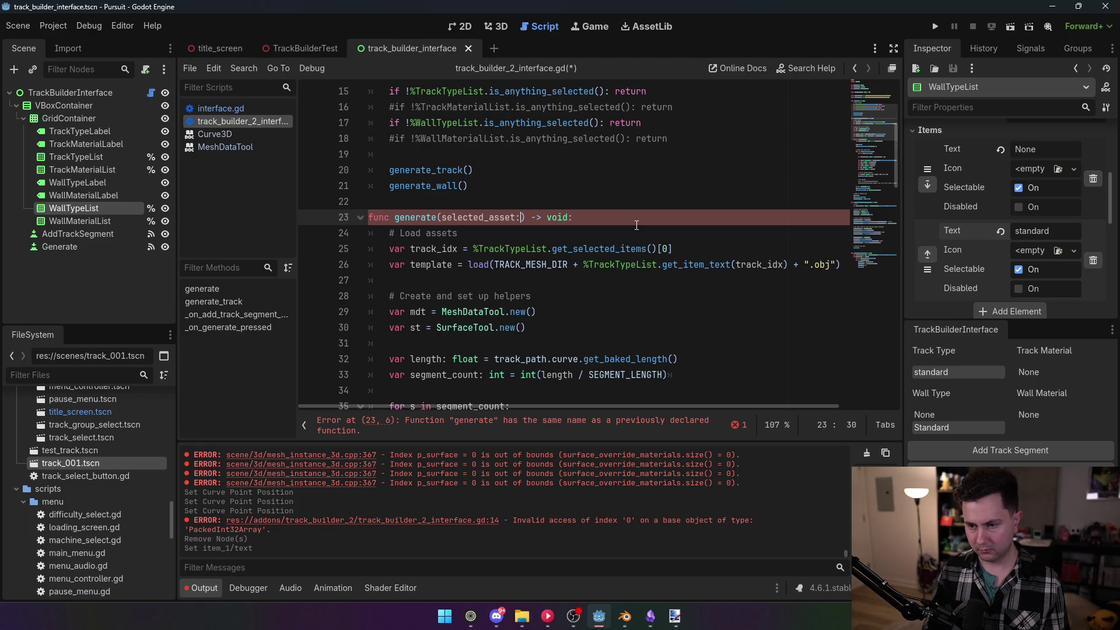
{"action": "type", "text": " String"}
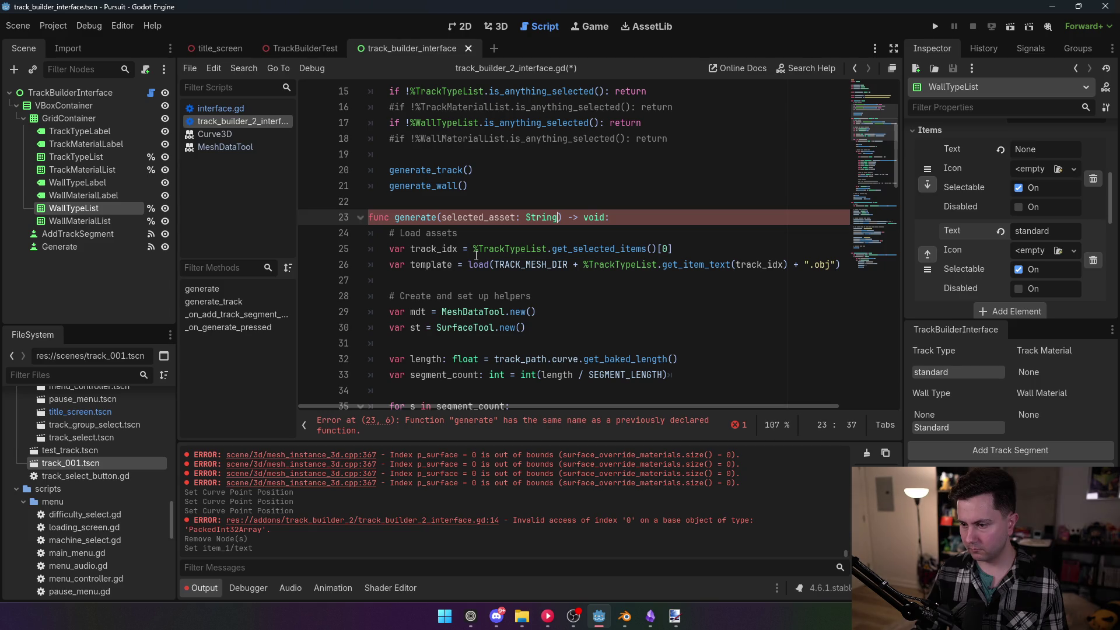
Load the template from selected_asset instead of the item-text lookup, and delete the track_idx line
{"action": "left_click_drag", "start_coordinate": [585, 264], "coordinate": [787, 265]}
{"action": "type", "text": "selected_ass"}
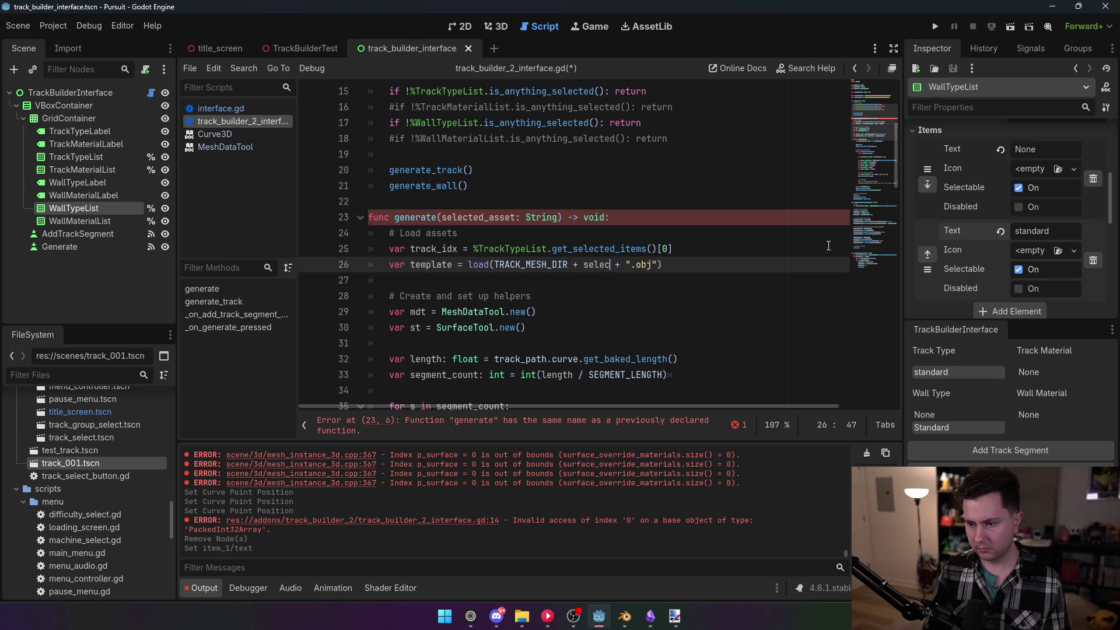
{"action": "type", "text": "et"}
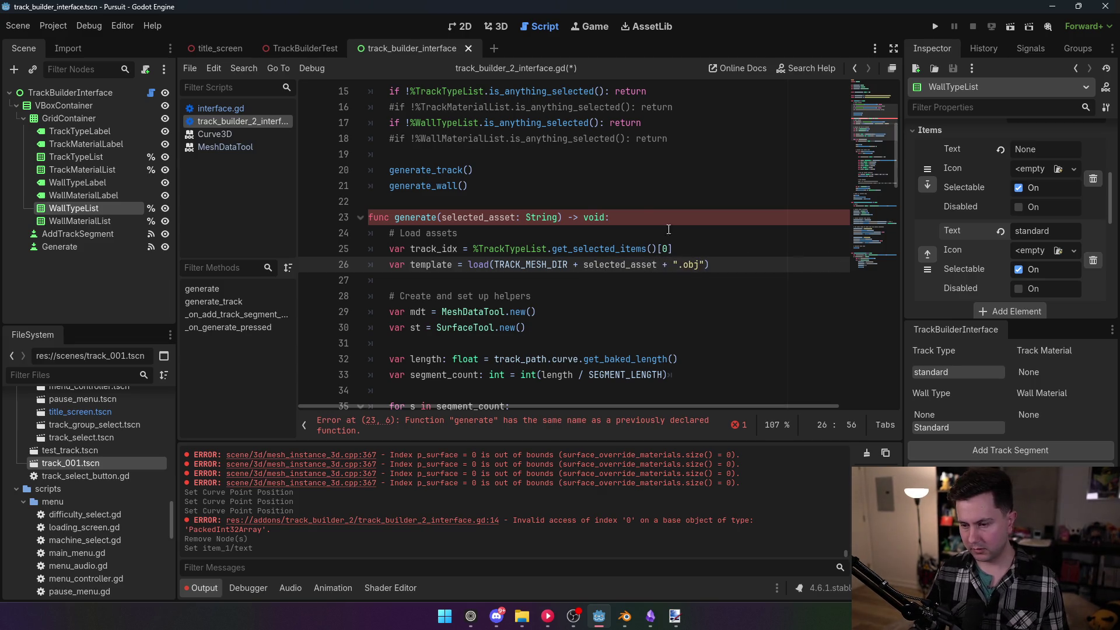
{"action": "key", "text": "Up"}
{"action": "key", "text": "Up"}
{"action": "key", "text": "Up"}
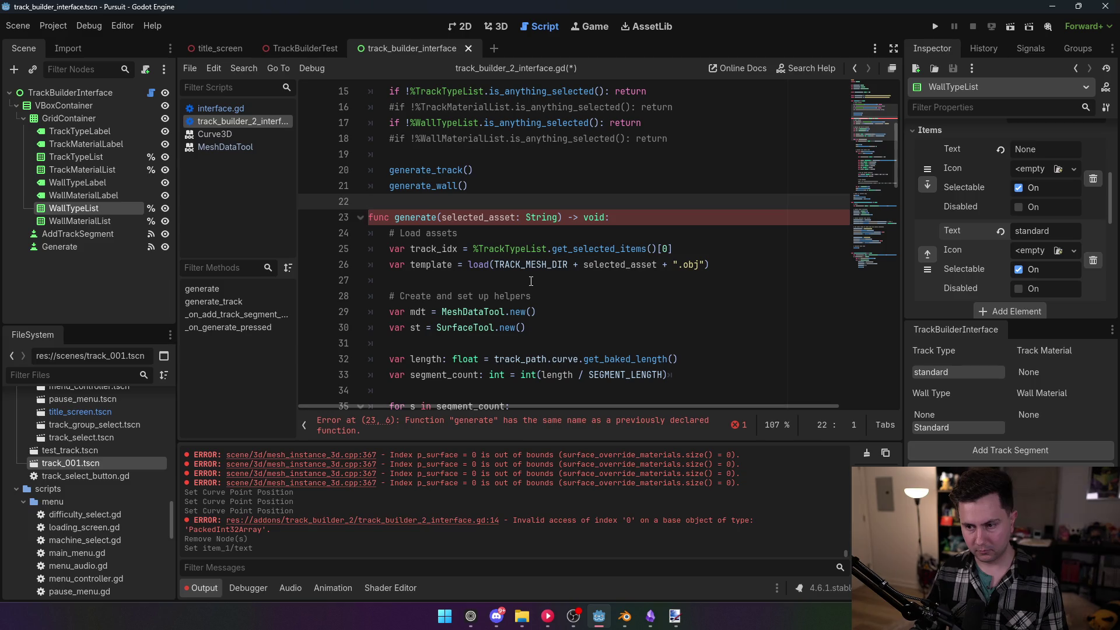
{"action": "key", "text": "Down"}
{"action": "key", "text": "Down"}
{"action": "key", "text": "Down"}
{"action": "key", "text": "shift+End"}
{"action": "key", "text": "BackSpace"}
{"action": "key", "text": "BackSpace"}
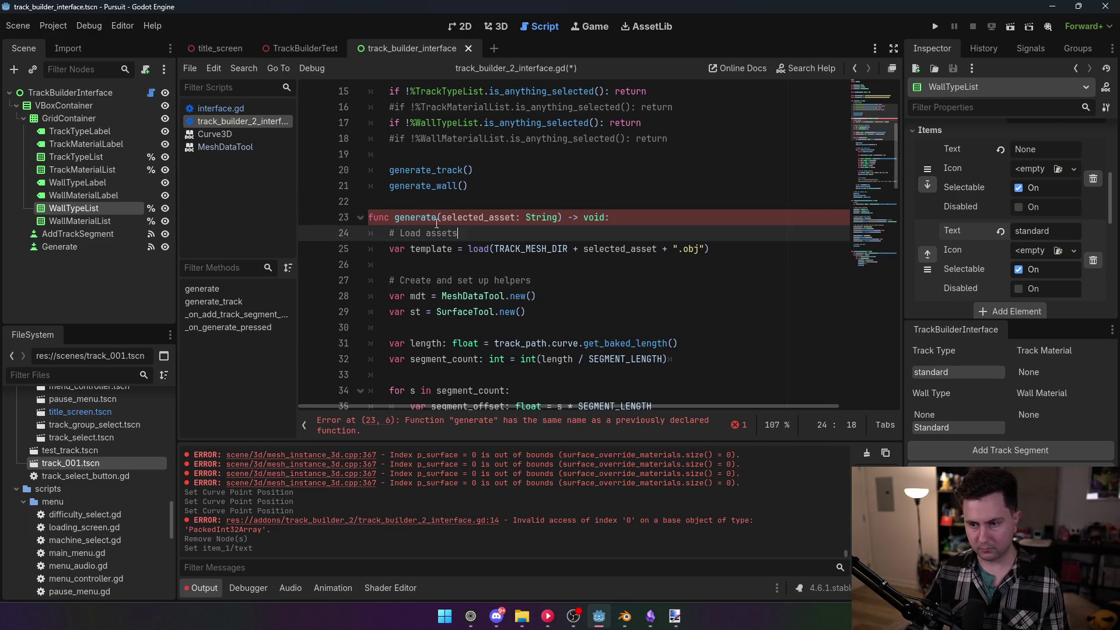
{"action": "left_click", "coordinate": [488, 169]}
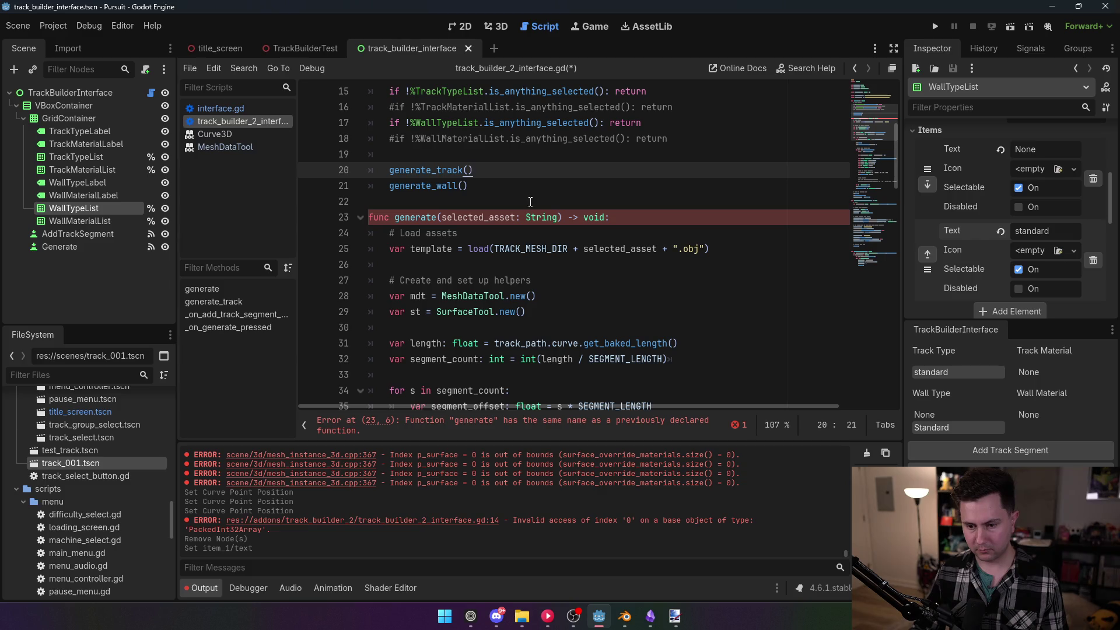
{"action": "scroll", "coordinate": [495, 262], "scroll_direction": "up", "scroll_amount": 3}
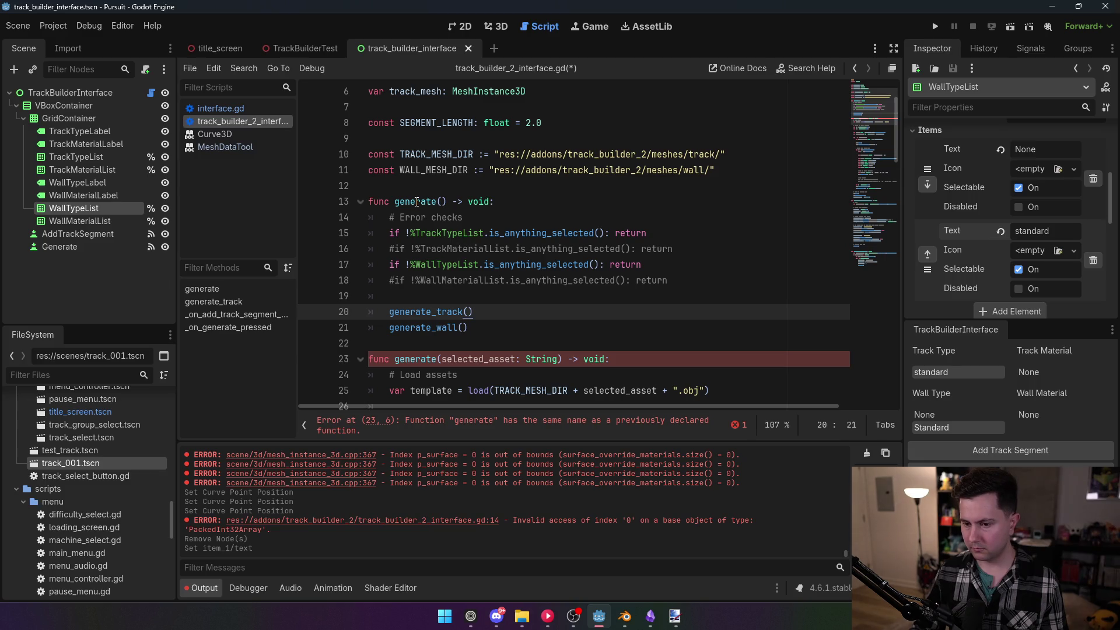
Rename the first generate function to asdf
{"action": "scroll", "coordinate": [416, 202], "scroll_direction": "down", "scroll_amount": 1}
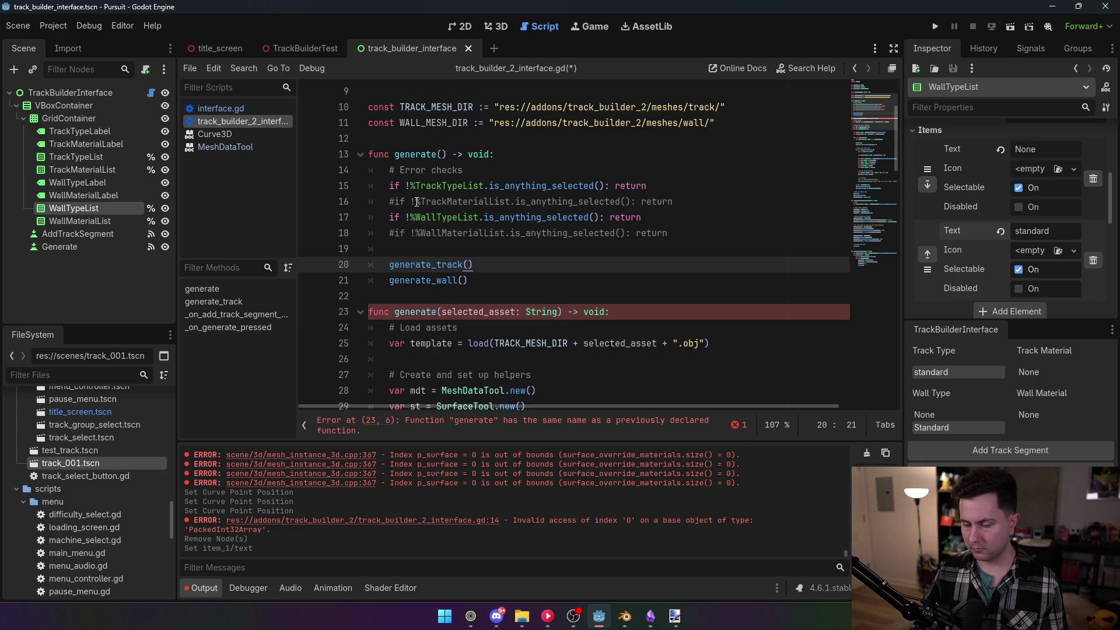
{"action": "double_click", "coordinate": [417, 155]}
{"action": "type", "text": "asdf"}
{"action": "key", "text": "Up"}
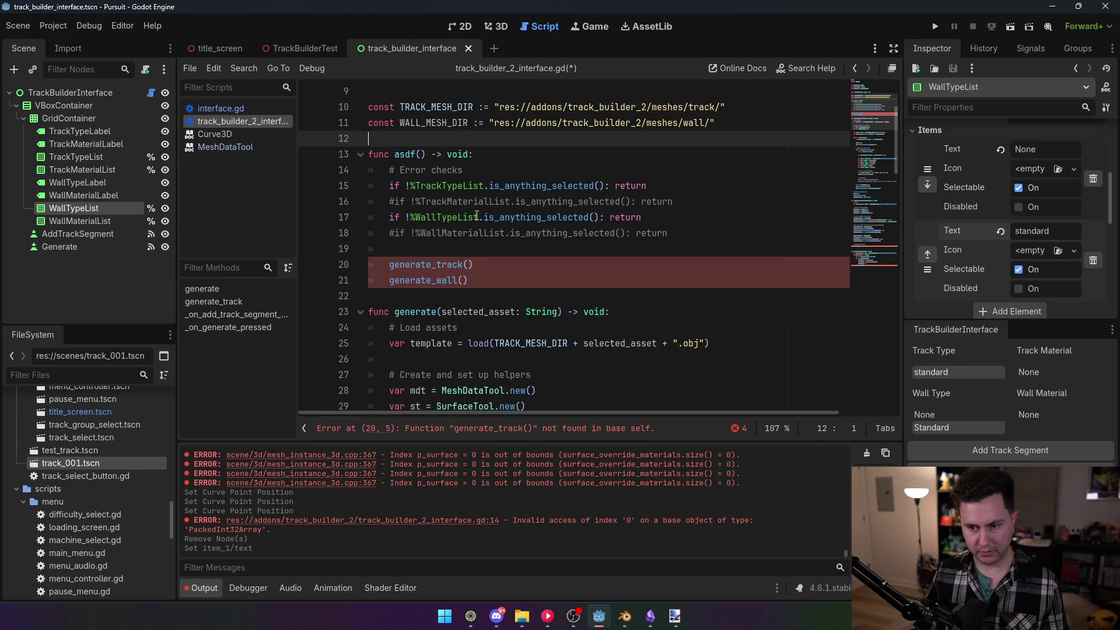
Replace the generate_track and generate_wall calls with a '# Track' comment line
{"action": "left_click_drag", "start_coordinate": [468, 280], "coordinate": [436, 252]}
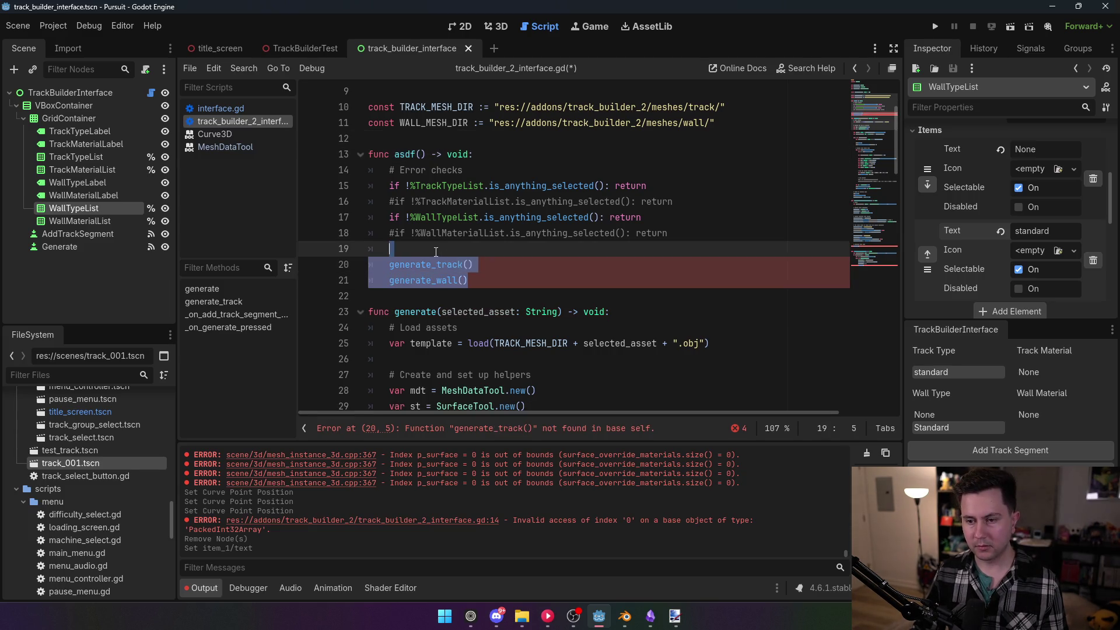
{"action": "key", "text": "Return"}
{"action": "type", "text": "generate"}
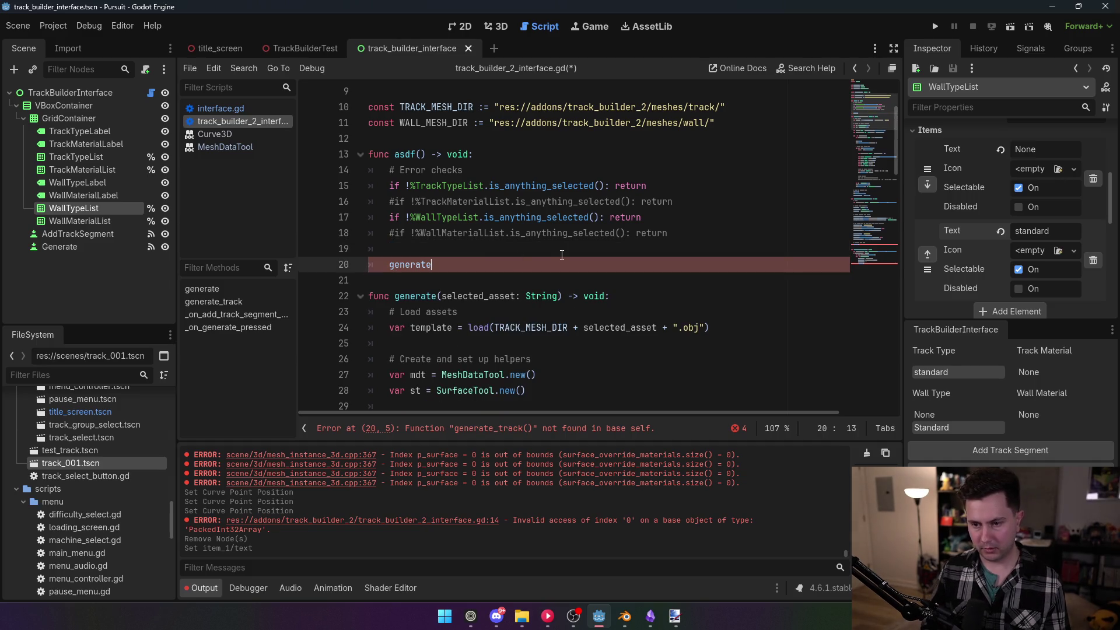
{"action": "key", "text": "BackSpace"}
{"action": "key", "text": "BackSpace"}
{"action": "key", "text": "BackSpace"}
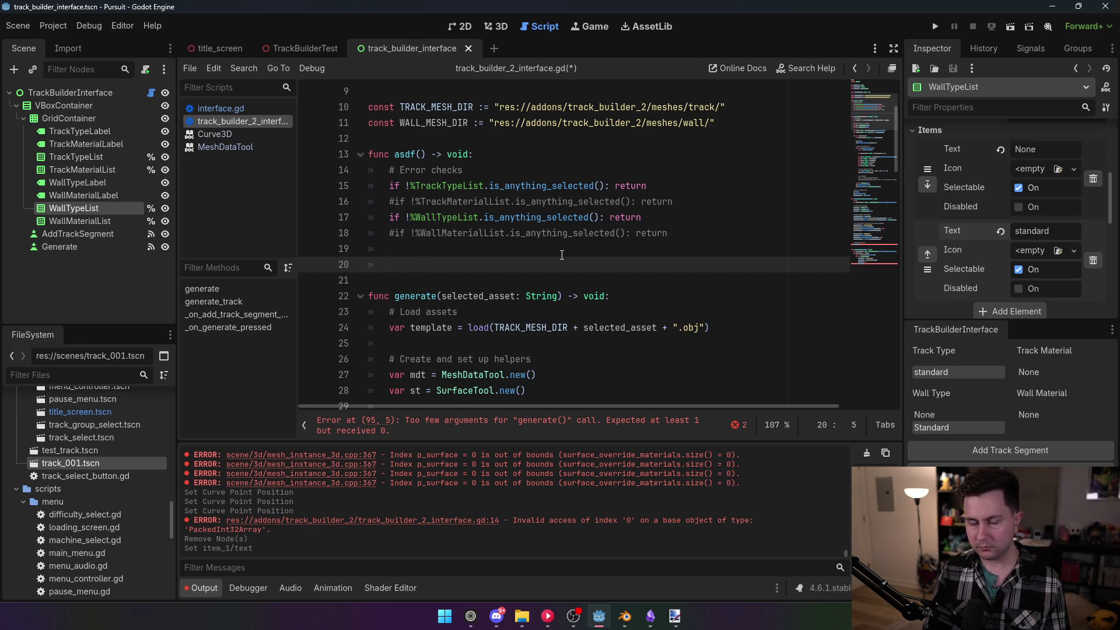
{"action": "type", "text": "$# Track"}
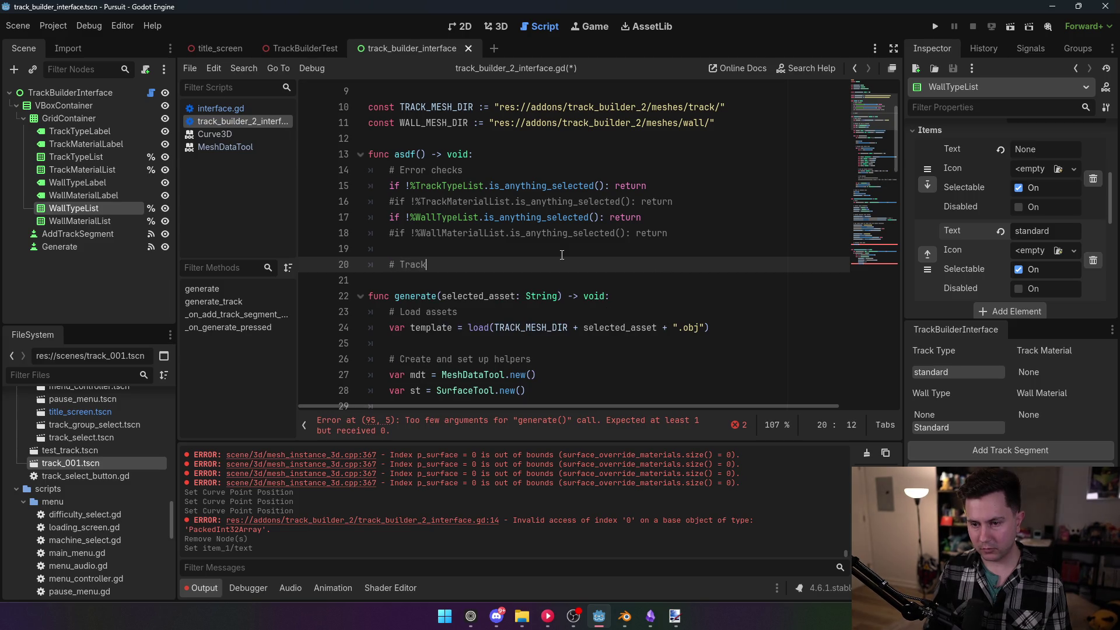
{"action": "key", "text": "Return"}
{"action": "type", "text": "generate"}
{"action": "key", "text": "BackSpace"}
{"action": "key", "text": "BackSpace"}
{"action": "key", "text": "BackSpace"}
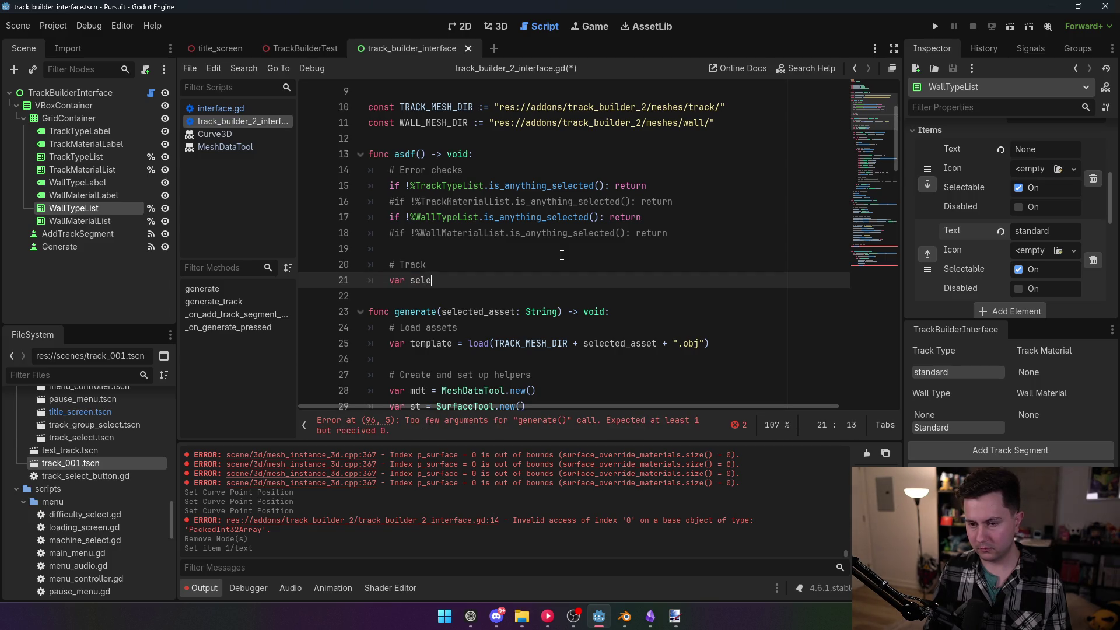
Add a selected_idx line set to %TrackTypeList.get_selected_items()[0]
{"action": "type", "text": "cted"}
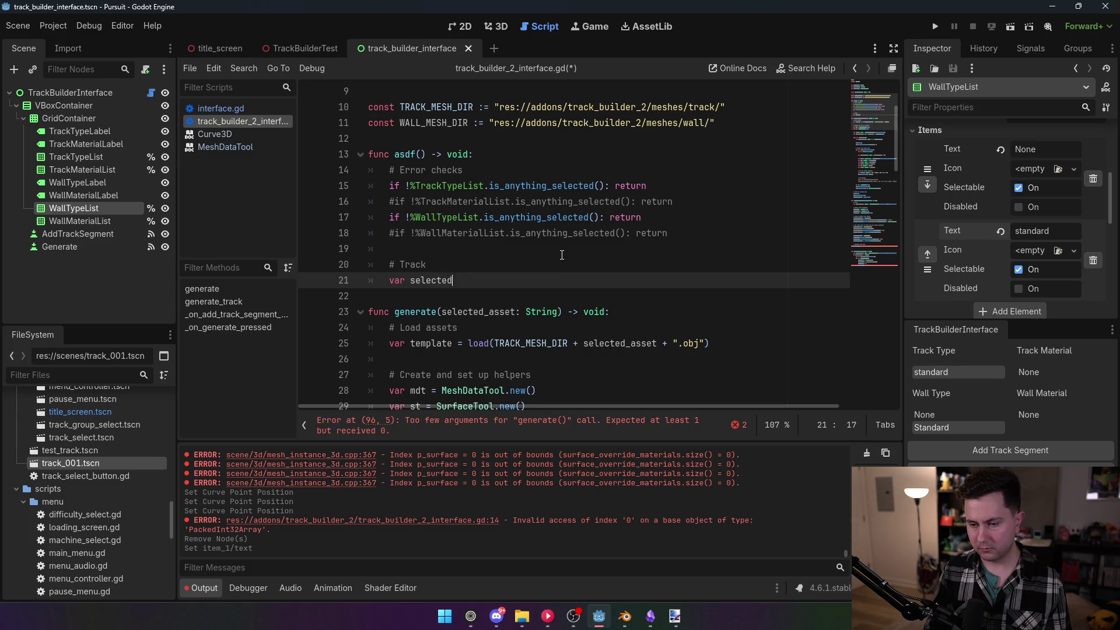
{"action": "type", "text": "_idx = "}
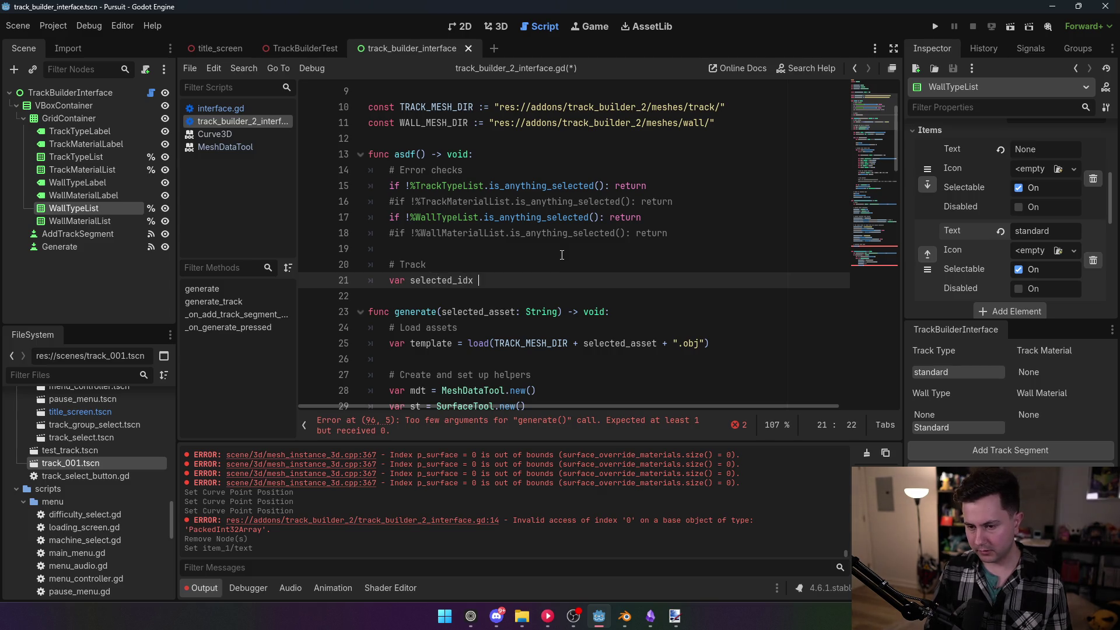
{"action": "type", "text": "%Tra"}
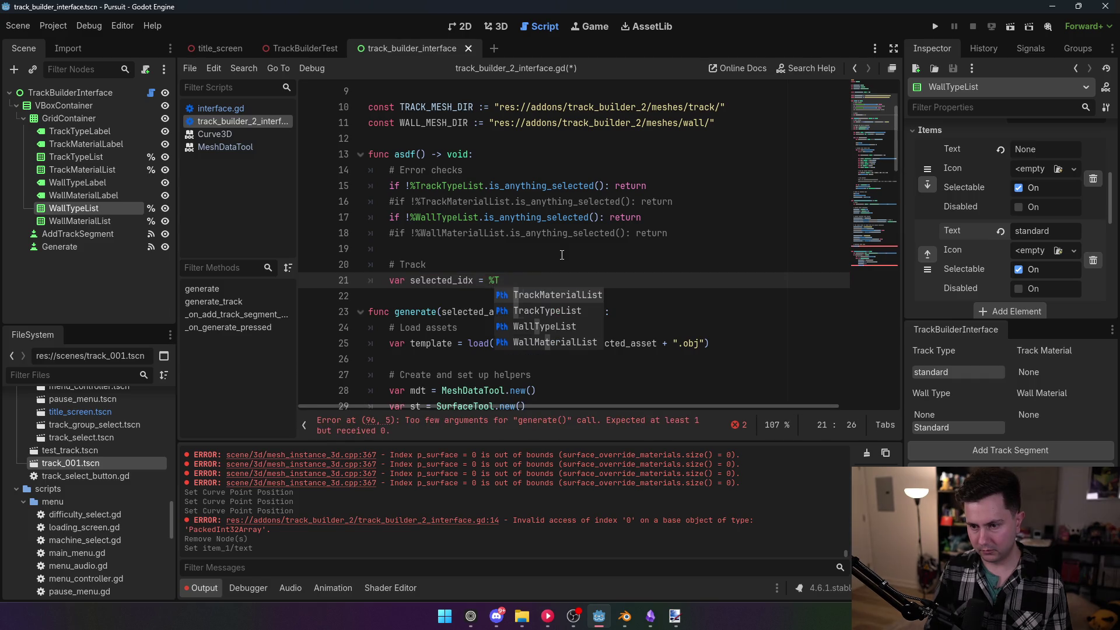
{"action": "key", "text": "Down"}
{"action": "key", "text": "Return"}
{"action": "type", "text": ".get_se"}
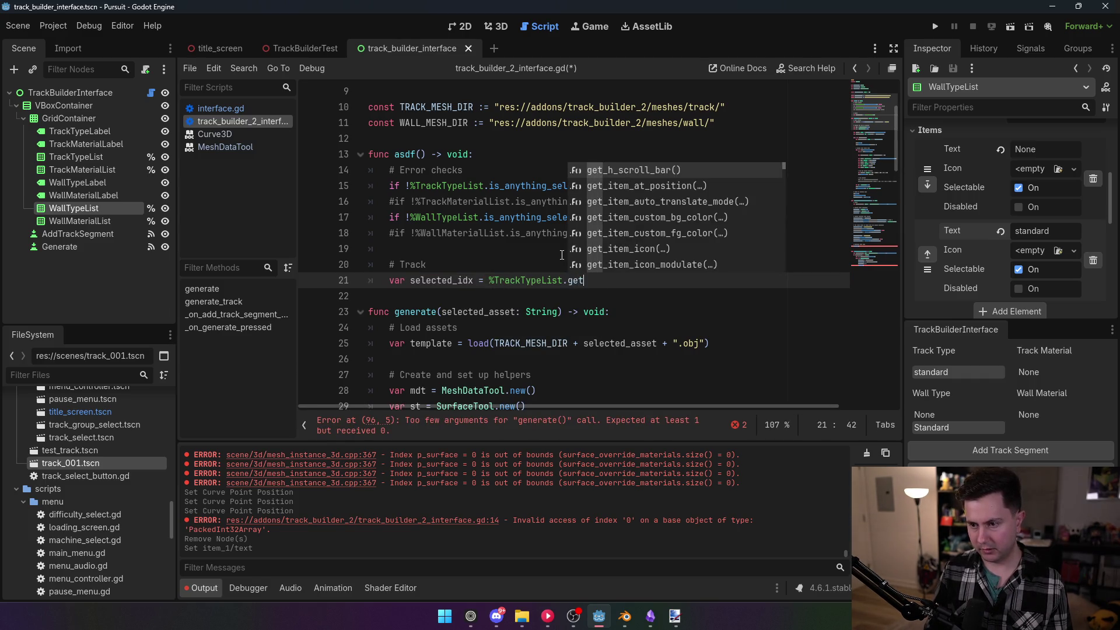
{"action": "key", "text": "Return"}
{"action": "type", "text": "[0]"}
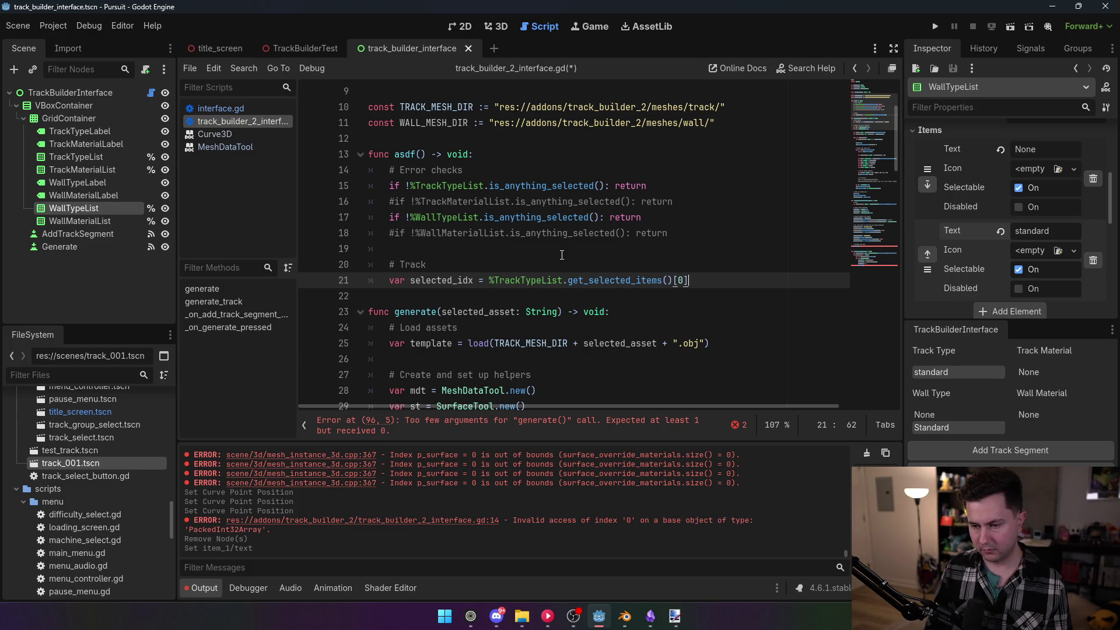
Add var selected_asset = %TrackTypeList.get_item_text(selected_idx)
{"action": "key", "text": "Return"}
{"action": "type", "text": "var "}
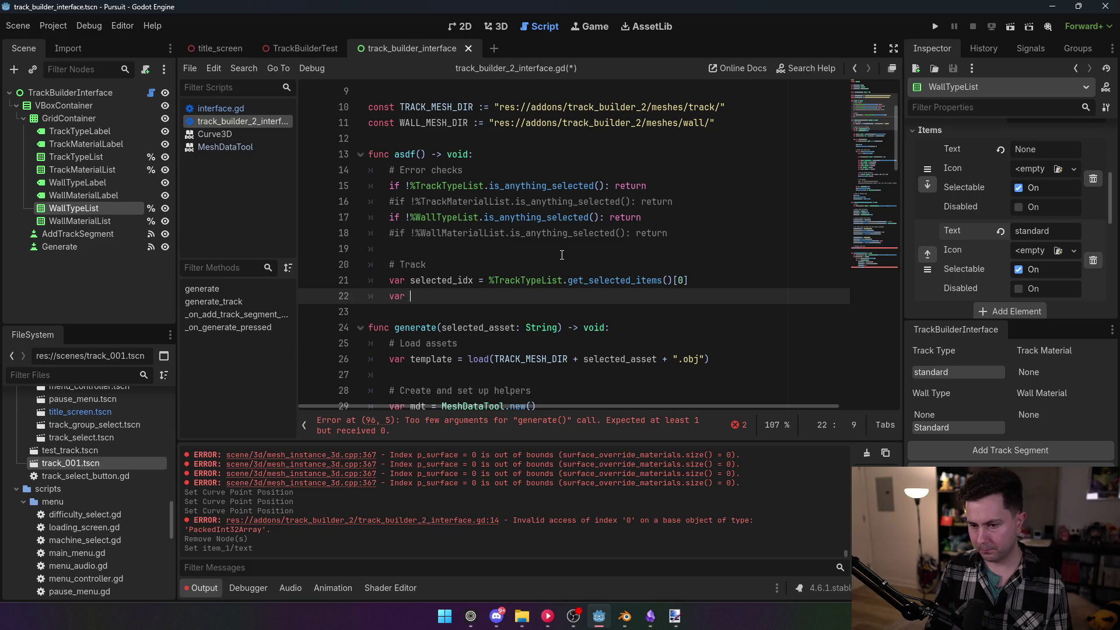
{"action": "type", "text": "selected_asset "}
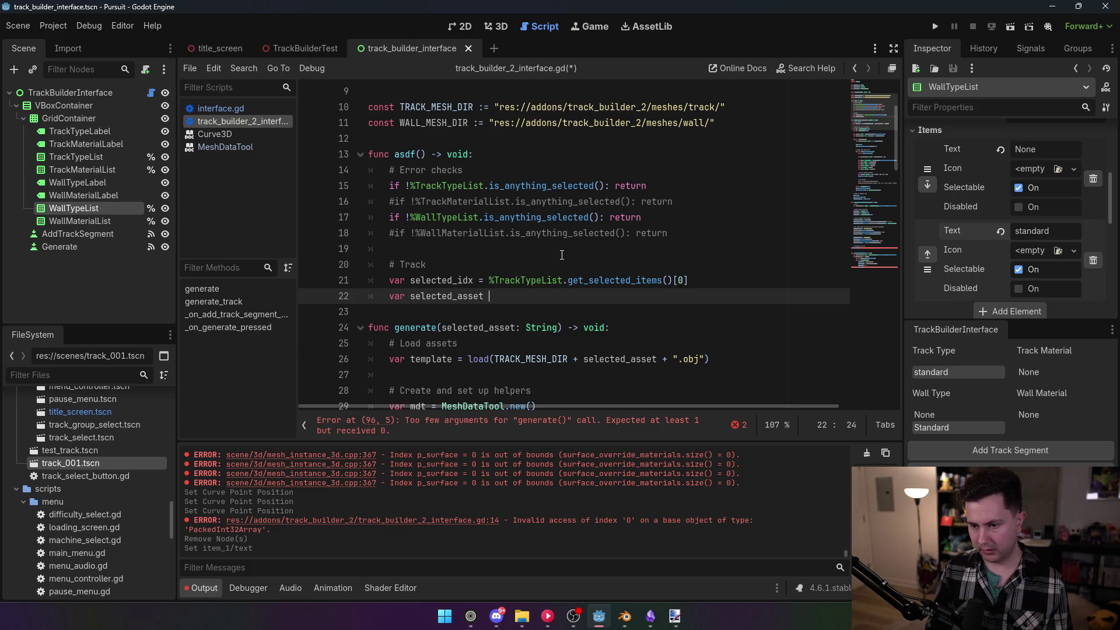
{"action": "type", "text": "= %Track"}
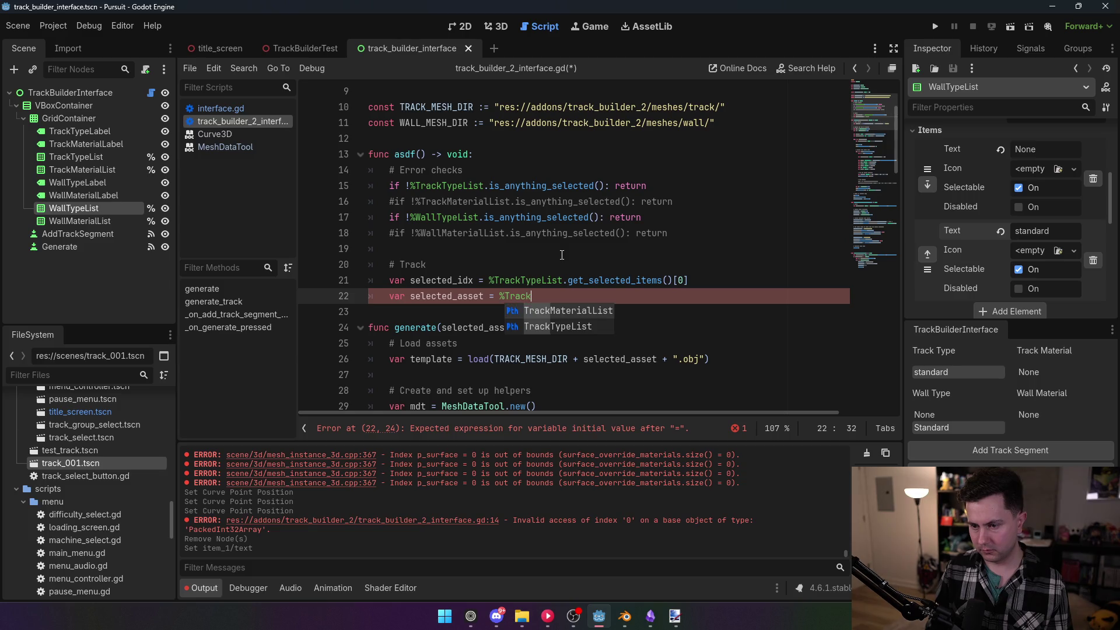
{"action": "key", "text": "Down"}
{"action": "key", "text": "Return"}
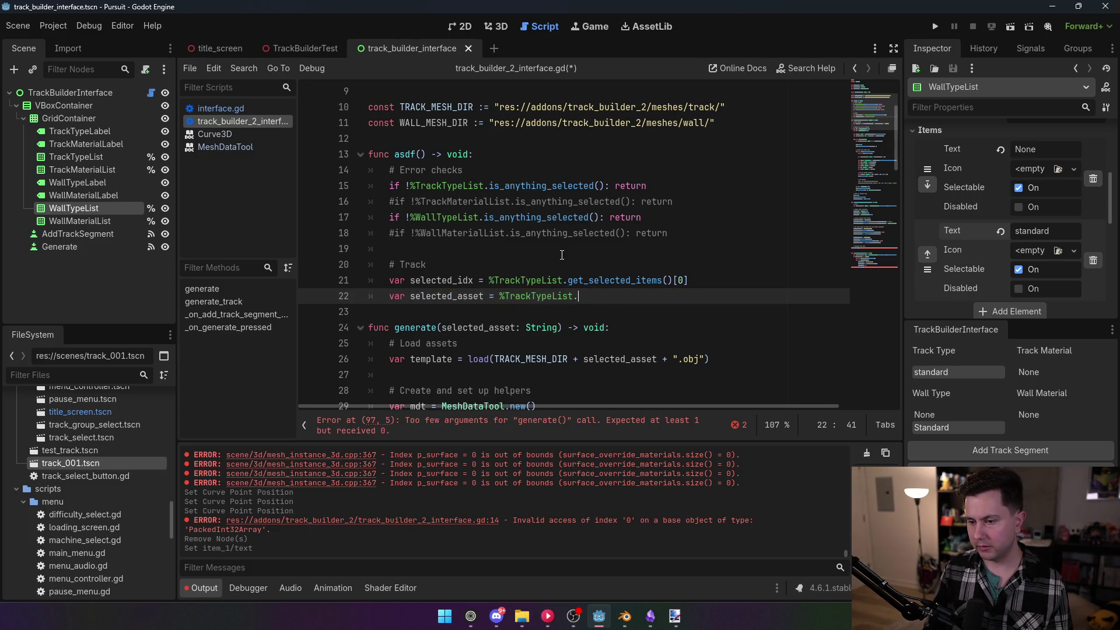
{"action": "type", "text": "get_item_tex"}
{"action": "key", "text": "Return"}
{"action": "type", "text": "selected_idx"}
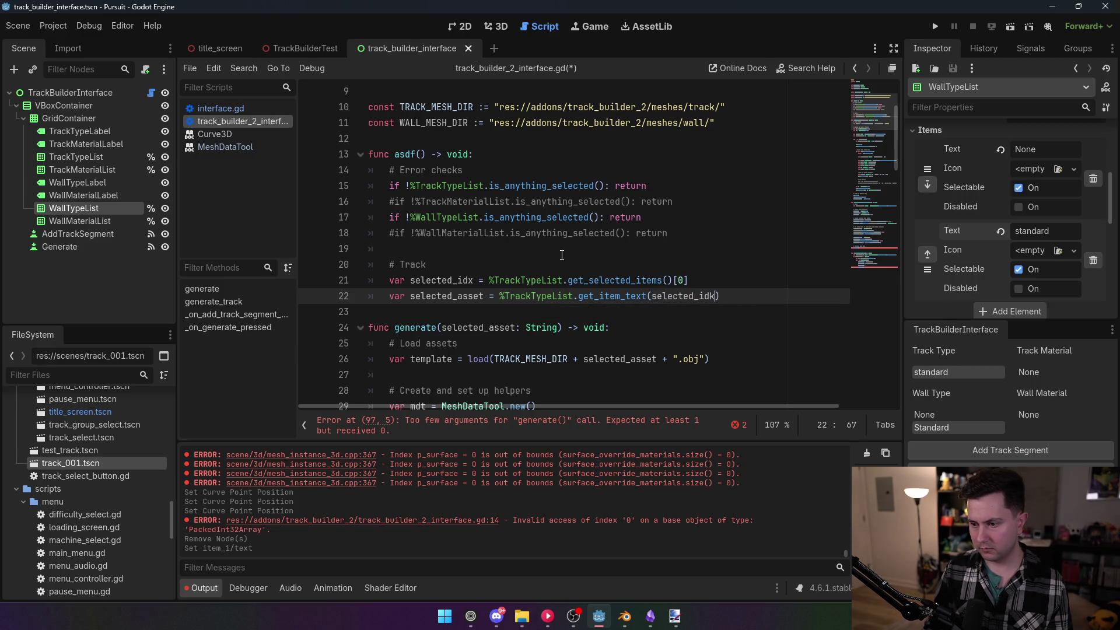
Call generate(selected_asset) below, then select the Track block on lines 20–23
{"action": "left_click", "coordinate": [740, 295]}
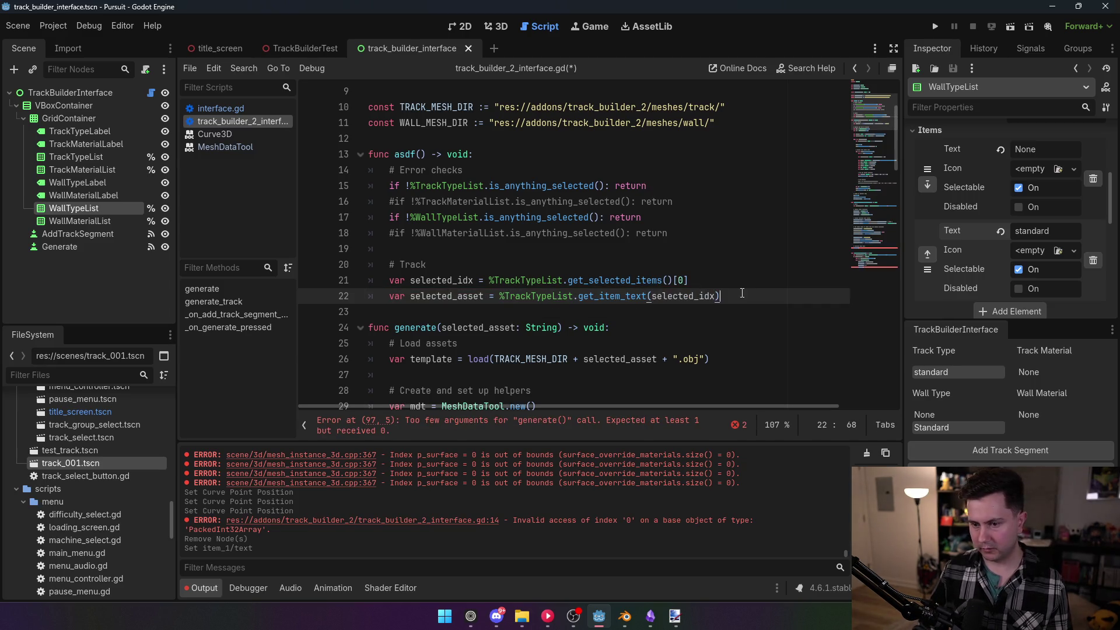
{"action": "key", "text": "Return"}
{"action": "type", "text": "generate"}
{"action": "key", "text": "Return"}
{"action": "type", "text": "selected_asset"}
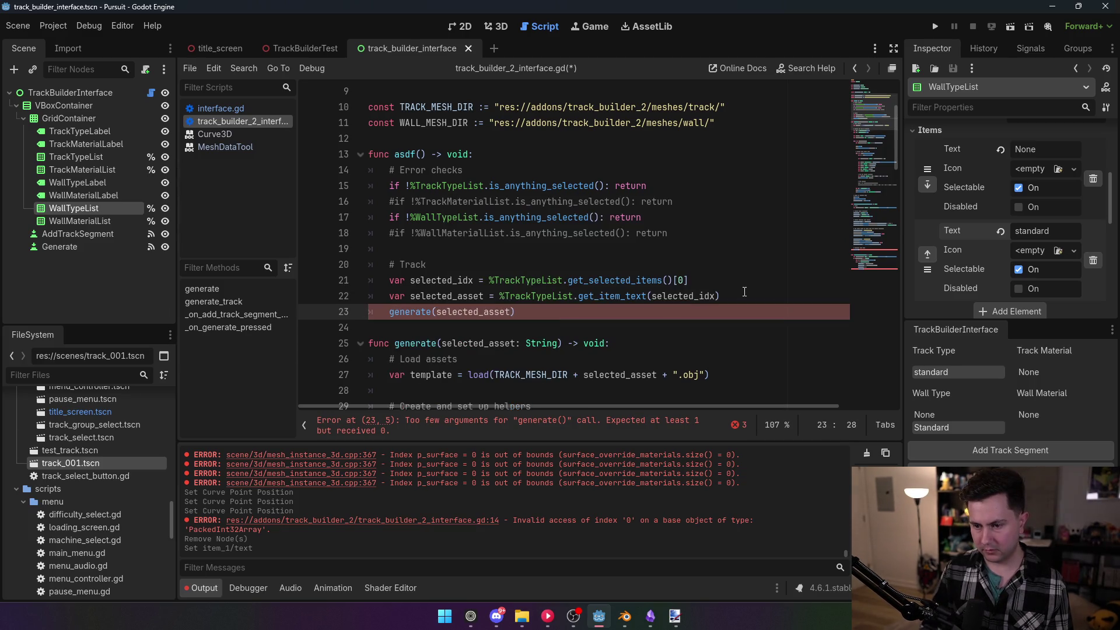
{"action": "left_click", "coordinate": [499, 232]}
{"action": "scroll", "coordinate": [486, 311], "scroll_direction": "down", "scroll_amount": 1}
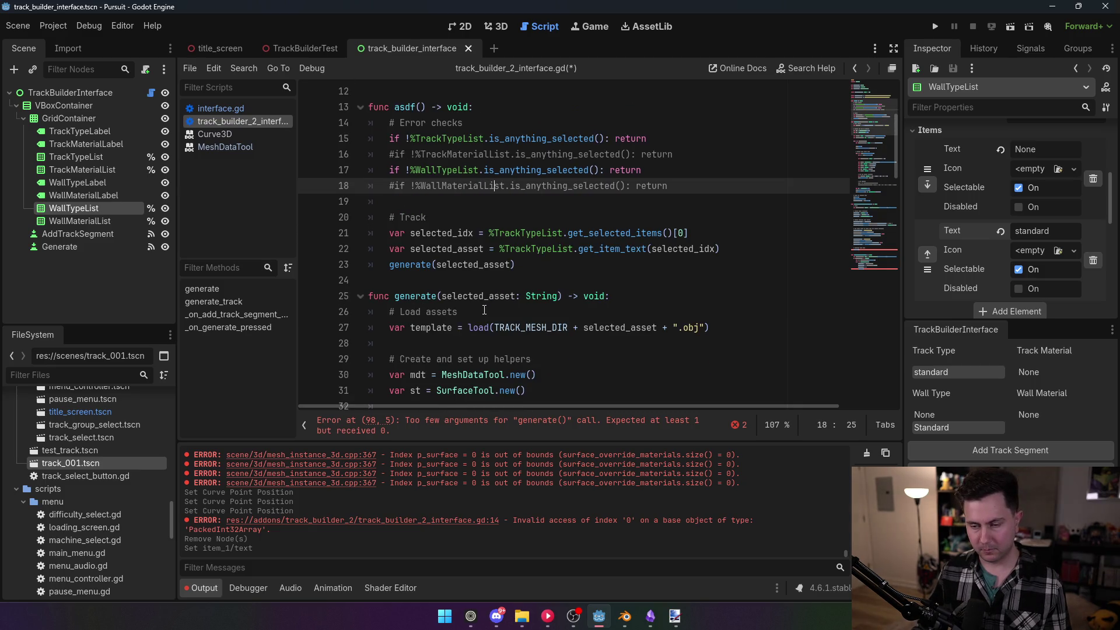
{"action": "left_click_drag", "start_coordinate": [530, 264], "coordinate": [390, 218]}
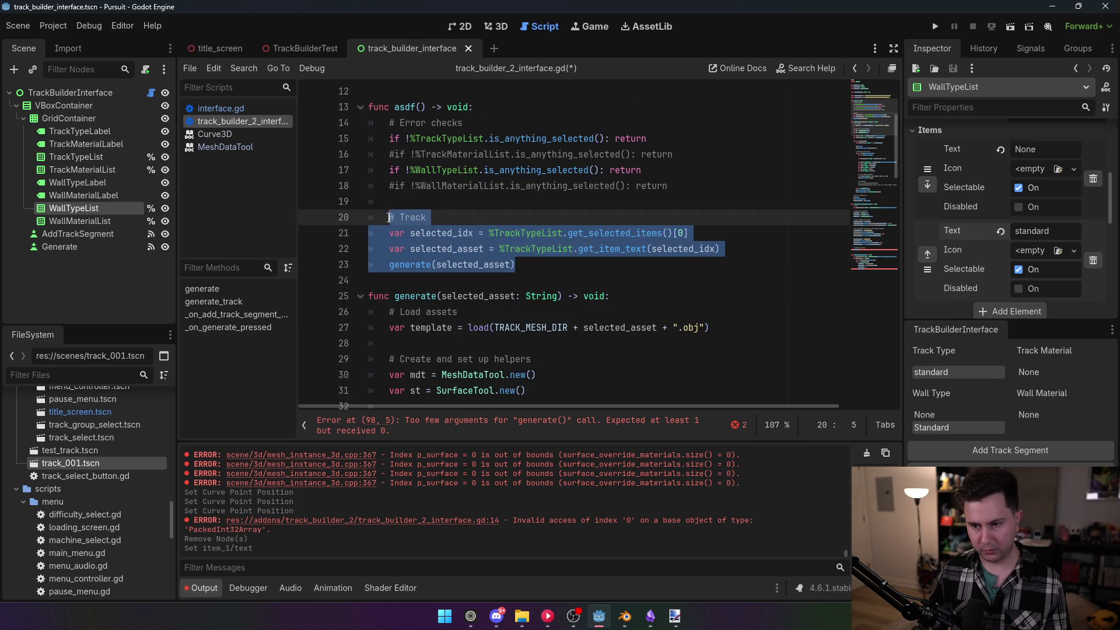
Duplicate the Track block below it and rename its comment to '# Wall'
{"action": "key", "text": "ctrl+c"}
{"action": "left_click", "coordinate": [527, 259]}
{"action": "key", "text": "Return"}
{"action": "key", "text": "Return"}
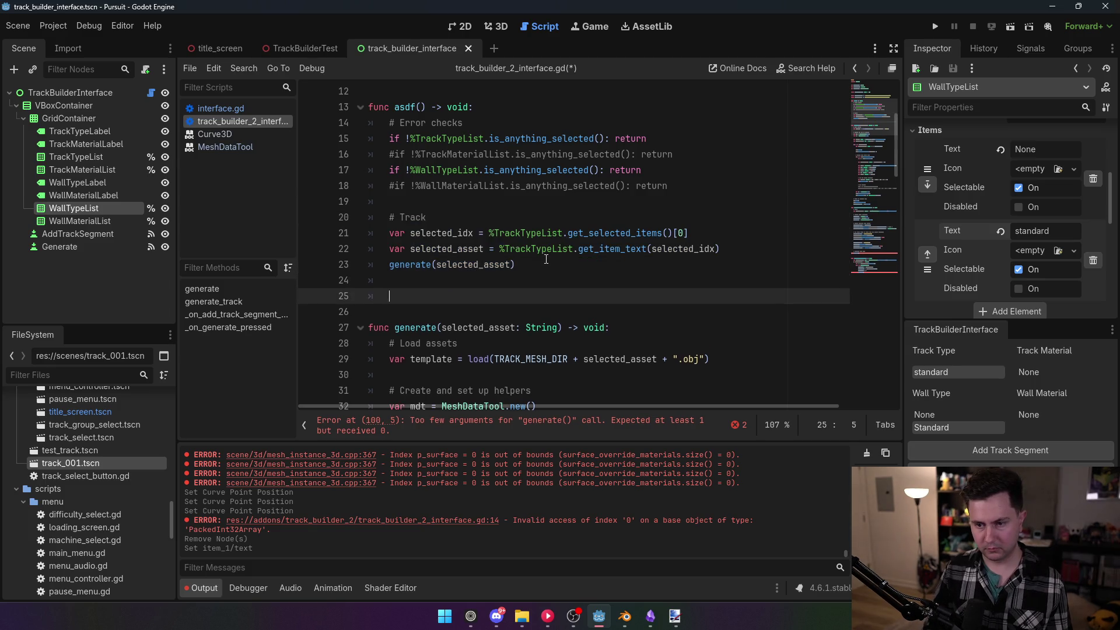
{"action": "key", "text": "ctrl+v"}
{"action": "double_click", "coordinate": [432, 295]}
{"action": "type", "text": "Wall"}
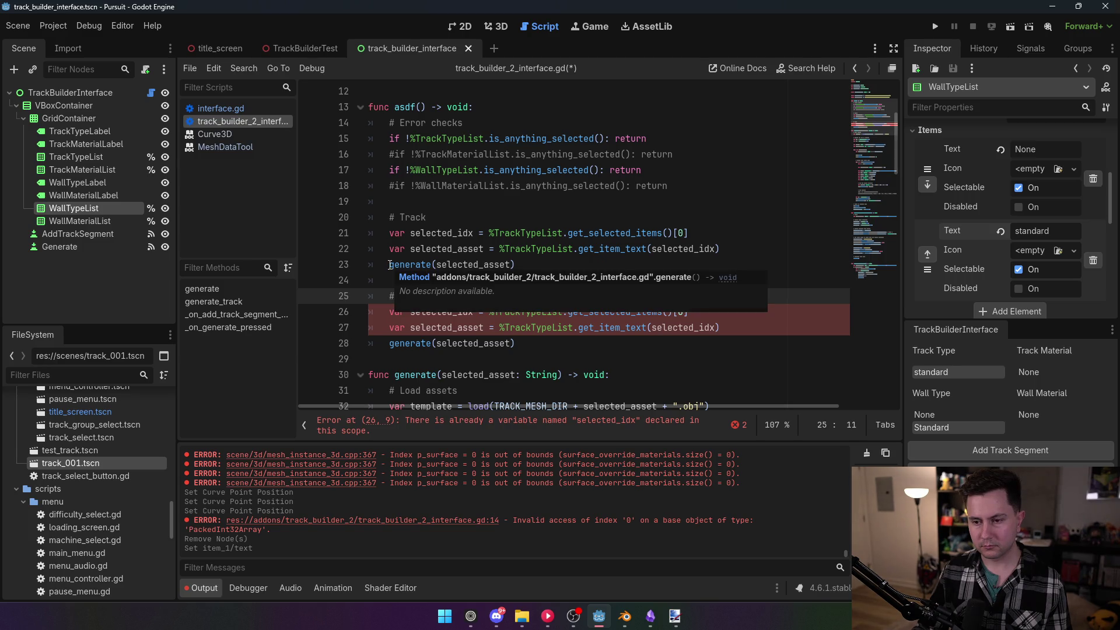
Wrap both generate calls in 'if selected_asset != "None":'
{"action": "left_click", "coordinate": [390, 264]}
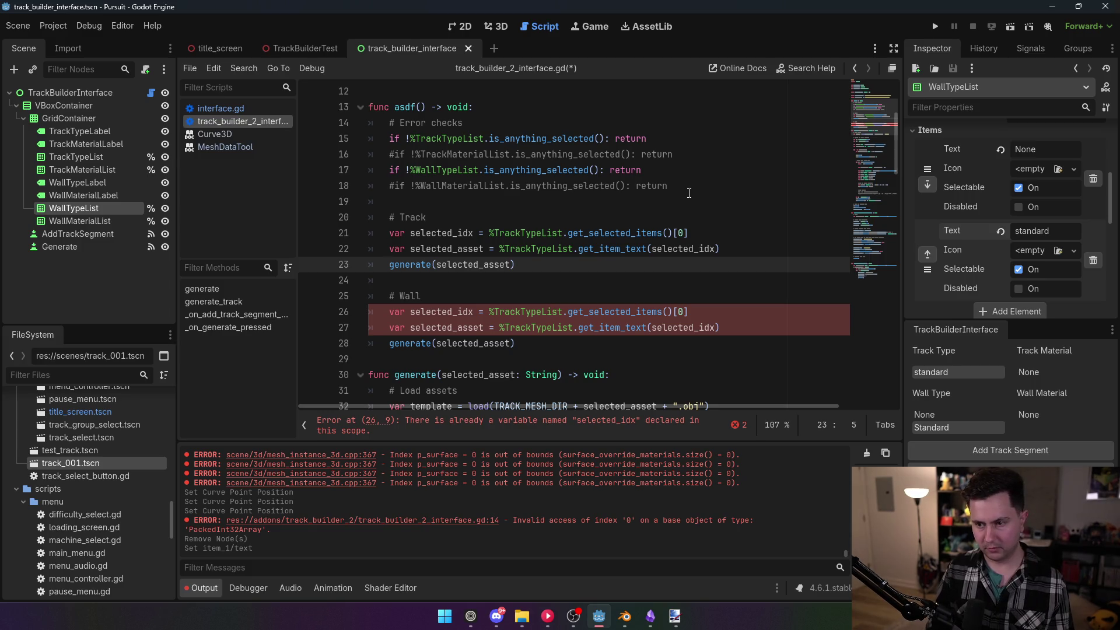
{"action": "type", "text": "if "}
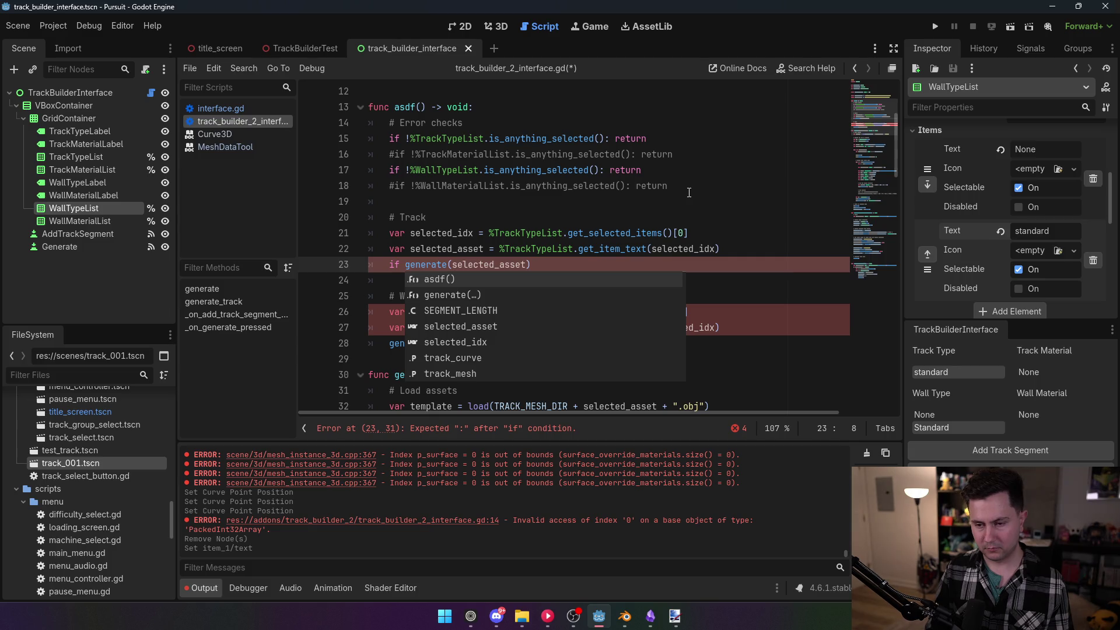
{"action": "type", "text": "selected"}
{"action": "key", "text": "Tab"}
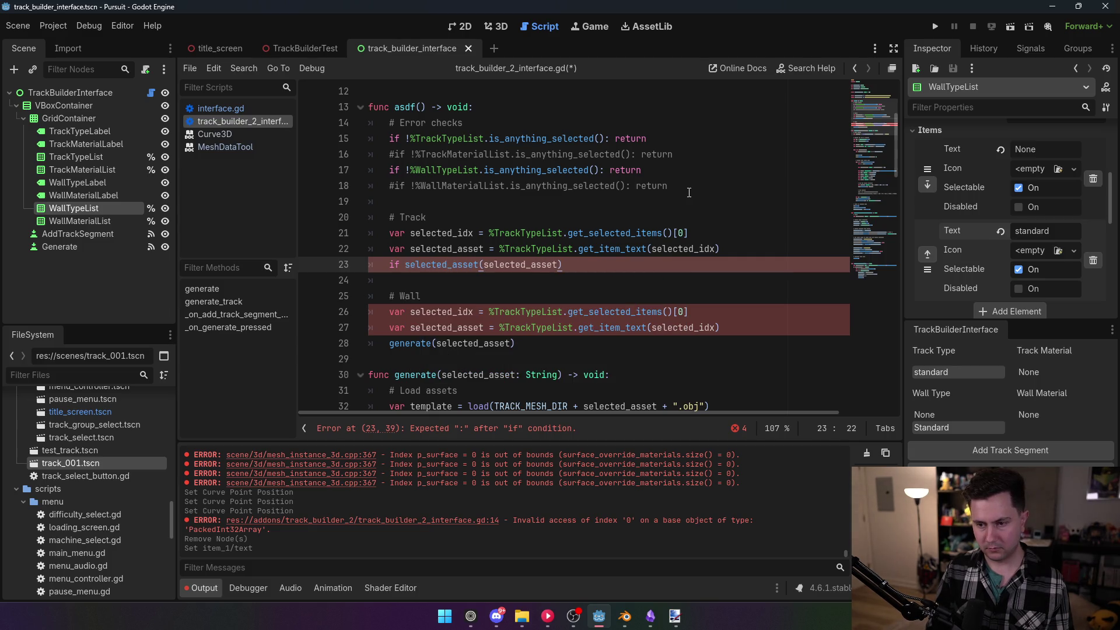
{"action": "type", "text": "!= \"None"}
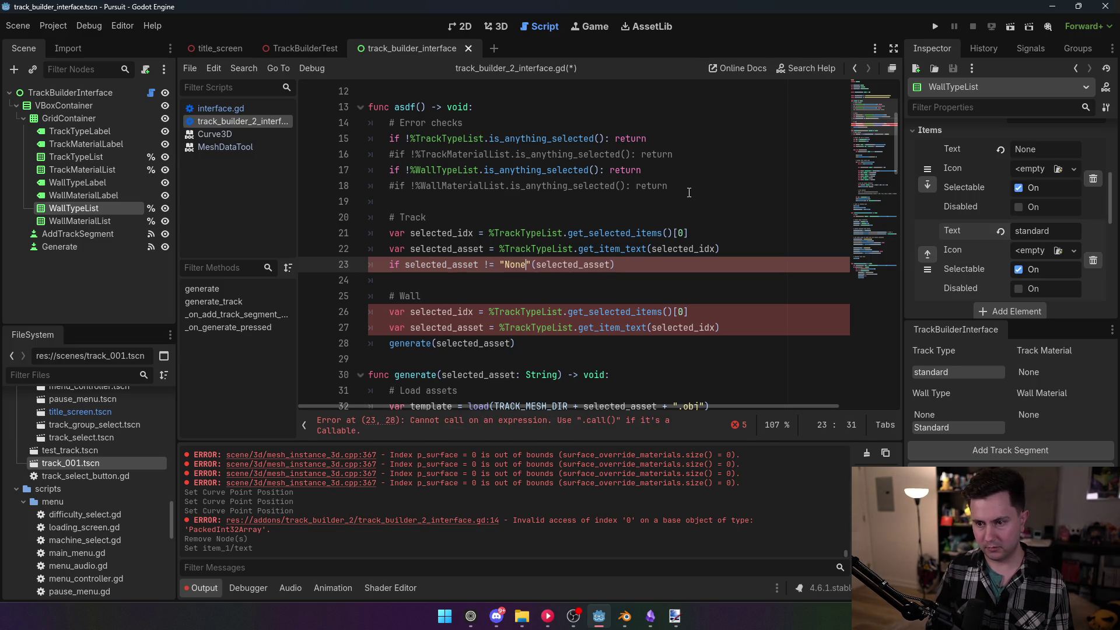
{"action": "type", "text": "\": generate"}
{"action": "left_click", "coordinate": [531, 185]}
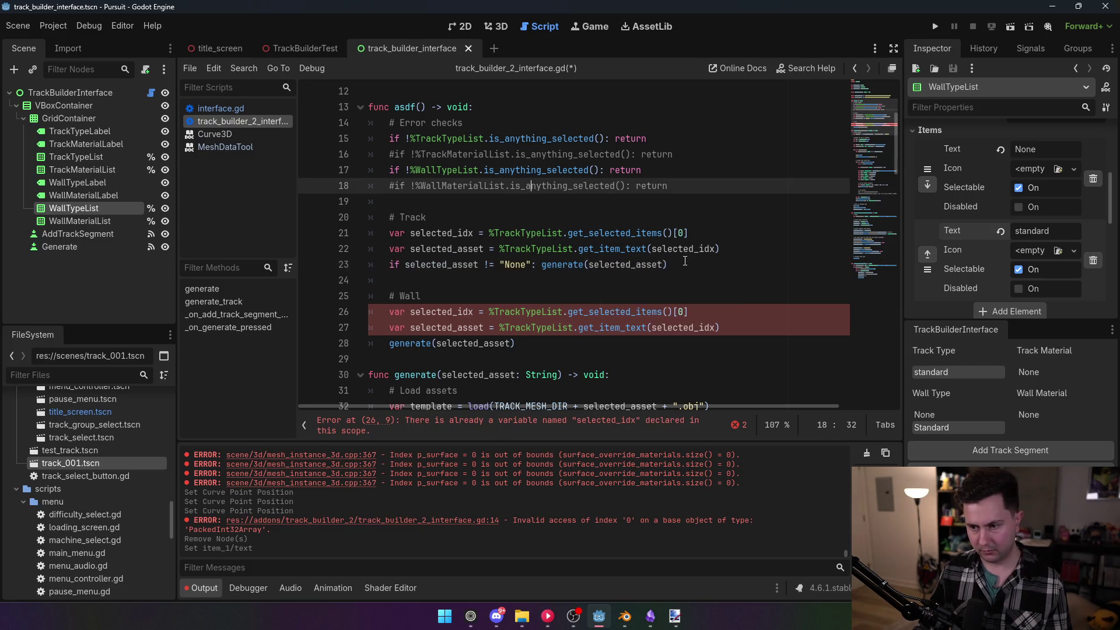
{"action": "left_click_drag", "start_coordinate": [684, 262], "coordinate": [389, 265]}
{"action": "left_click_drag", "start_coordinate": [514, 343], "coordinate": [392, 348]}
{"action": "key", "text": "ctrl+v"}
Point the wall block's index and asset lines at %WallTypeList
{"action": "left_click_drag", "start_coordinate": [520, 312], "coordinate": [496, 313]}
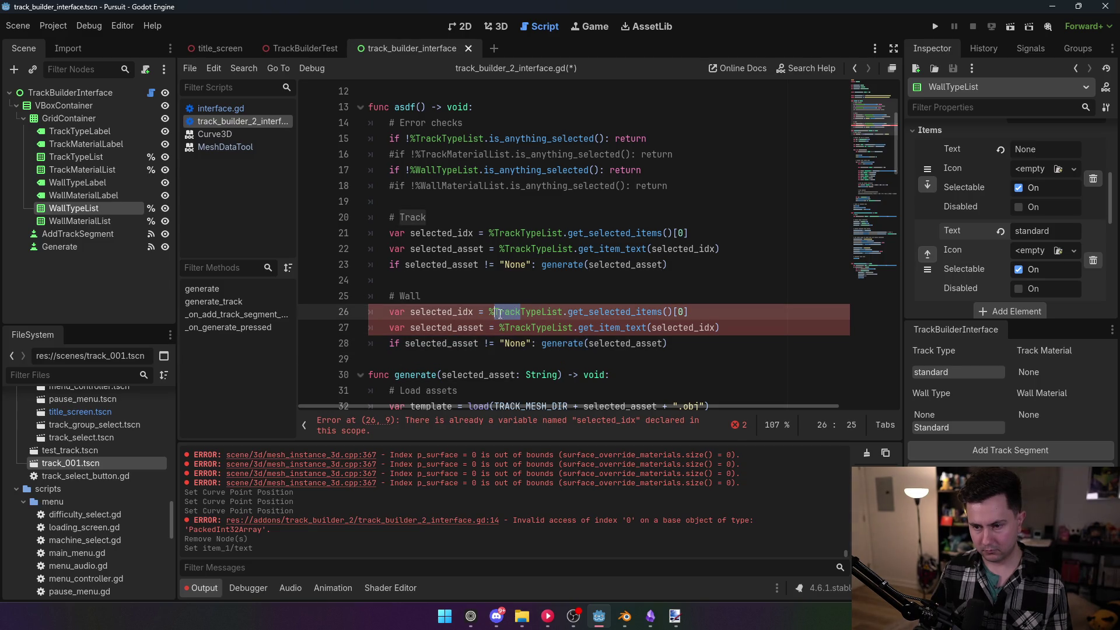
{"action": "type", "text": "Wall"}
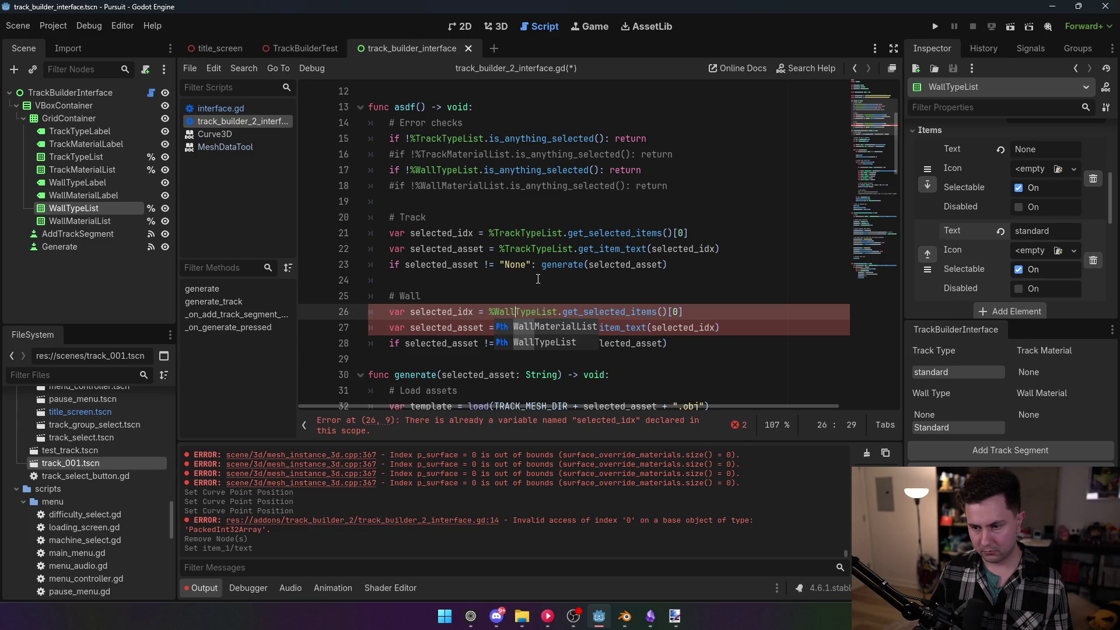
{"action": "left_click", "coordinate": [530, 282]}
{"action": "left_click_drag", "start_coordinate": [525, 327], "coordinate": [505, 328]}
{"action": "type", "text": "Wall"}
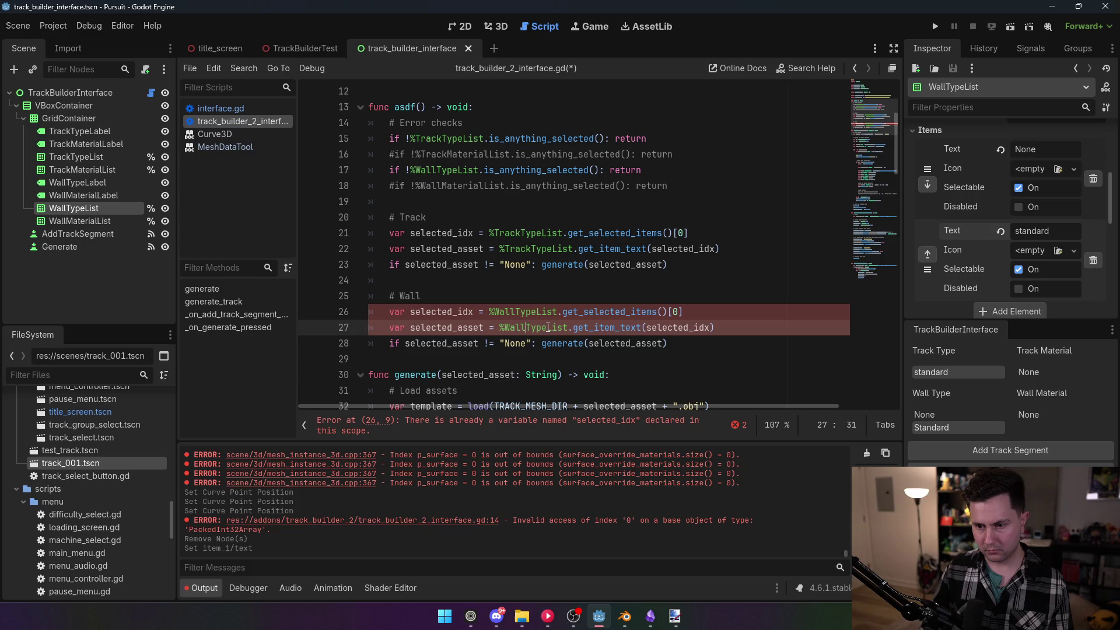
{"action": "left_click", "coordinate": [462, 265]}
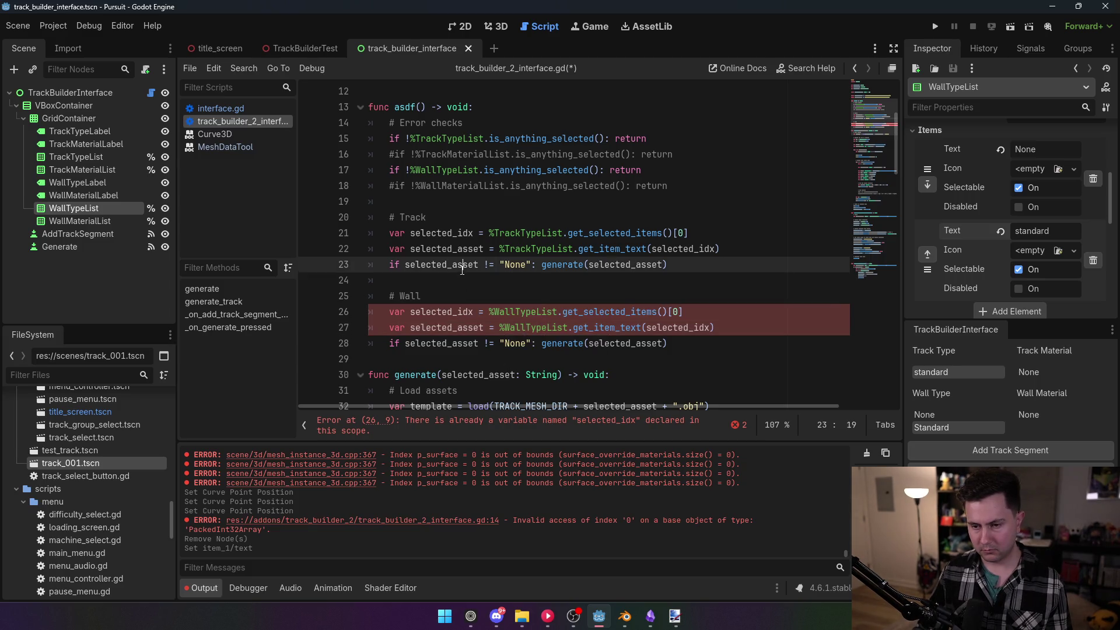
Remove the var keyword from the wall index, wall asset and track index lines
{"action": "double_click", "coordinate": [397, 311]}
{"action": "key", "text": "Delete"}
{"action": "key", "text": "Delete"}
{"action": "double_click", "coordinate": [396, 327]}
{"action": "key", "text": "Delete"}
{"action": "key", "text": "Delete"}
{"action": "double_click", "coordinate": [397, 233]}
{"action": "key", "text": "Delete"}
{"action": "key", "text": "Delete"}
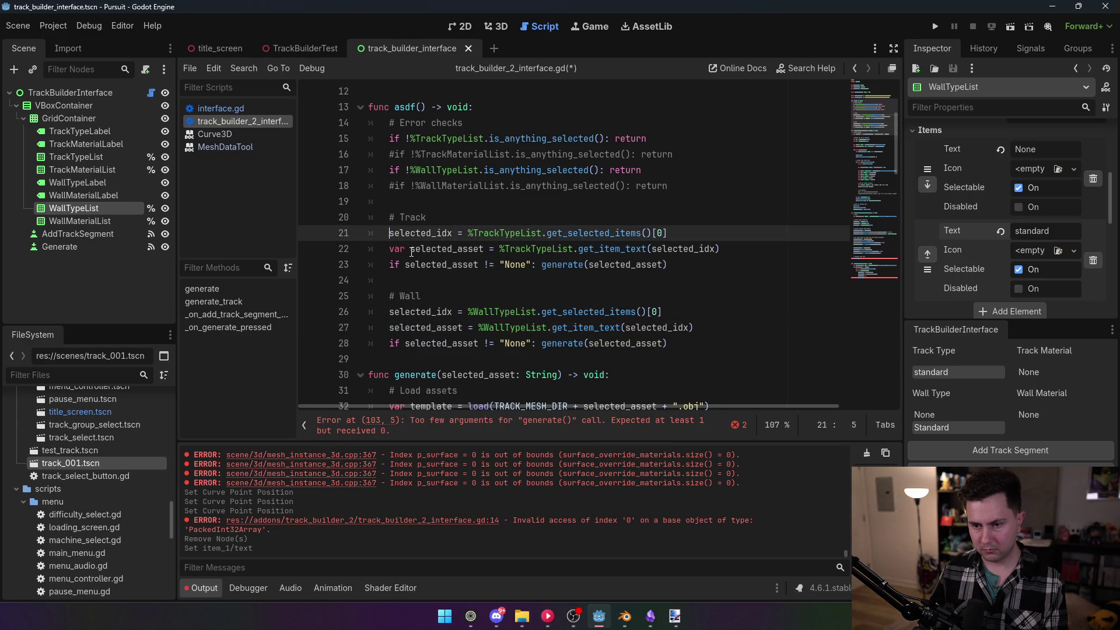
Drop var from the track asset line and declare var selected_idx and var selected_asset above # Track
{"action": "double_click", "coordinate": [396, 248]}
{"action": "key", "text": "Delete"}
{"action": "key", "text": "Delete"}
{"action": "left_click", "coordinate": [452, 201]}
{"action": "key", "text": "Return"}
{"action": "key", "text": "Return"}
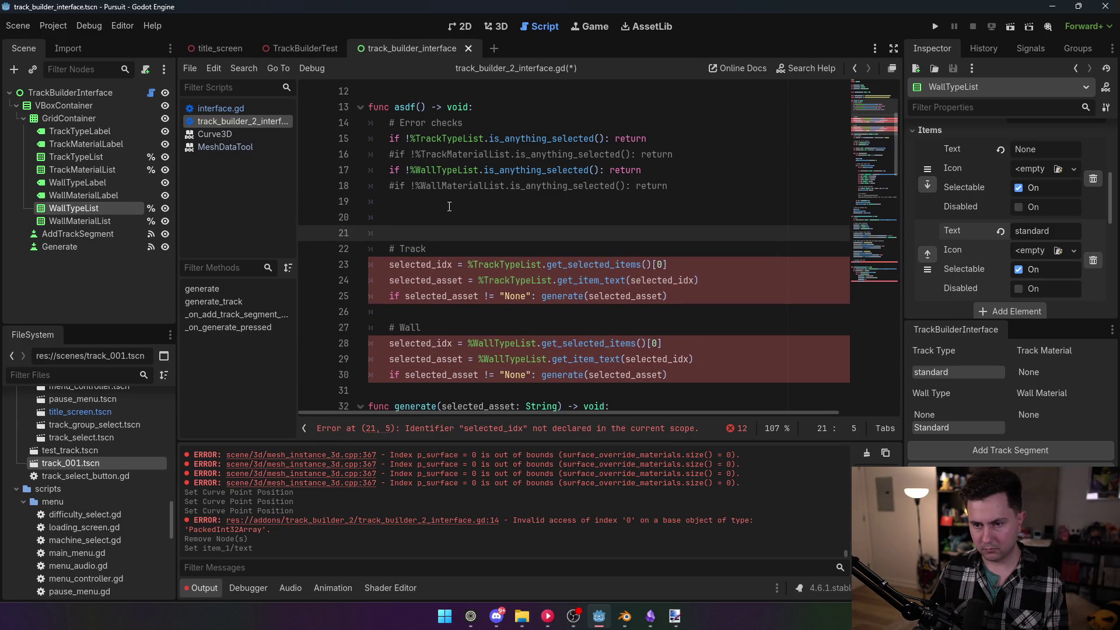
{"action": "left_click", "coordinate": [429, 218]}
{"action": "type", "text": "var selected_idx"}
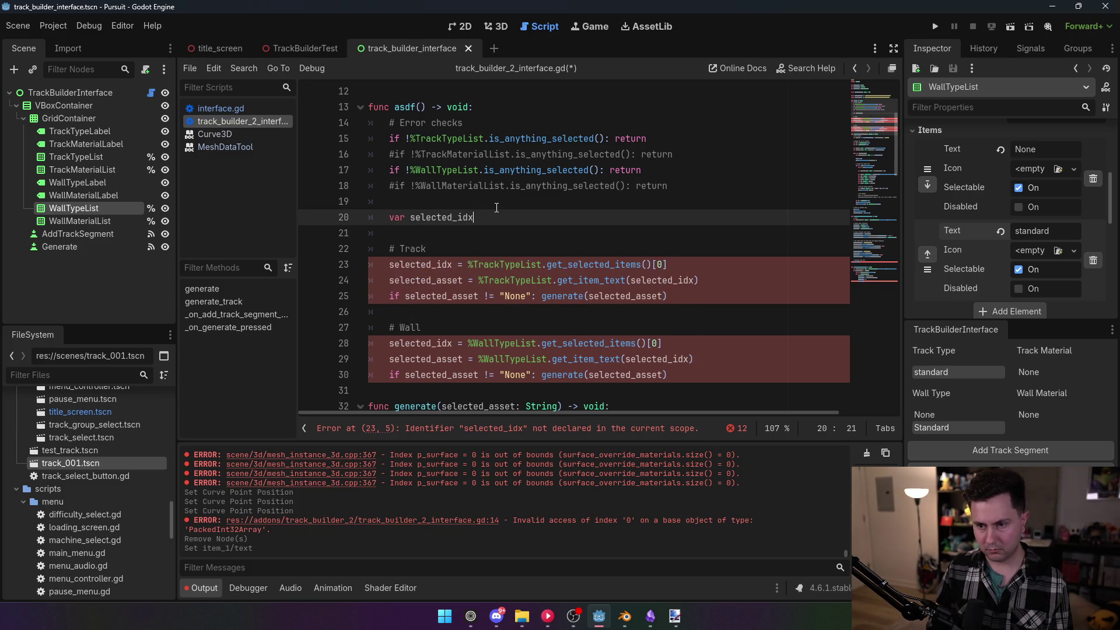
{"action": "key", "text": "Return"}
{"action": "type", "text": "var selected_asset"}
Save the edited script with Ctrl+S
{"action": "left_click_drag", "start_coordinate": [488, 186], "coordinate": [514, 170]}
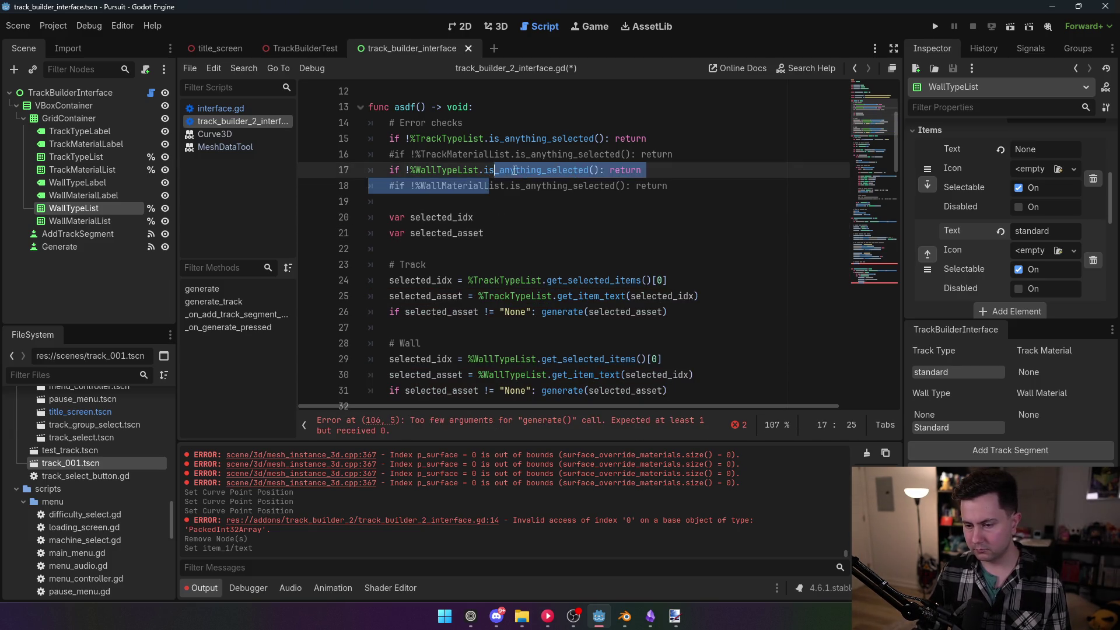
{"action": "scroll", "coordinate": [513, 170], "scroll_direction": "down", "scroll_amount": 2}
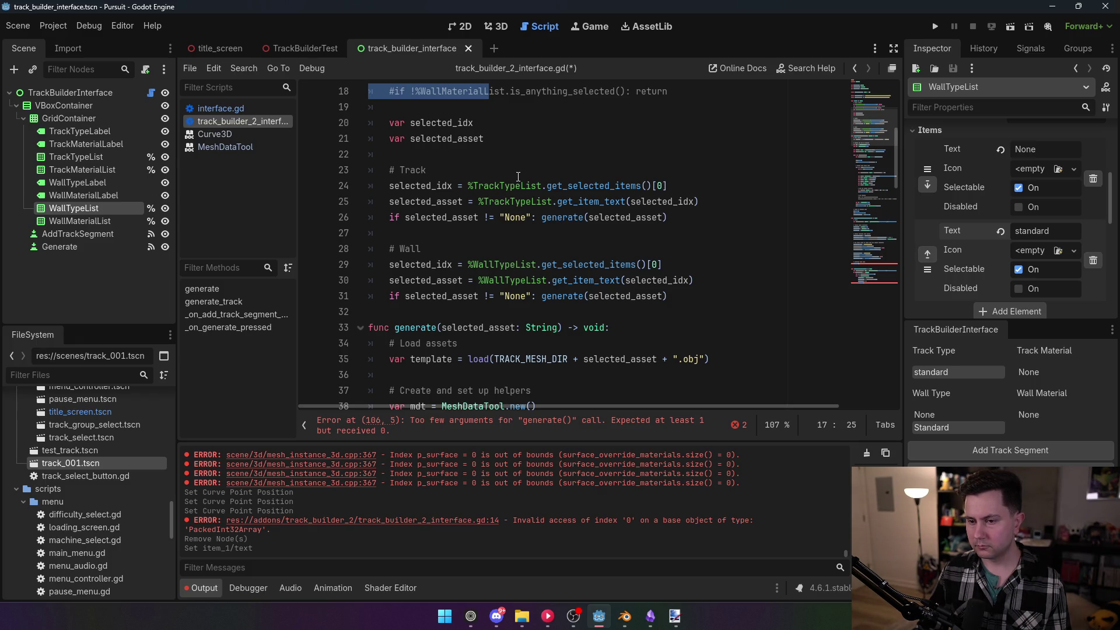
{"action": "key", "text": "ctrl+s"}
{"action": "left_click", "coordinate": [518, 176]}
{"action": "scroll", "coordinate": [517, 177], "scroll_direction": "up", "scroll_amount": 4}
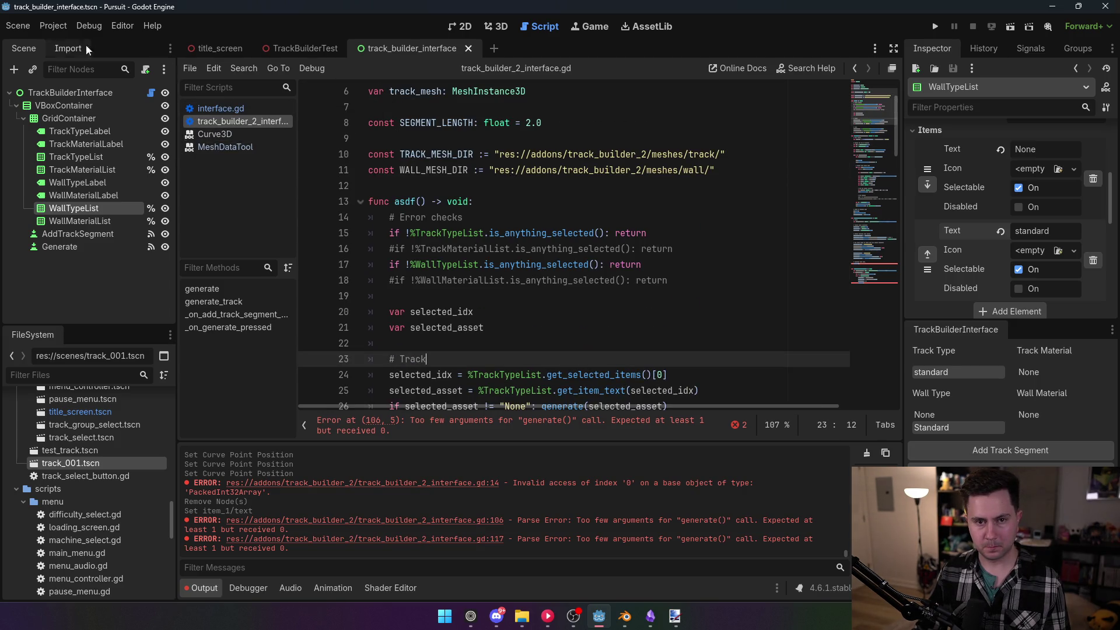
Open the Plugins page of Project Settings and close it again
{"action": "left_click", "coordinate": [53, 26]}
{"action": "left_click", "coordinate": [57, 46]}
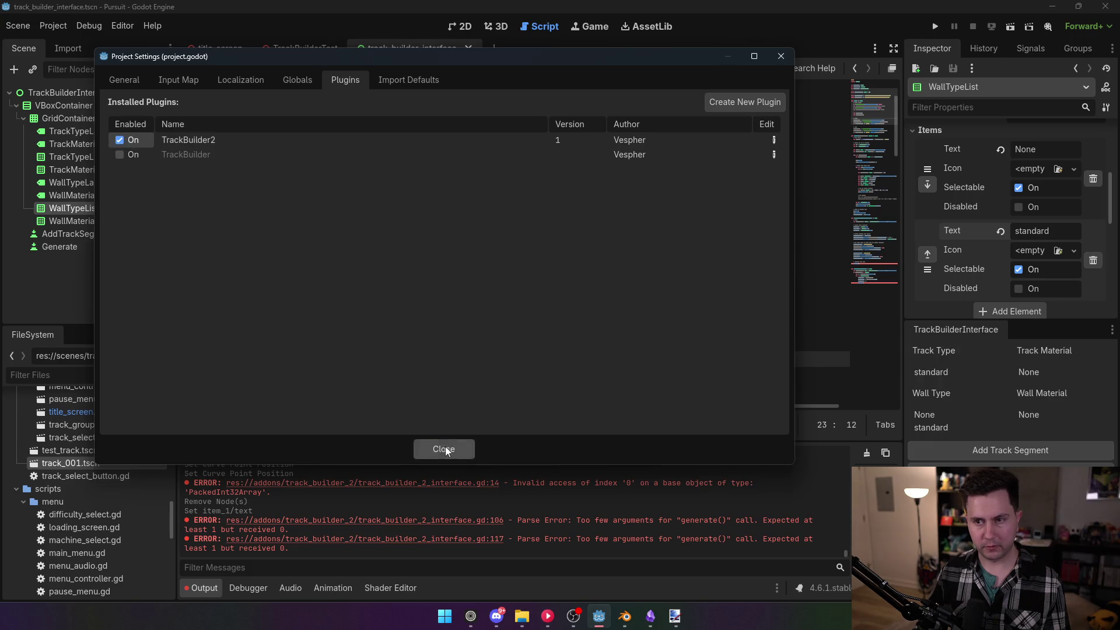
{"action": "left_click", "coordinate": [444, 448]}
In the TrackBuilderTest 3D view, drag the curve's left end point along Z, then return to the script
{"action": "left_click", "coordinate": [495, 26]}
{"action": "key", "text": "ctrl+shift+Tab"}
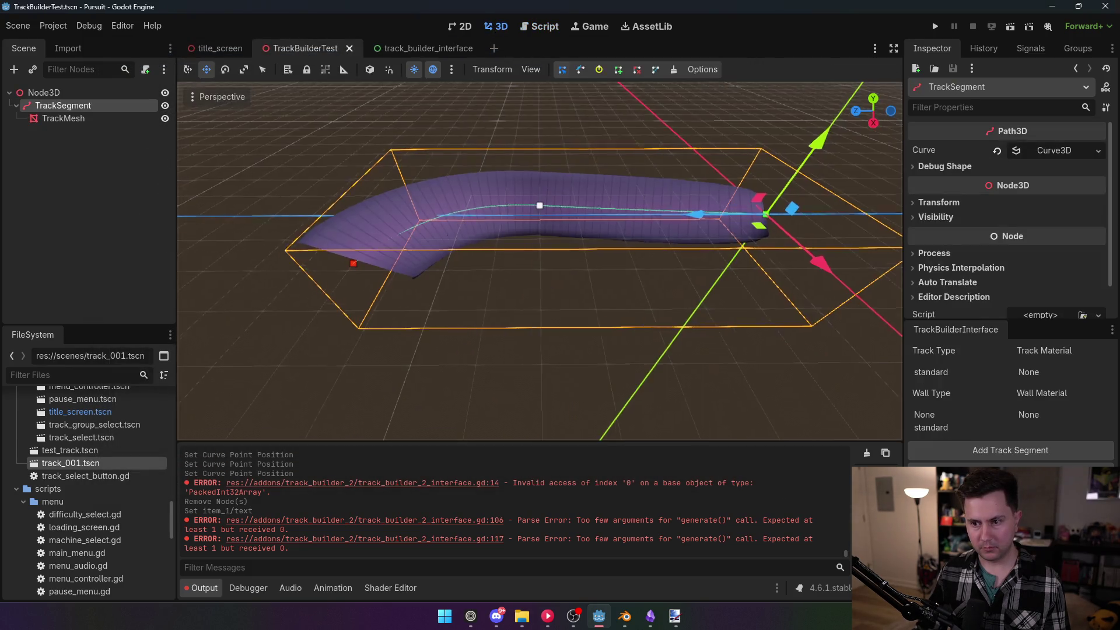
{"action": "left_click", "coordinate": [356, 270]}
{"action": "left_click_drag", "start_coordinate": [312, 270], "coordinate": [273, 271]}
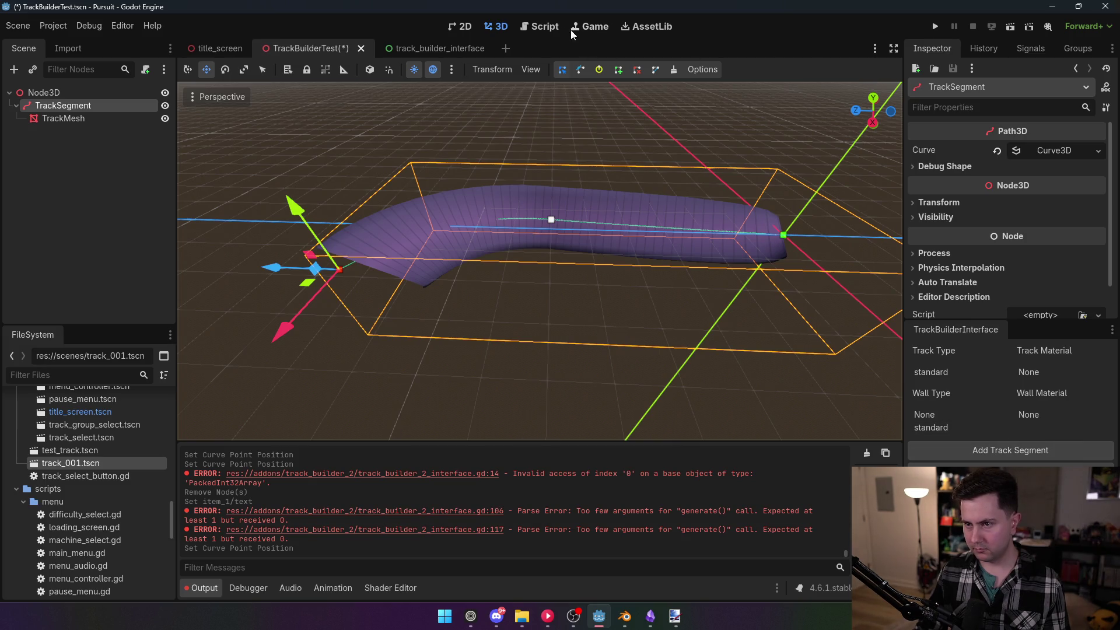
{"action": "left_click", "coordinate": [547, 27]}
{"action": "left_click", "coordinate": [431, 217]}
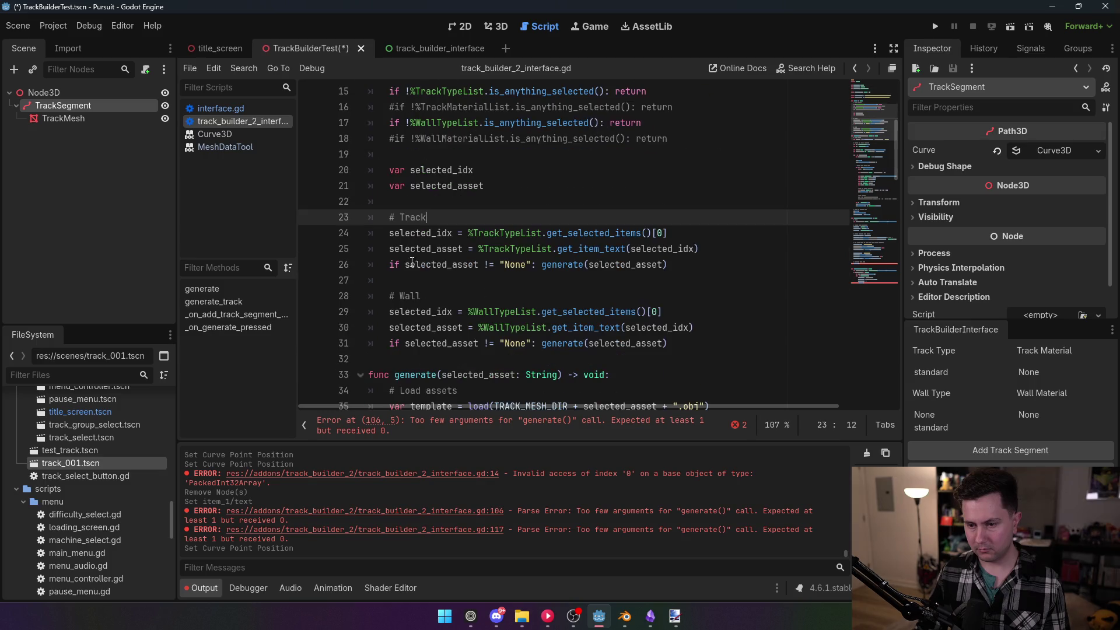
Rename func asdf to create_track and copy the new name
{"action": "mouse_move", "coordinate": [898, 205]}
{"action": "left_mouse_down"}
{"action": "mouse_move", "coordinate": [876, 242]}
{"action": "mouse_move", "coordinate": [880, 292]}
{"action": "mouse_move", "coordinate": [883, 251]}
{"action": "mouse_move", "coordinate": [887, 276]}
{"action": "mouse_move", "coordinate": [926, 271]}
{"action": "mouse_move", "coordinate": [859, 156]}
{"action": "mouse_move", "coordinate": [876, 218]}
{"action": "mouse_move", "coordinate": [868, 121]}
{"action": "left_mouse_up"}
{"action": "double_click", "coordinate": [404, 169]}
{"action": "type", "text": "create_track"}
{"action": "left_click", "coordinate": [432, 122]}
{"action": "double_click", "coordinate": [458, 169]}
Replace generate() on lines 106 and 117 with create_track() and save
{"action": "left_click", "coordinate": [873, 260]}
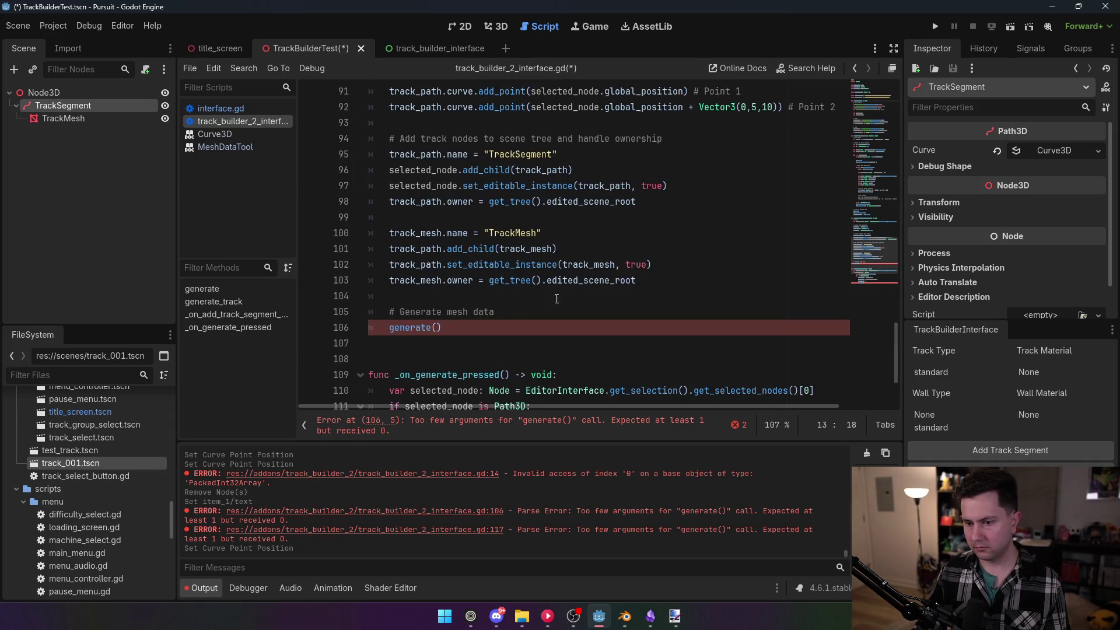
{"action": "double_click", "coordinate": [415, 328]}
{"action": "type", "text": "create_track"}
{"action": "scroll", "coordinate": [570, 319], "scroll_direction": "down", "scroll_amount": 3}
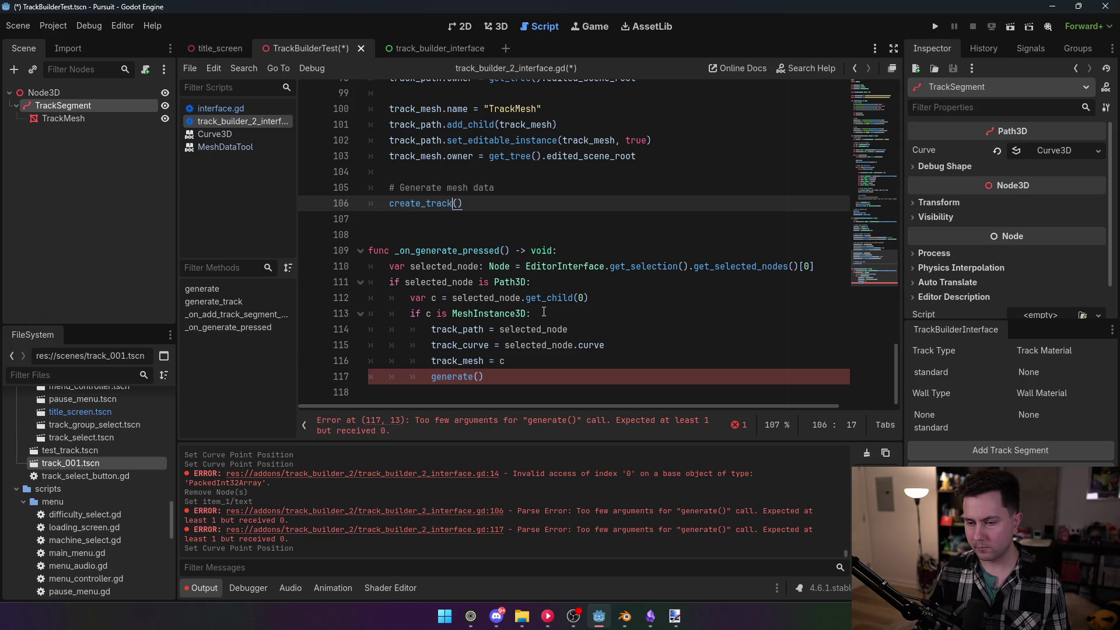
{"action": "double_click", "coordinate": [456, 376]}
{"action": "type", "text": "create_track"}
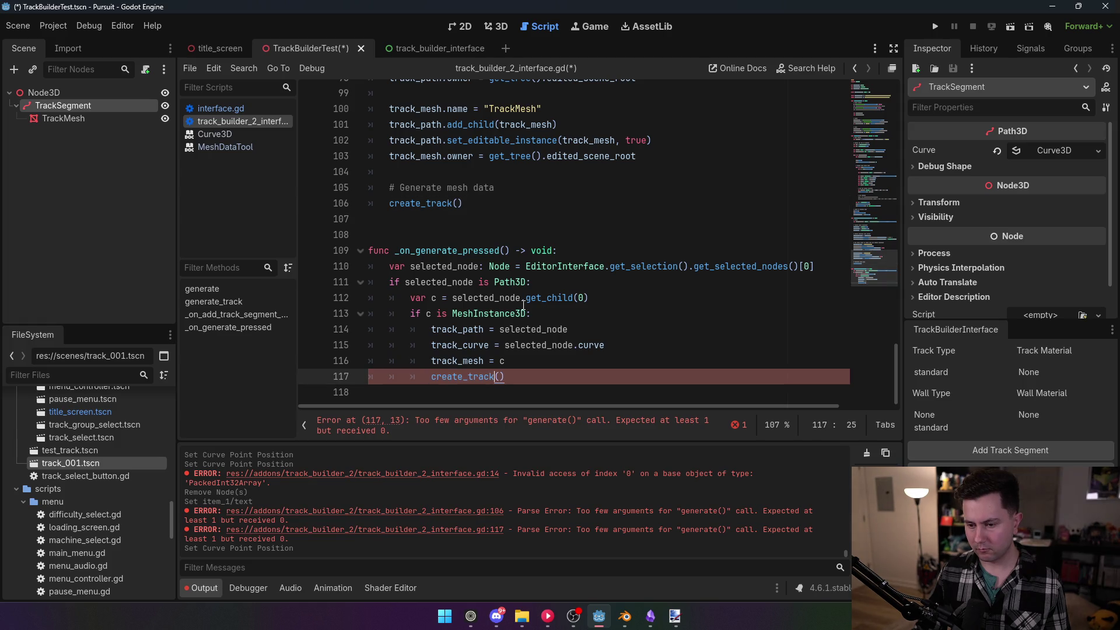
{"action": "left_click", "coordinate": [523, 306]}
{"action": "key", "text": "ctrl+s"}
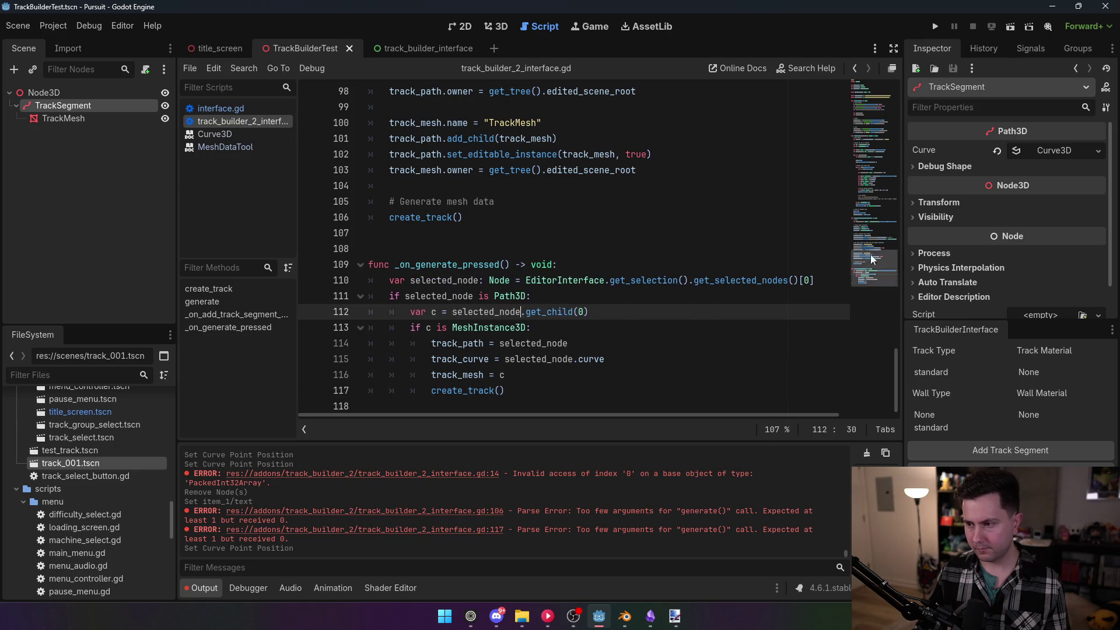
{"action": "mouse_move", "coordinate": [876, 278]}
{"action": "left_mouse_down"}
{"action": "mouse_move", "coordinate": [888, 150]}
{"action": "mouse_move", "coordinate": [874, 88]}
{"action": "left_mouse_up"}
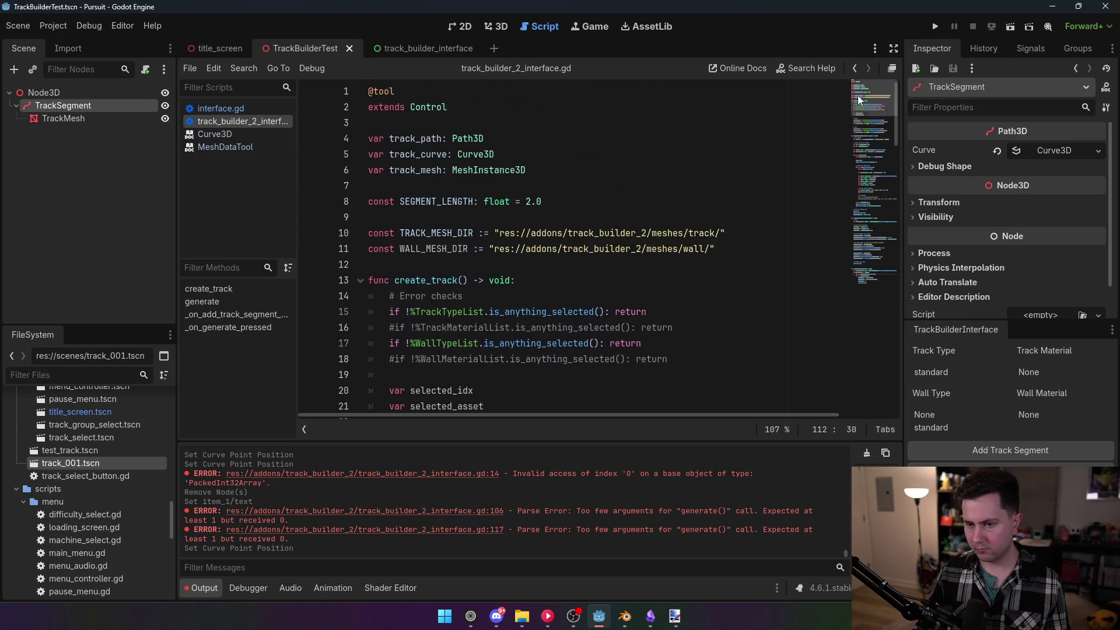
Drag the selected curve point along X to bend the test track
{"action": "left_click", "coordinate": [52, 26]}
{"action": "left_click", "coordinate": [63, 52]}
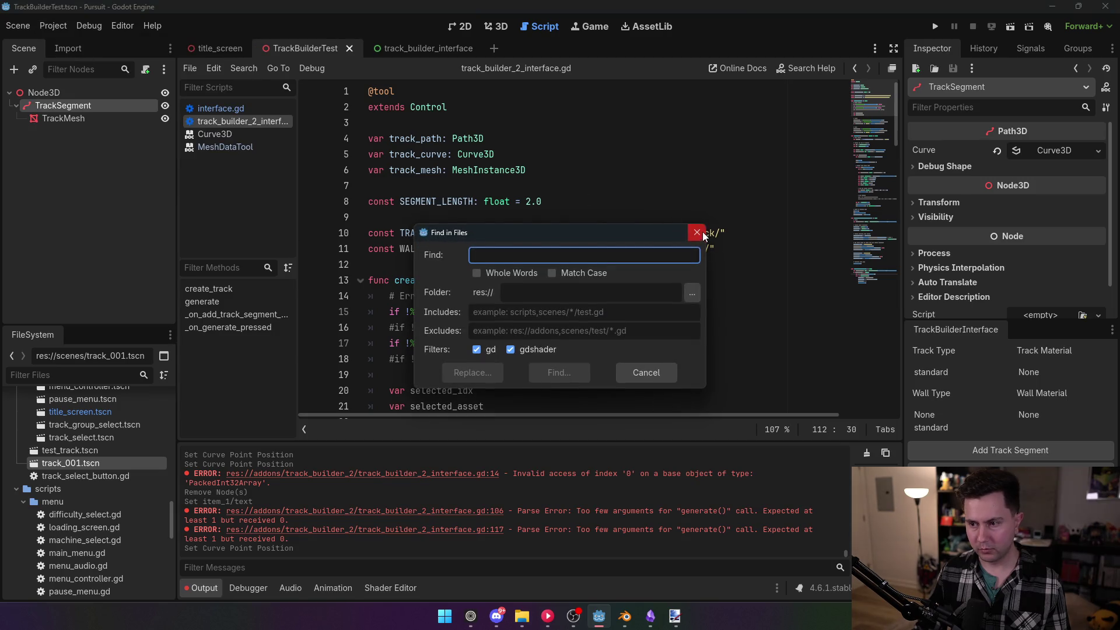
{"action": "left_click", "coordinate": [694, 229]}
{"action": "left_click", "coordinate": [52, 26]}
{"action": "left_click", "coordinate": [66, 45]}
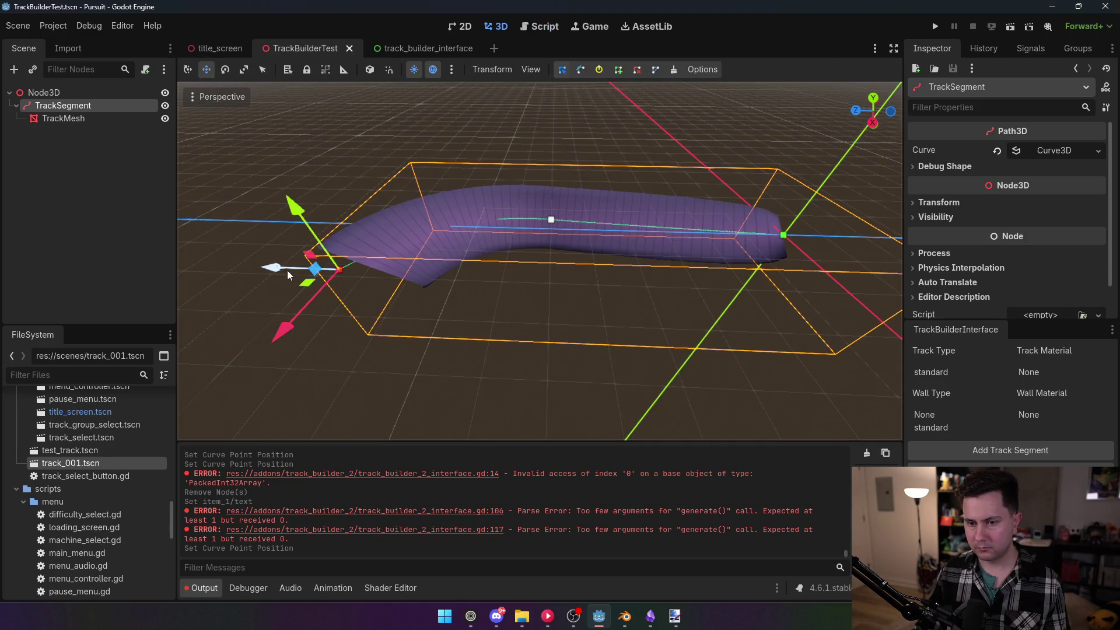
{"action": "left_click_drag", "start_coordinate": [287, 271], "coordinate": [255, 269]}
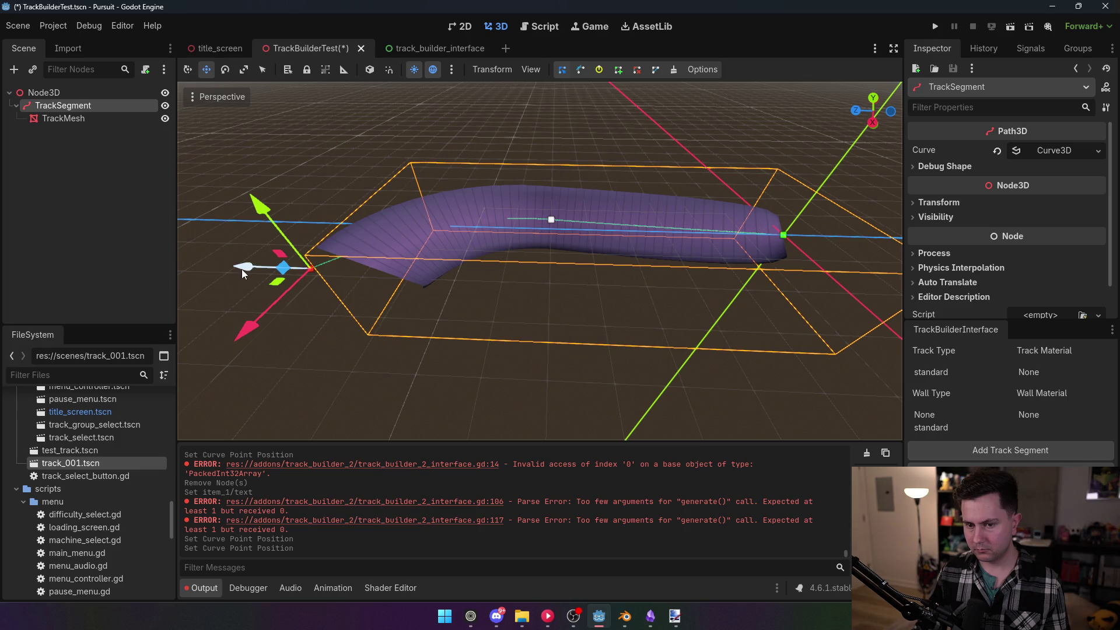
{"action": "left_click_drag", "start_coordinate": [245, 266], "coordinate": [407, 272]}
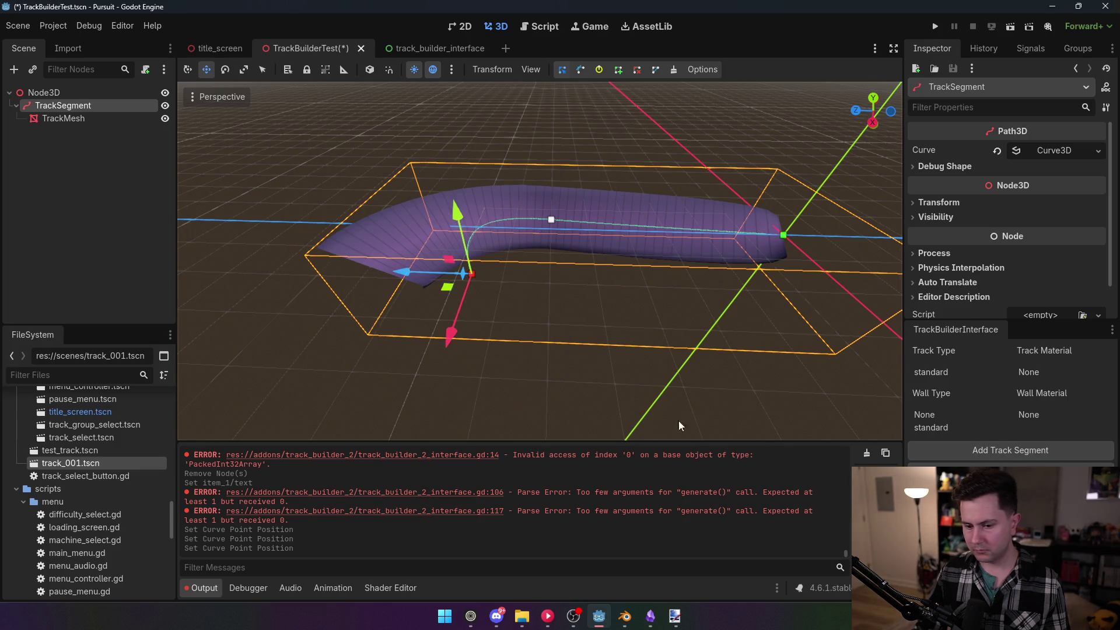
Disable and re-enable the TrackBuilder2 plugin, then rebuild the mesh with Add Track Segment
{"action": "left_click", "coordinate": [53, 26]}
{"action": "left_click", "coordinate": [76, 43]}
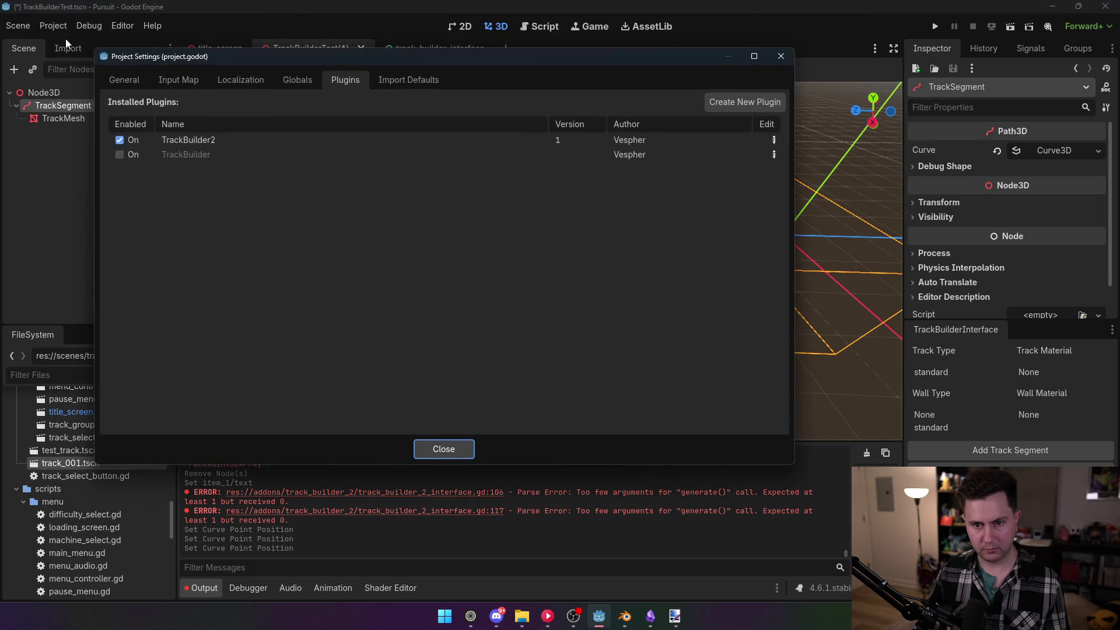
{"action": "left_click", "coordinate": [119, 140]}
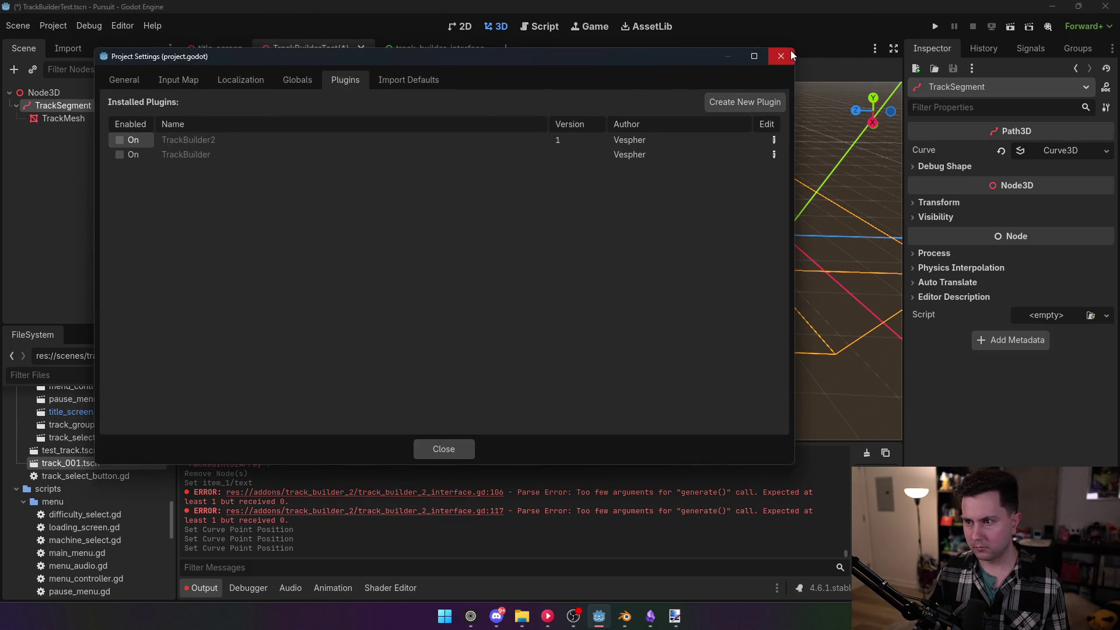
{"action": "left_click", "coordinate": [781, 56]}
{"action": "left_click", "coordinate": [53, 26]}
{"action": "left_click", "coordinate": [76, 43]}
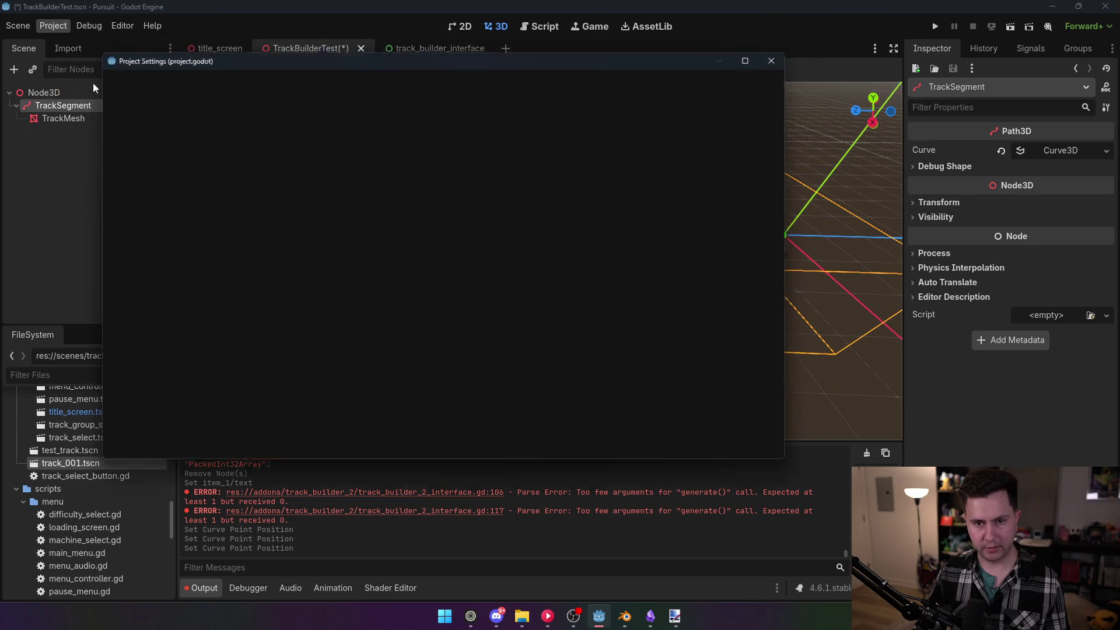
{"action": "left_click", "coordinate": [119, 140]}
{"action": "left_click", "coordinate": [470, 456]}
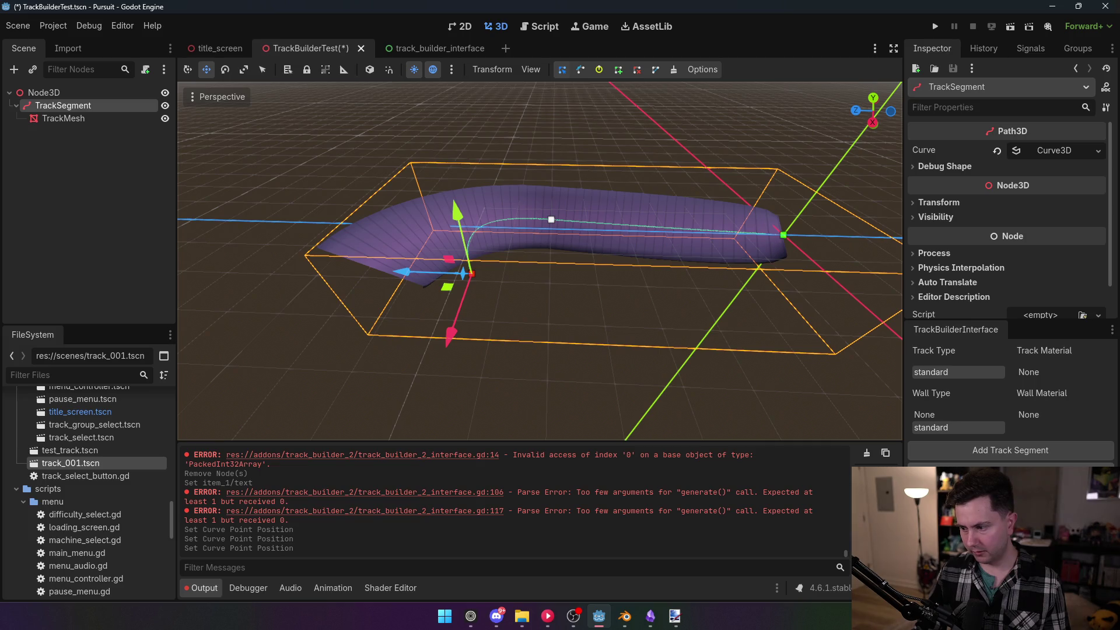
{"action": "left_click", "coordinate": [962, 466]}
Inspect the rebuilt mesh, then scroll track_builder_2_interface.gd to the generate function
{"action": "mouse_move", "coordinate": [634, 337]}
{"action": "left_mouse_down"}
{"action": "mouse_move", "coordinate": [601, 320]}
{"action": "mouse_move", "coordinate": [623, 333]}
{"action": "mouse_move", "coordinate": [595, 326]}
{"action": "mouse_move", "coordinate": [571, 338]}
{"action": "left_mouse_up"}
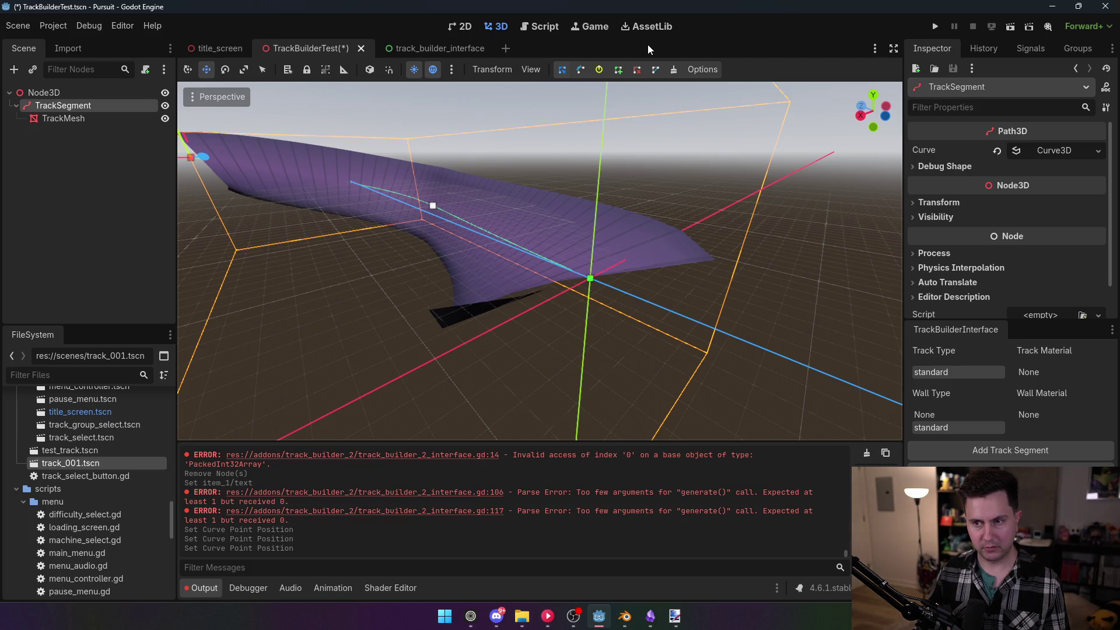
{"action": "left_click", "coordinate": [540, 29]}
{"action": "left_click", "coordinate": [590, 27]}
{"action": "left_click", "coordinate": [540, 27]}
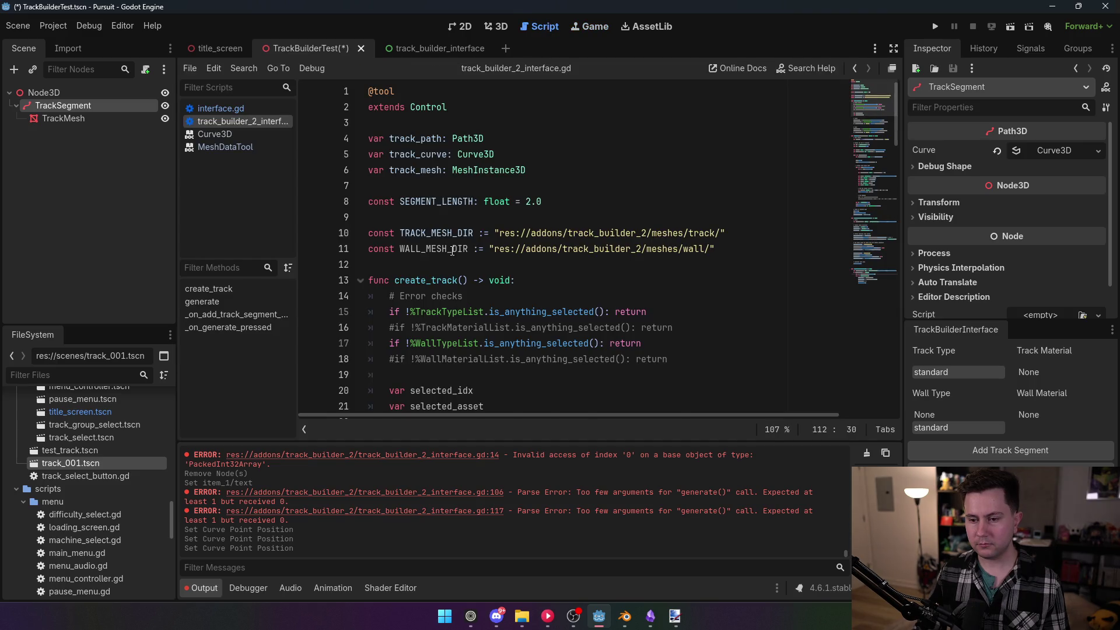
{"action": "scroll", "coordinate": [455, 251], "scroll_direction": "down", "scroll_amount": 3}
{"action": "scroll", "coordinate": [455, 250], "scroll_direction": "down", "scroll_amount": 5}
{"action": "scroll", "coordinate": [456, 248], "scroll_direction": "down", "scroll_amount": 16}
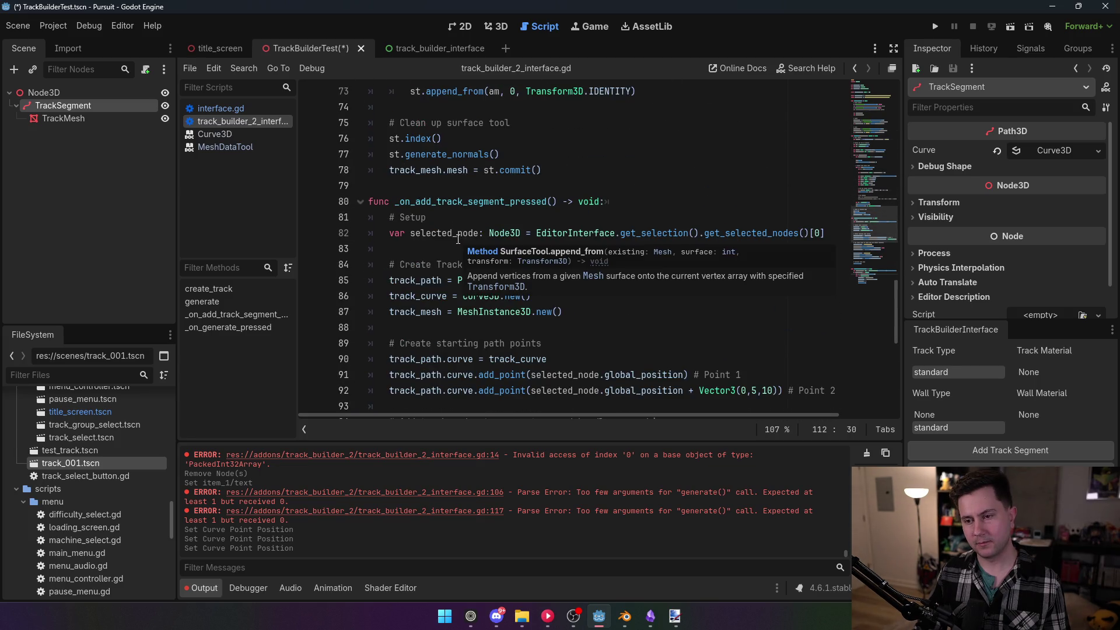
{"action": "left_click", "coordinate": [872, 118]}
{"action": "left_click_drag", "start_coordinate": [872, 117], "coordinate": [874, 151]}
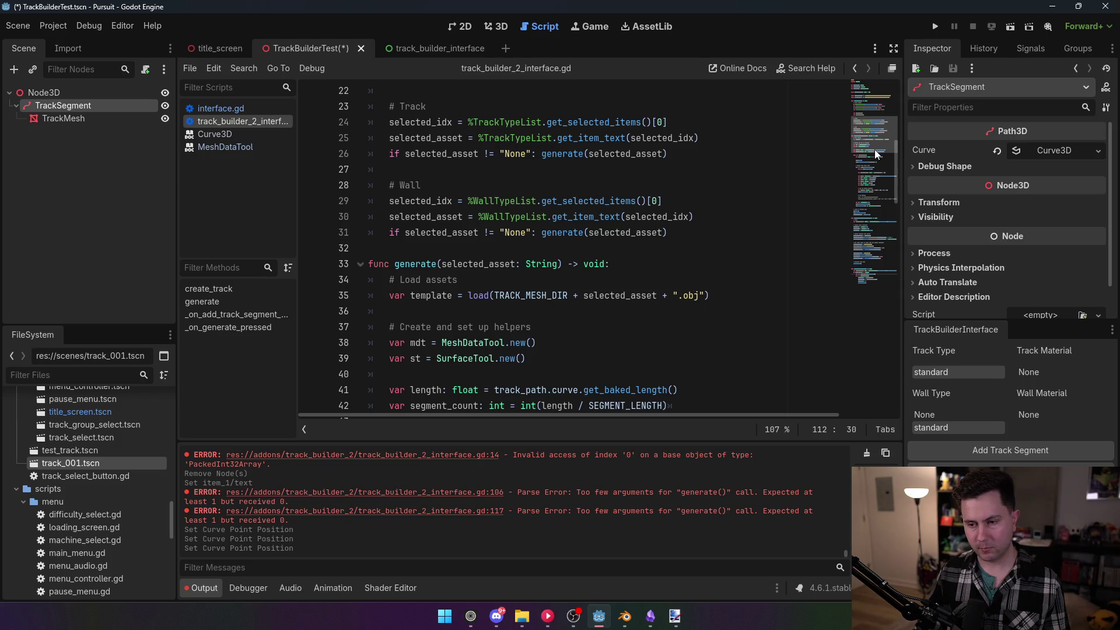
Add a 'type: int' parameter to the generate function's signature
{"action": "left_click", "coordinate": [560, 266]}
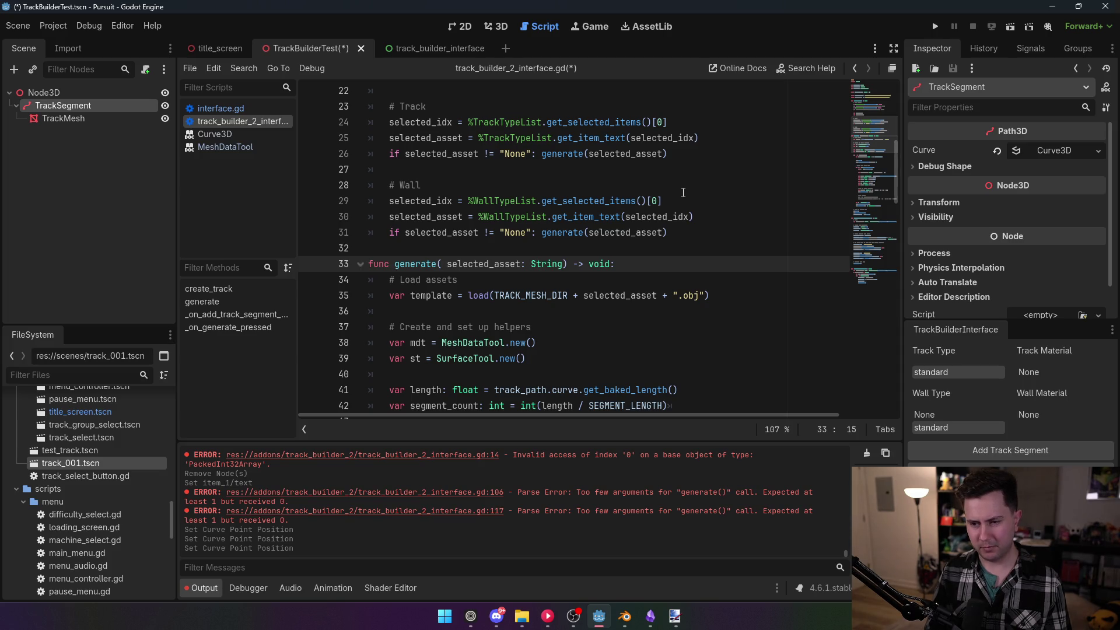
{"action": "type", "text": "type"}
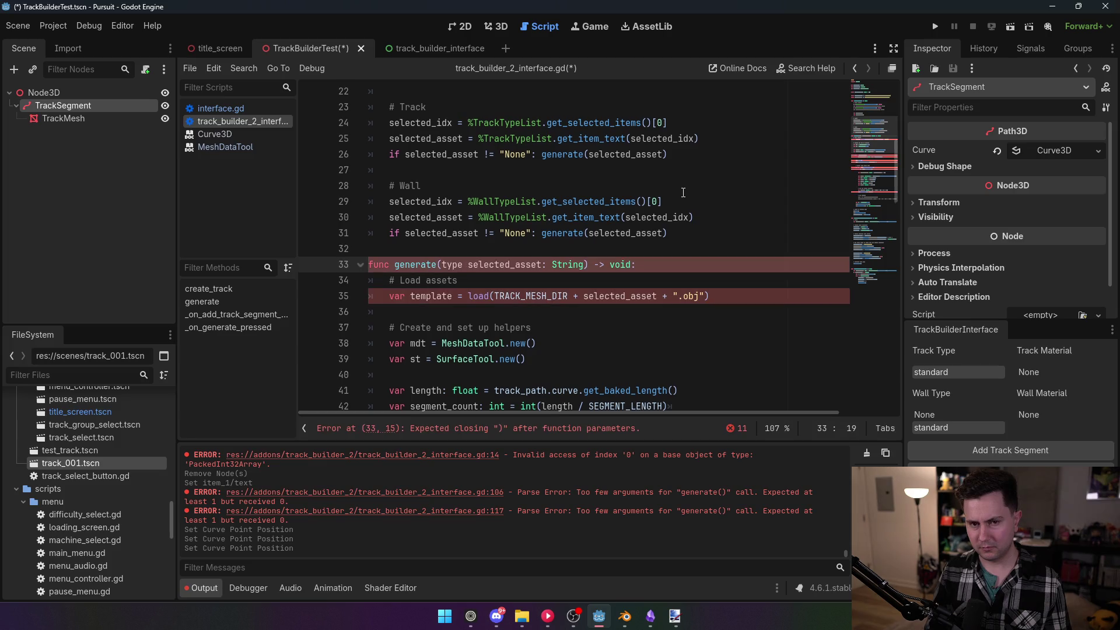
{"action": "type", "text": ": int,"}
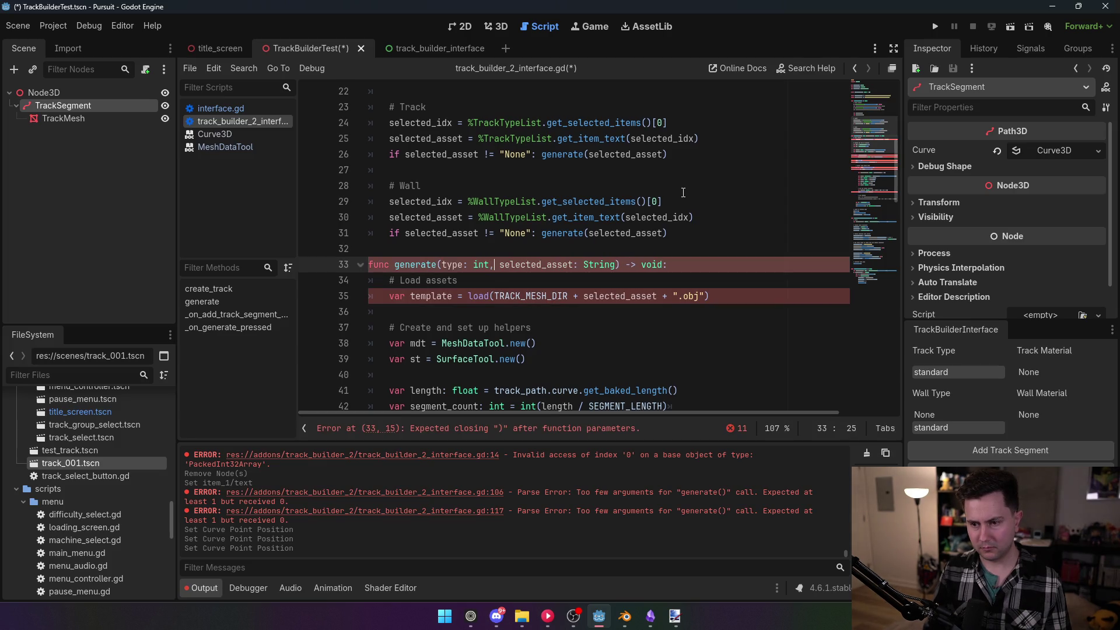
{"action": "scroll", "coordinate": [599, 244], "scroll_direction": "up", "scroll_amount": 1}
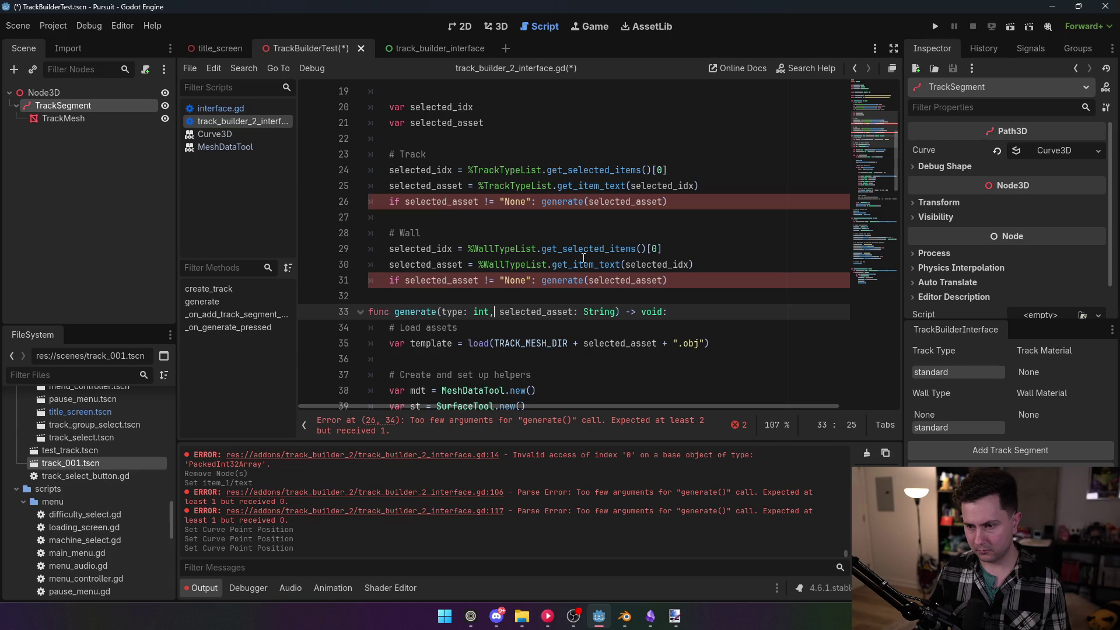
Pass 0 as the first argument of the track generate call and 1 for the wall call, then save
{"action": "left_click", "coordinate": [589, 202]}
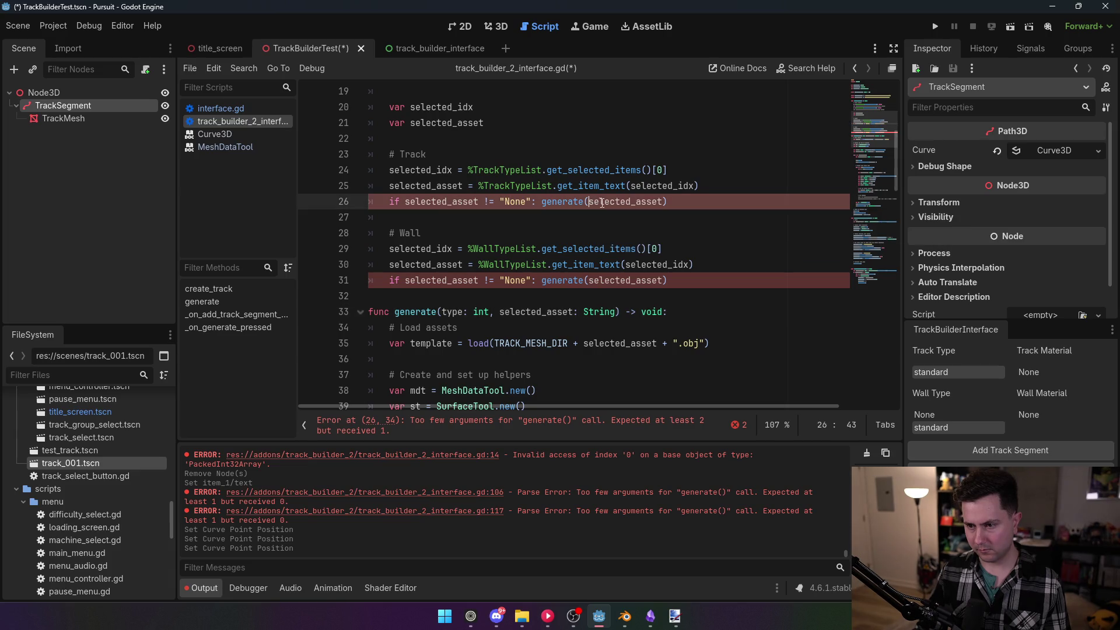
{"action": "type", "text": "0,"}
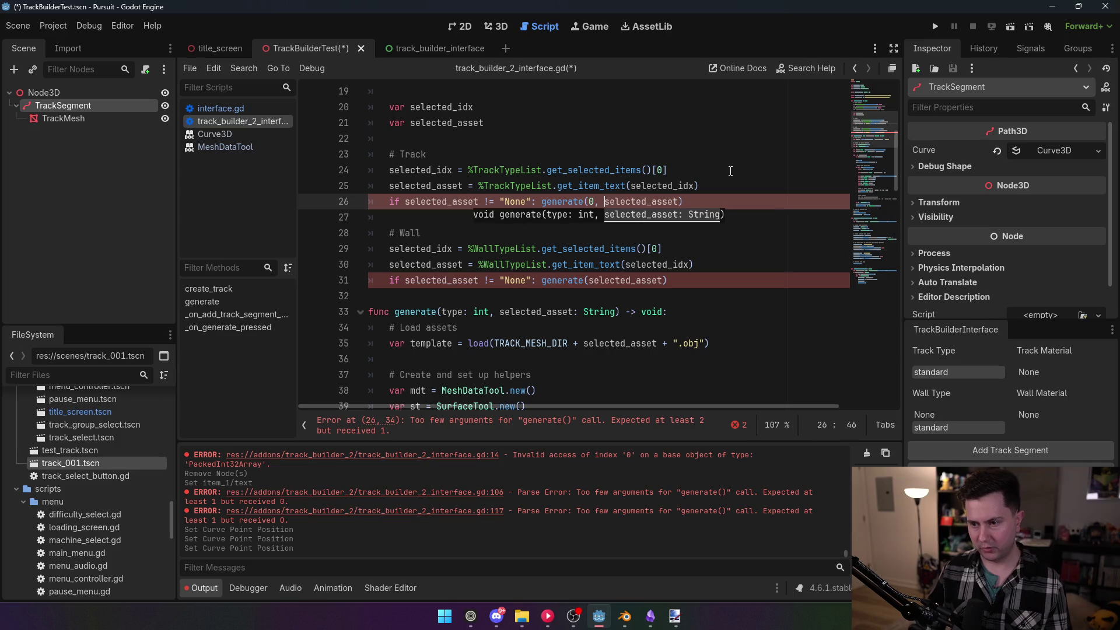
{"action": "left_click", "coordinate": [589, 280]}
{"action": "type", "text": "1,"}
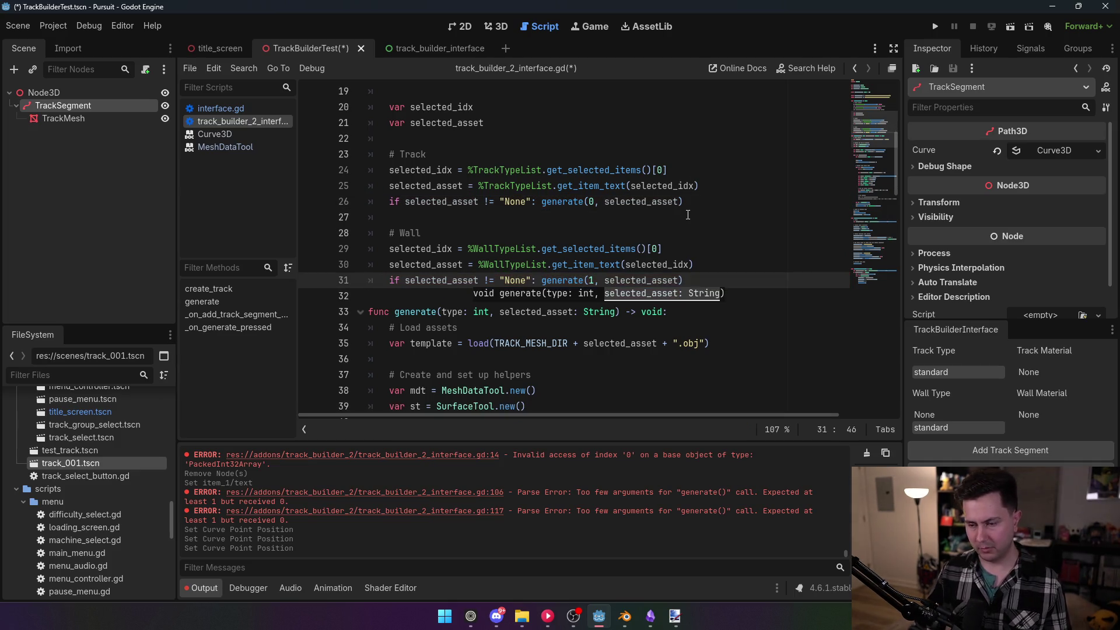
{"action": "left_click", "coordinate": [593, 222]}
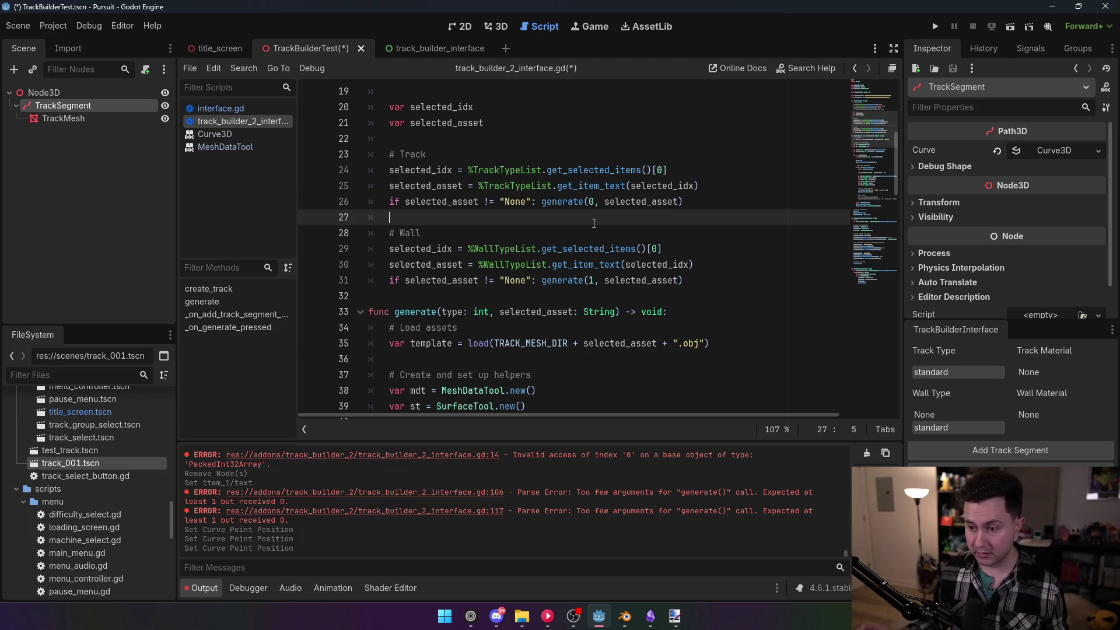
{"action": "left_click", "coordinate": [626, 265]}
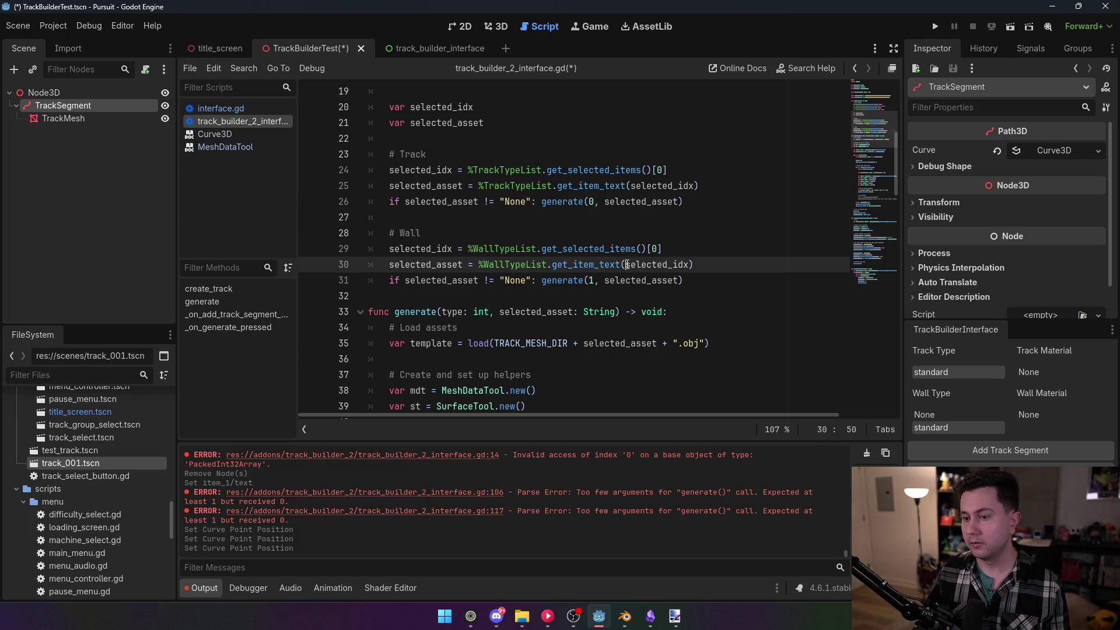
{"action": "scroll", "coordinate": [626, 264], "scroll_direction": "down", "scroll_amount": 2}
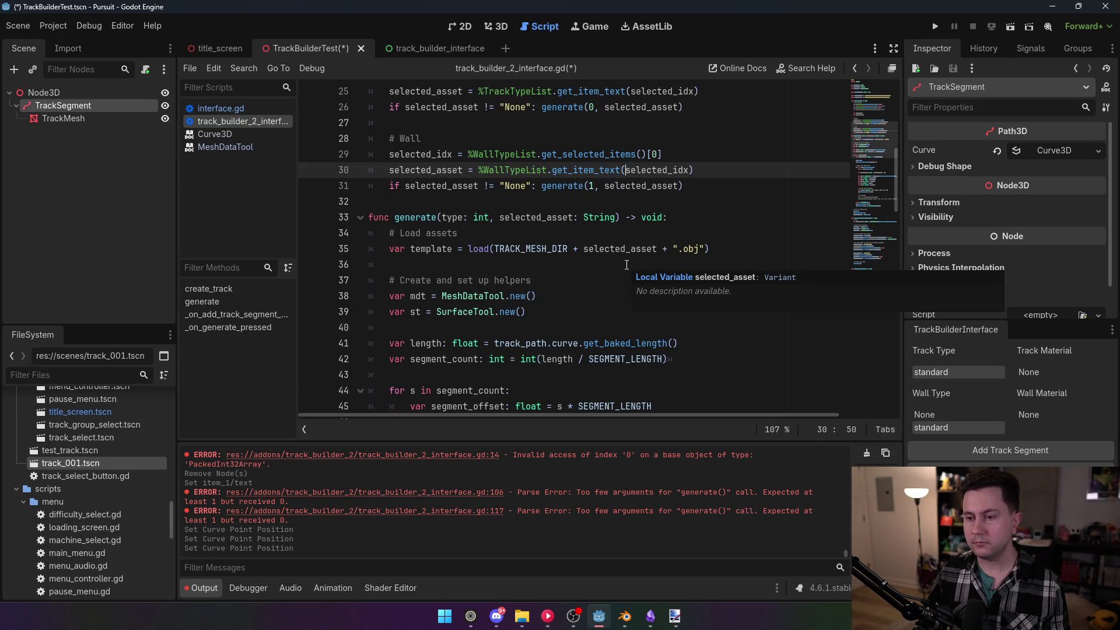
{"action": "key", "text": "ctrl+s"}
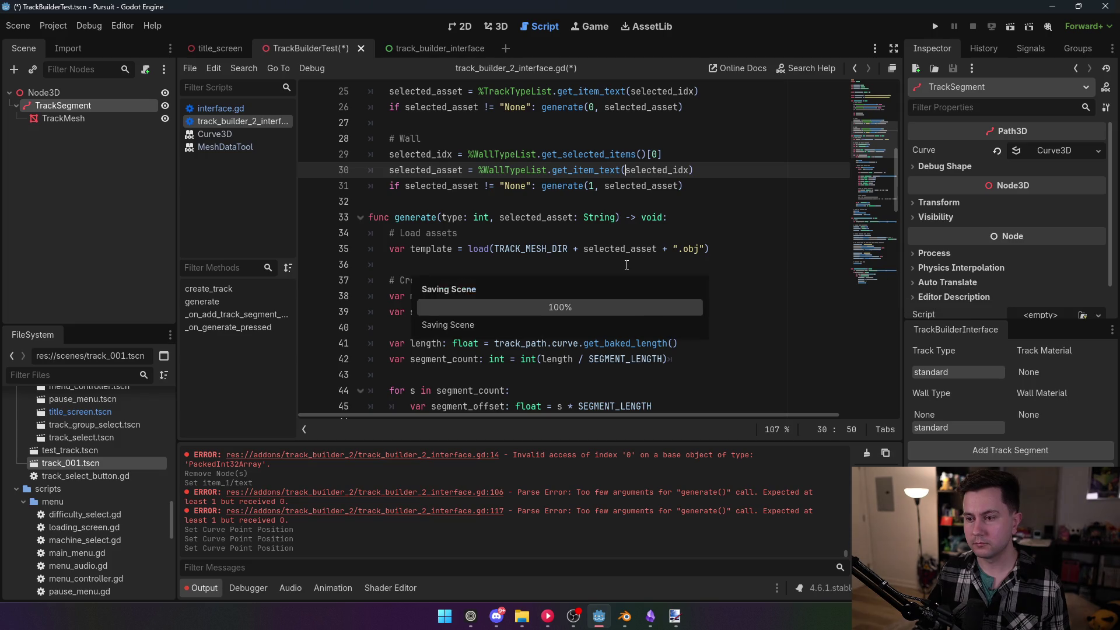
Wrap the track mesh commit in a 'match type:' block under case 0
{"action": "mouse_move", "coordinate": [876, 181]}
{"action": "left_mouse_down"}
{"action": "mouse_move", "coordinate": [880, 264]}
{"action": "mouse_move", "coordinate": [898, 208]}
{"action": "left_mouse_up"}
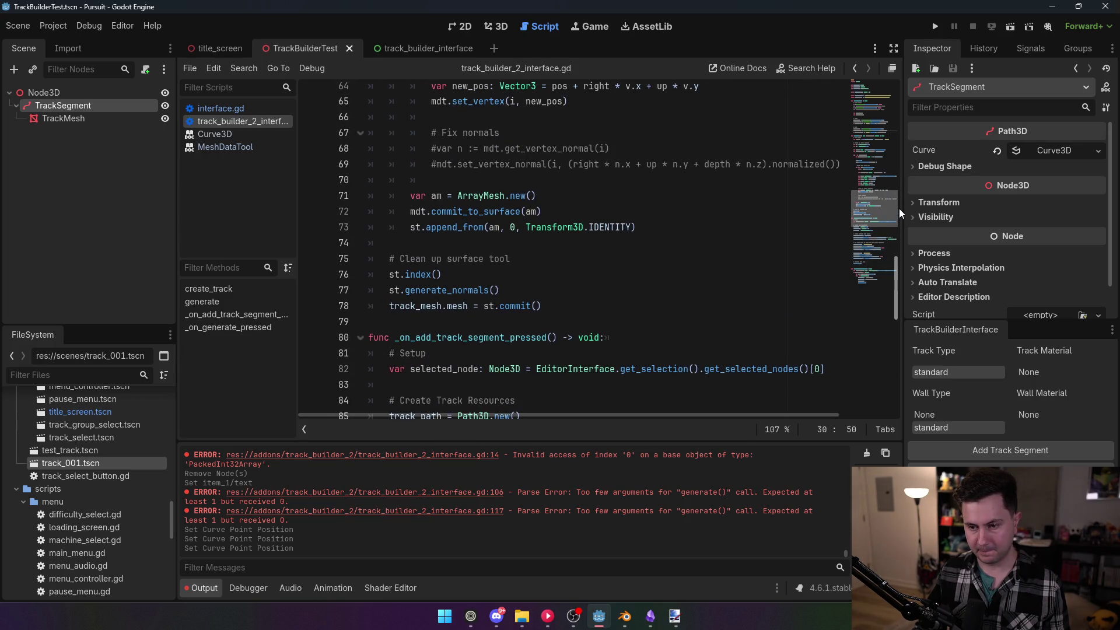
{"action": "left_click", "coordinate": [523, 293]}
{"action": "key", "text": "Return"}
{"action": "key", "text": "Return"}
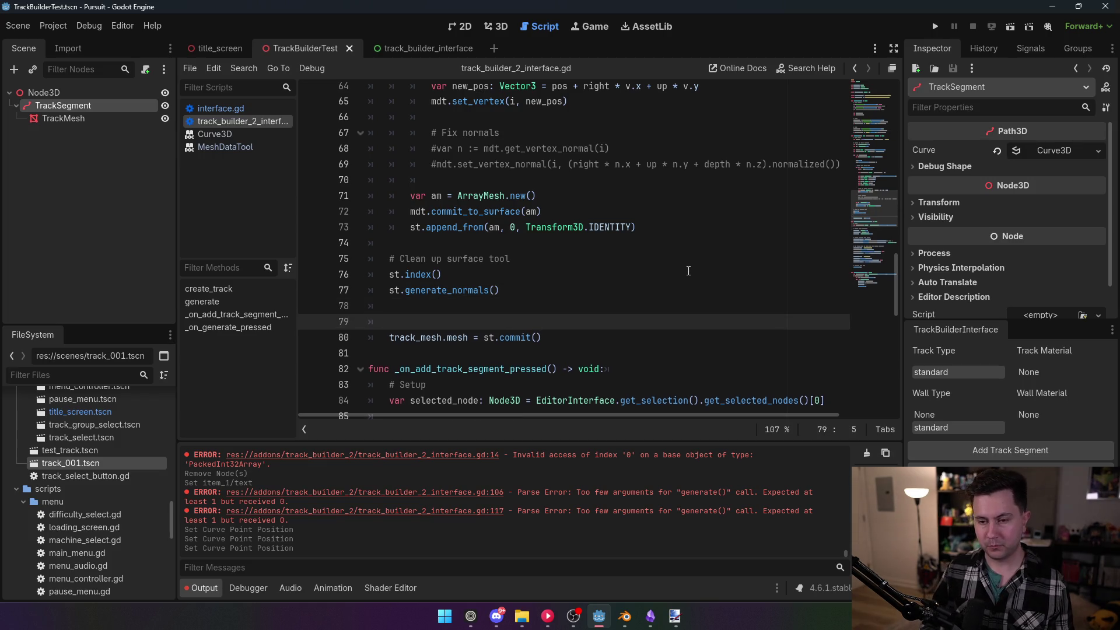
{"action": "type", "text": "match "}
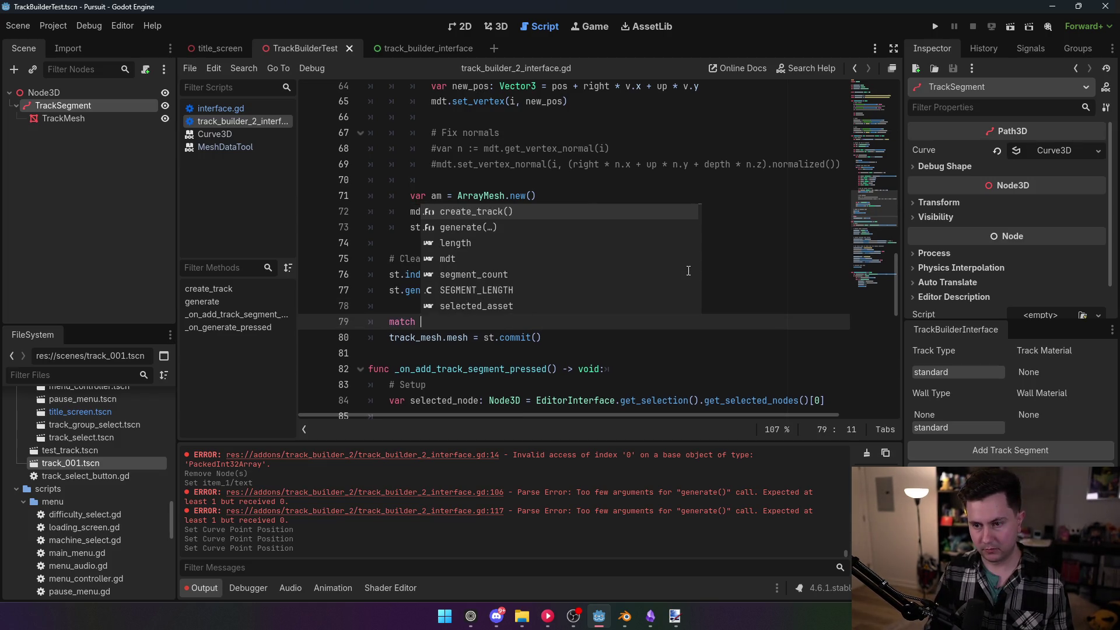
{"action": "type", "text": "type:"}
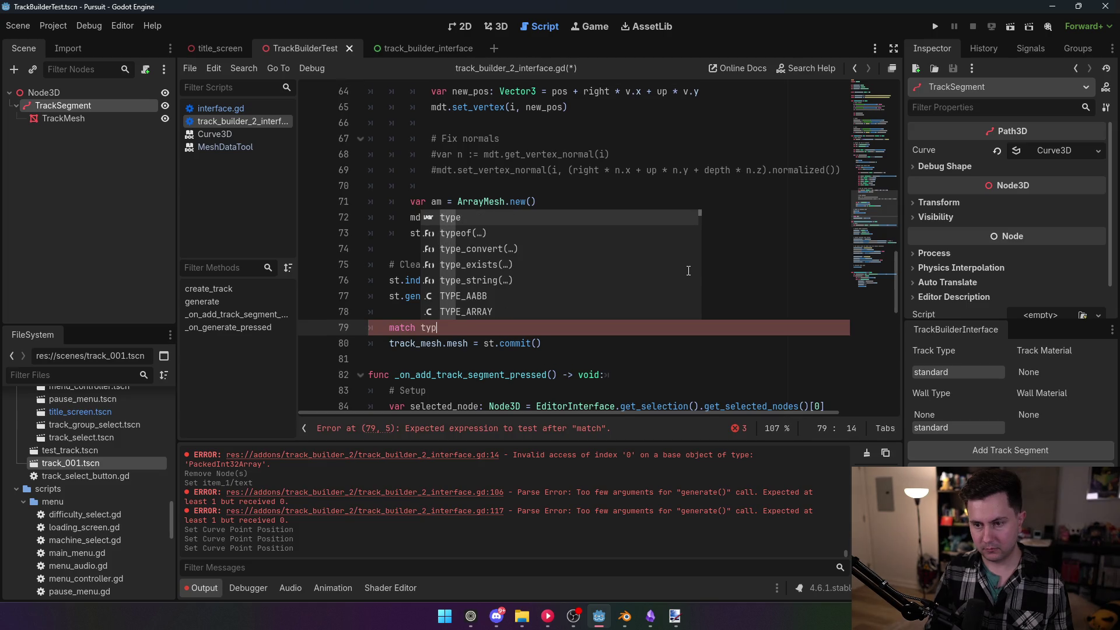
{"action": "key", "text": "Return"}
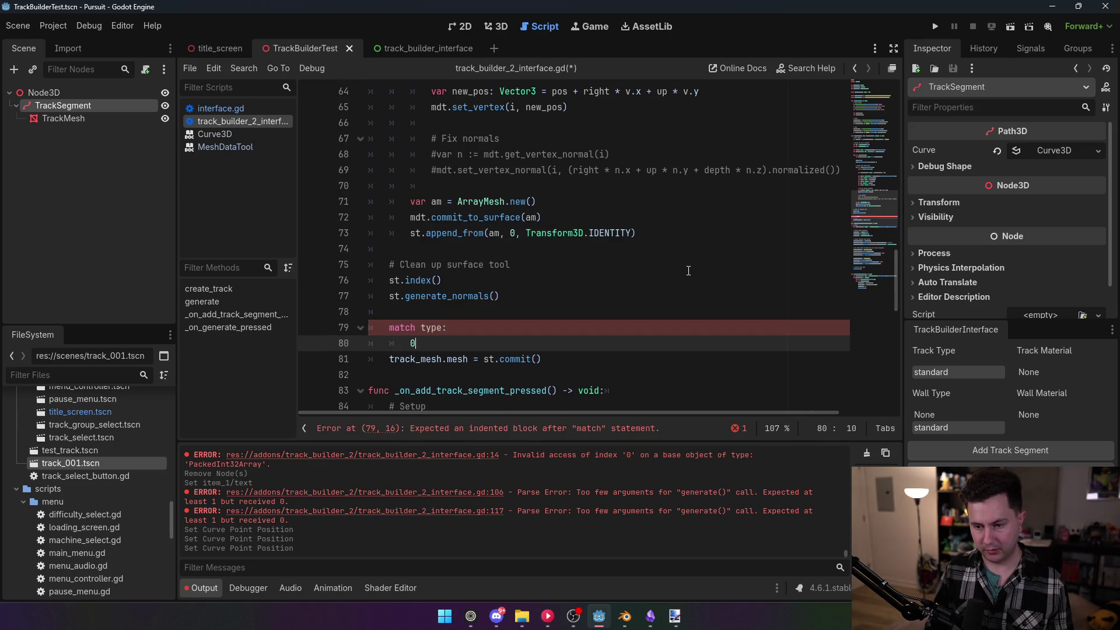
{"action": "type", "text": ":"}
{"action": "key", "text": "Down"}
{"action": "key", "text": "Home"}
{"action": "key", "text": "Tab"}
{"action": "key", "text": "Tab"}
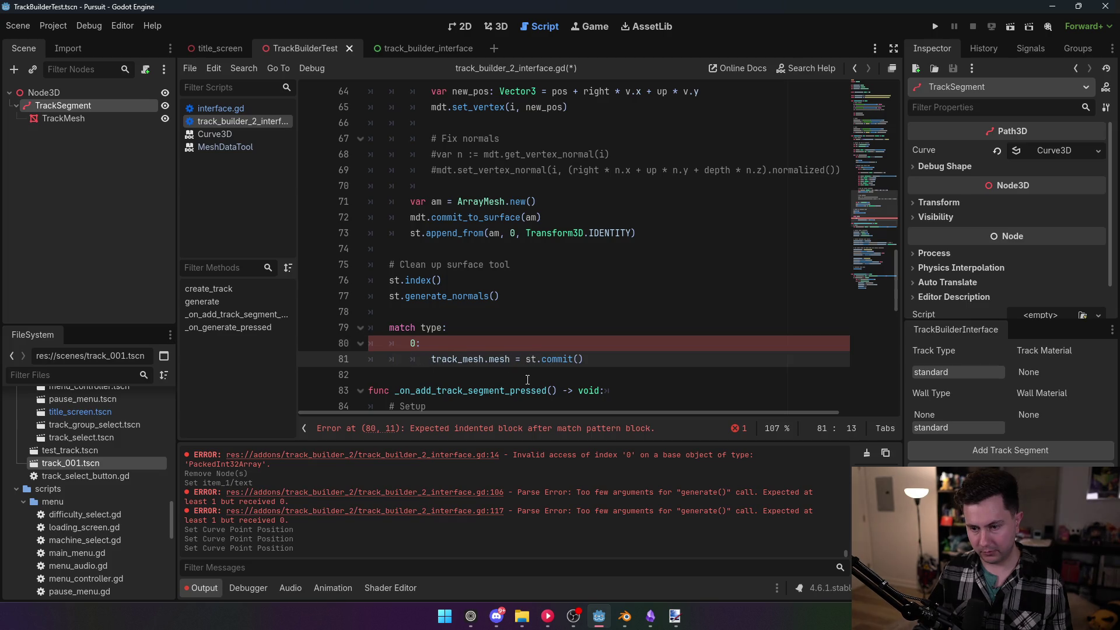
Add case 1 assigning st.commit() to wall_mesh.mesh on line 83
{"action": "left_click", "coordinate": [604, 361]}
{"action": "key", "text": "Return"}
{"action": "key", "text": "BackSpace"}
{"action": "type", "text": "1:"}
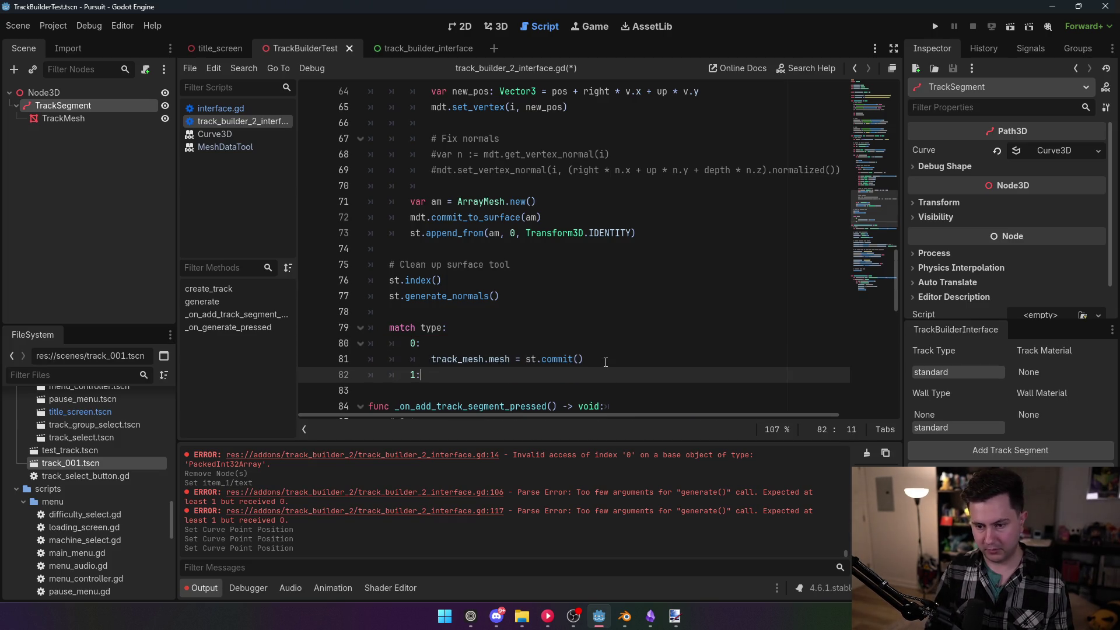
{"action": "key", "text": "Return"}
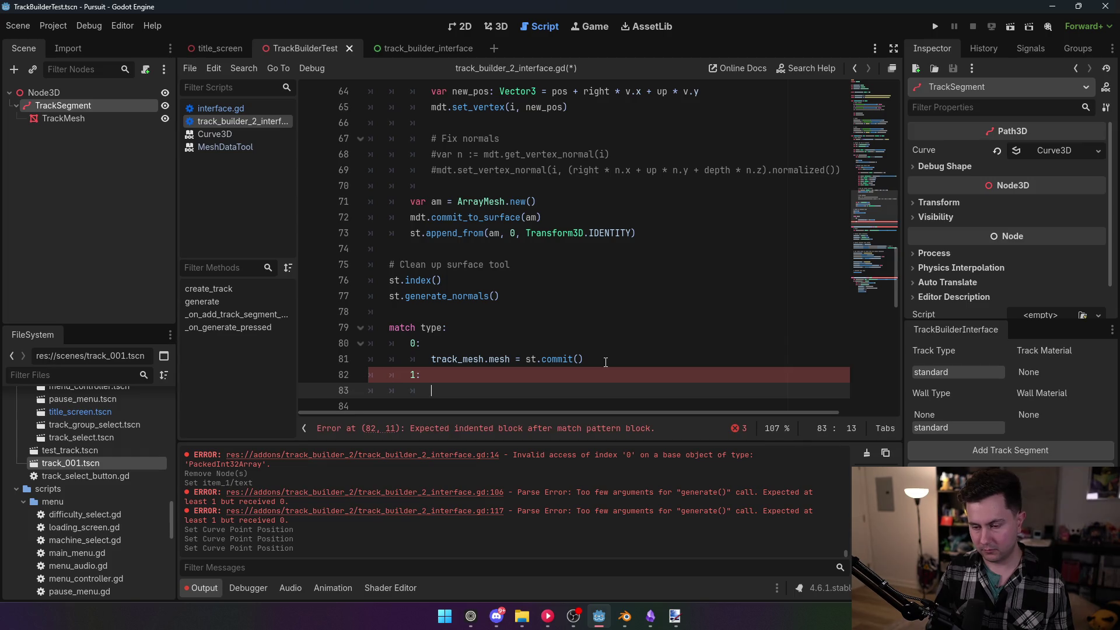
{"action": "type", "text": "wel"}
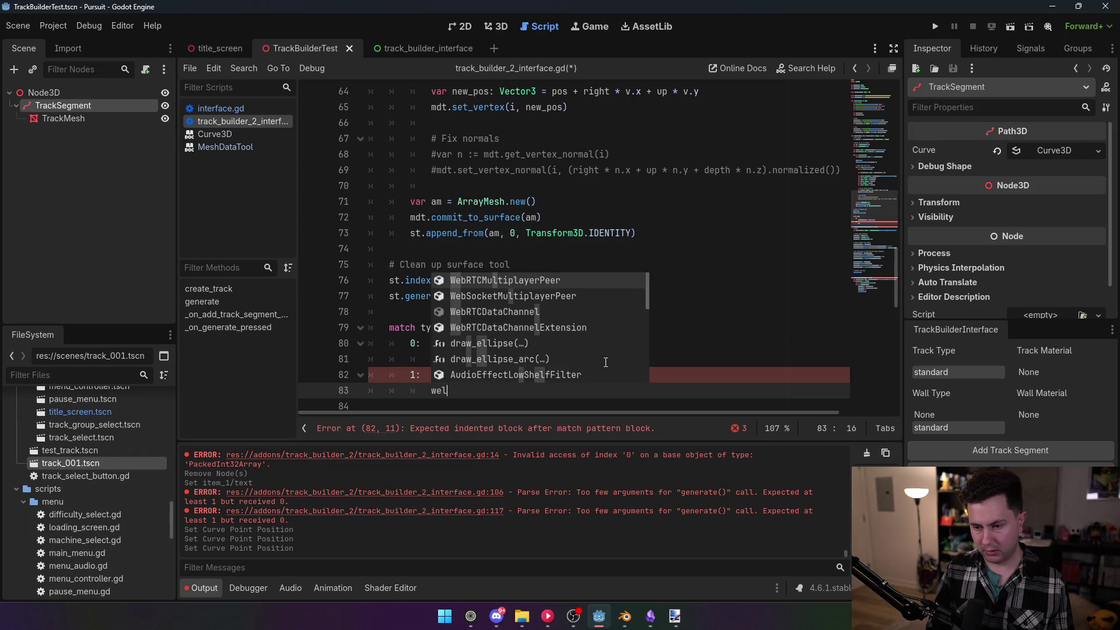
{"action": "key", "text": "BackSpace"}
{"action": "key", "text": "BackSpace"}
{"action": "type", "text": "all_mesh"}
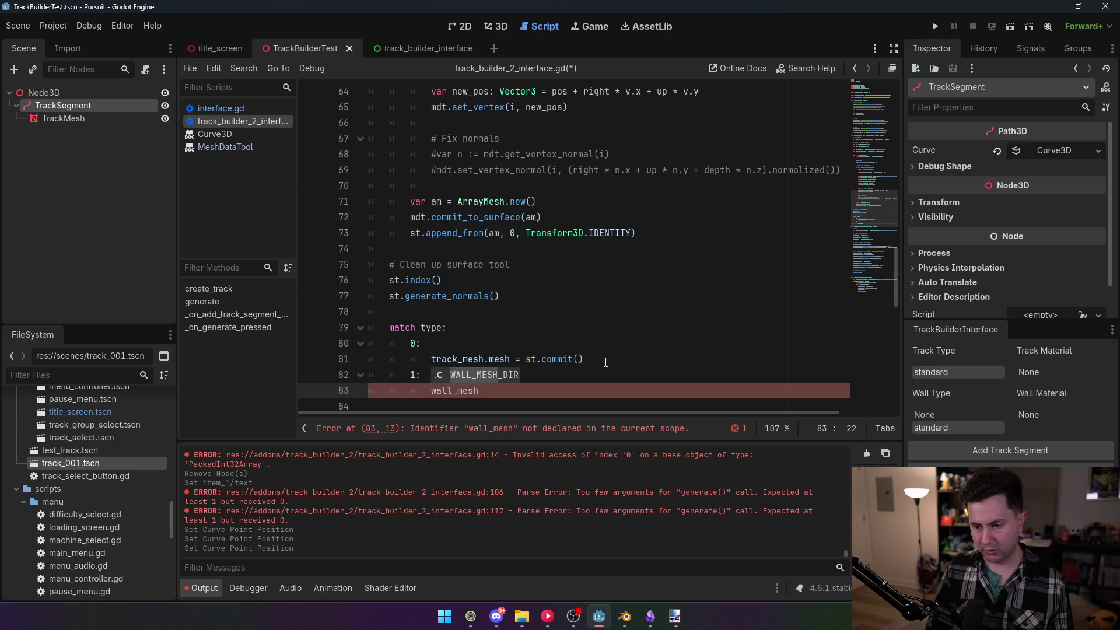
{"action": "type", "text": ".mesh = st."}
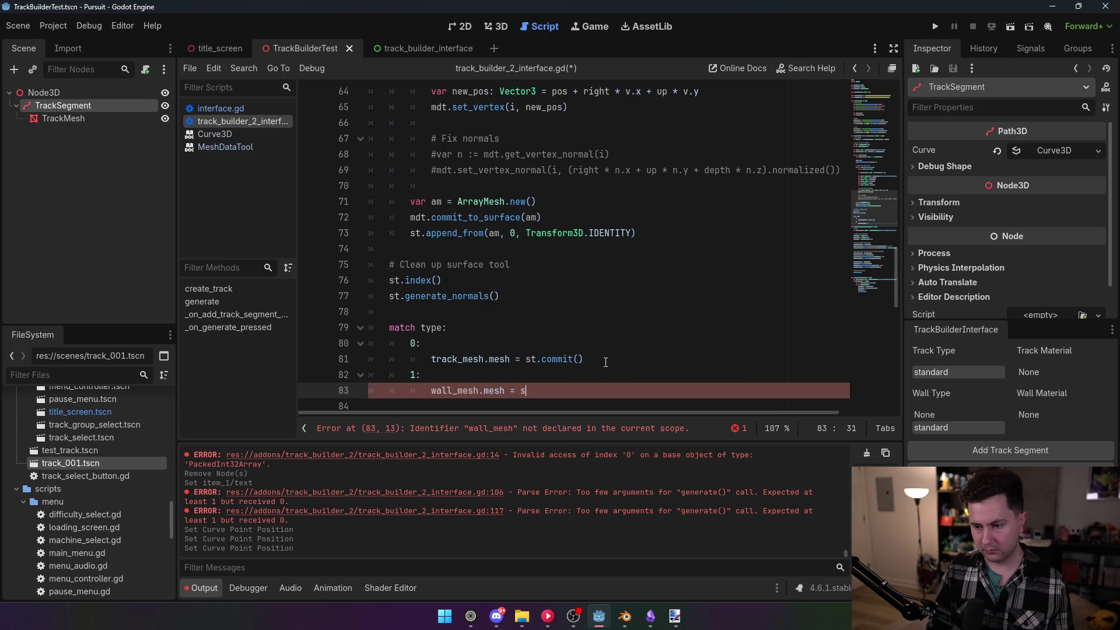
{"action": "type", "text": "comm"}
{"action": "key", "text": "Return"}
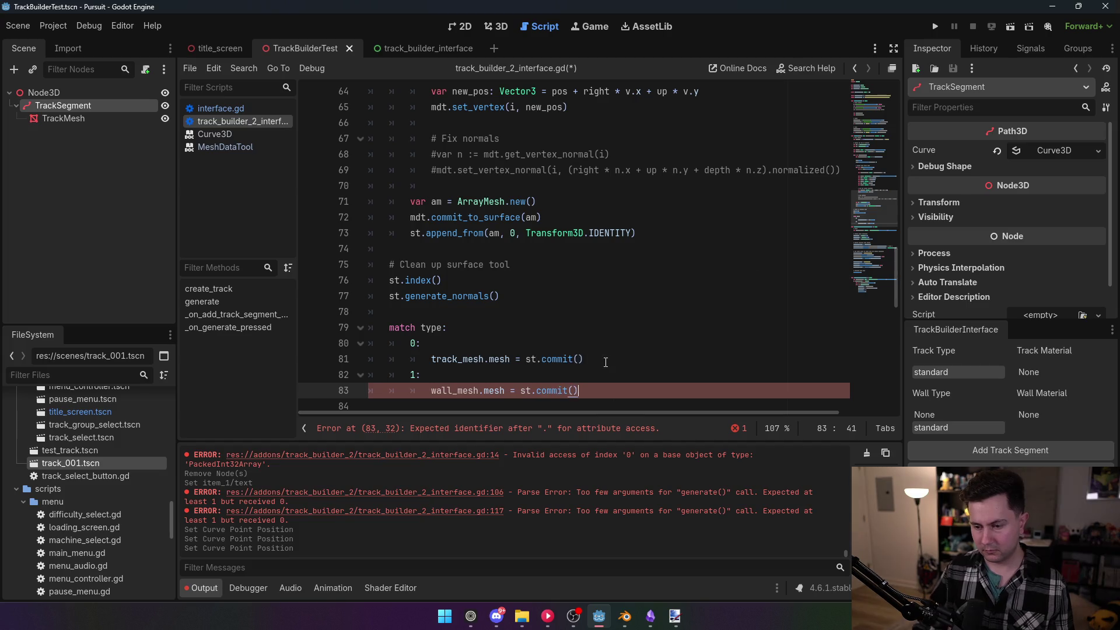
{"action": "left_click", "coordinate": [576, 277]}
{"action": "scroll", "coordinate": [576, 277], "scroll_direction": "down", "scroll_amount": 2}
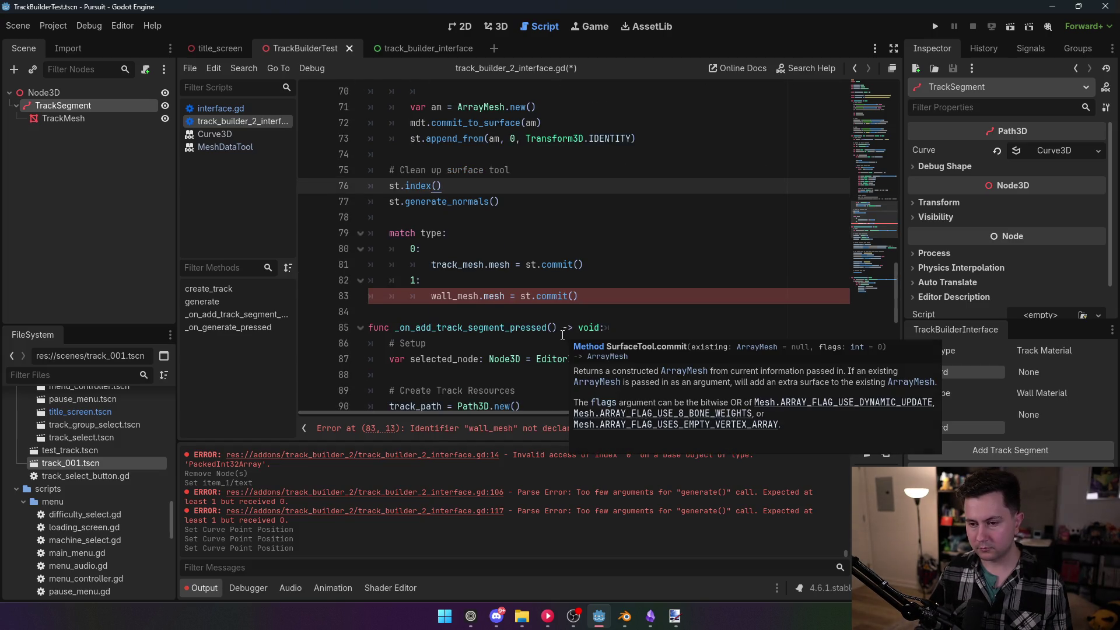
Declare 'var wall_mesh: MeshInstance3D' just below the track_mesh declaration
{"action": "left_click_drag", "start_coordinate": [877, 228], "coordinate": [869, 99]}
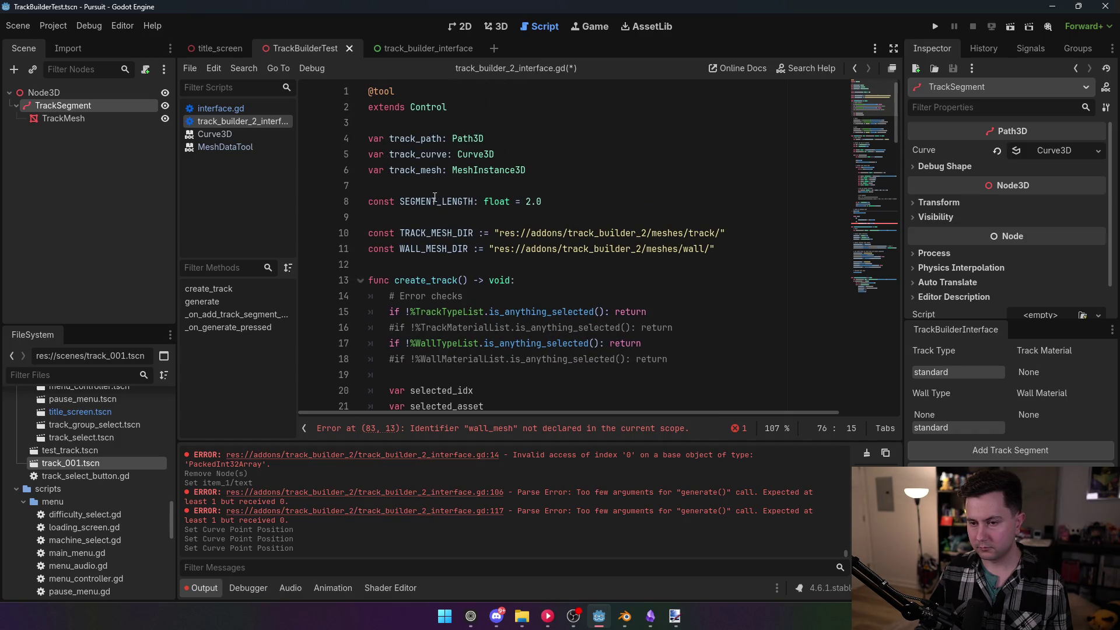
{"action": "left_click", "coordinate": [369, 171]}
{"action": "key", "text": "Return"}
{"action": "left_click", "coordinate": [569, 184]}
{"action": "key", "text": "Return"}
{"action": "type", "text": "var wall"}
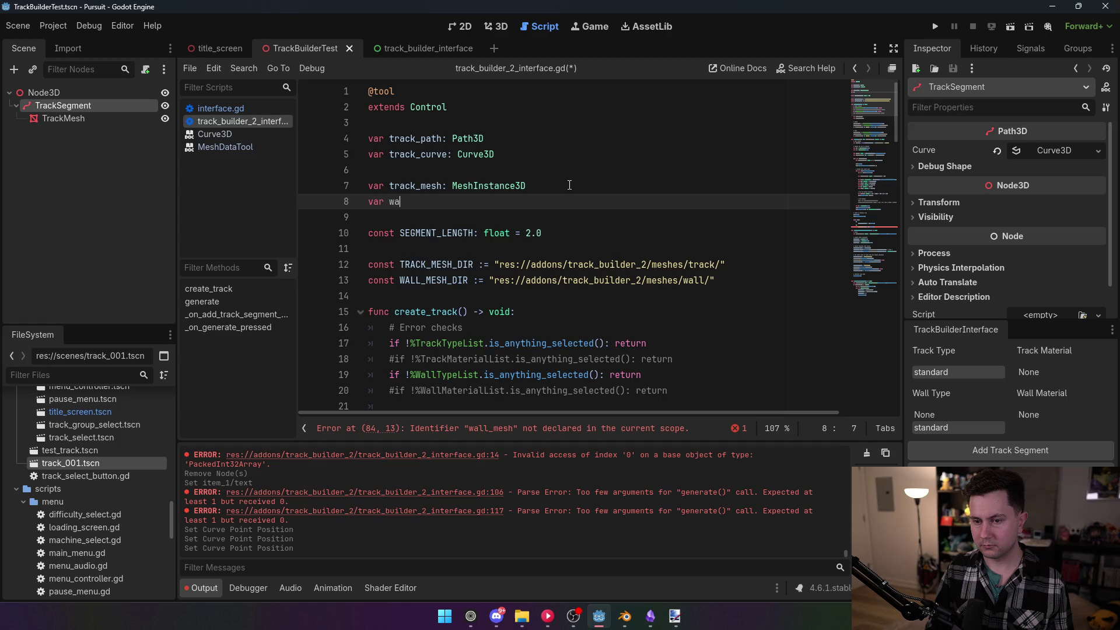
{"action": "type", "text": "_mesh: Mesh"}
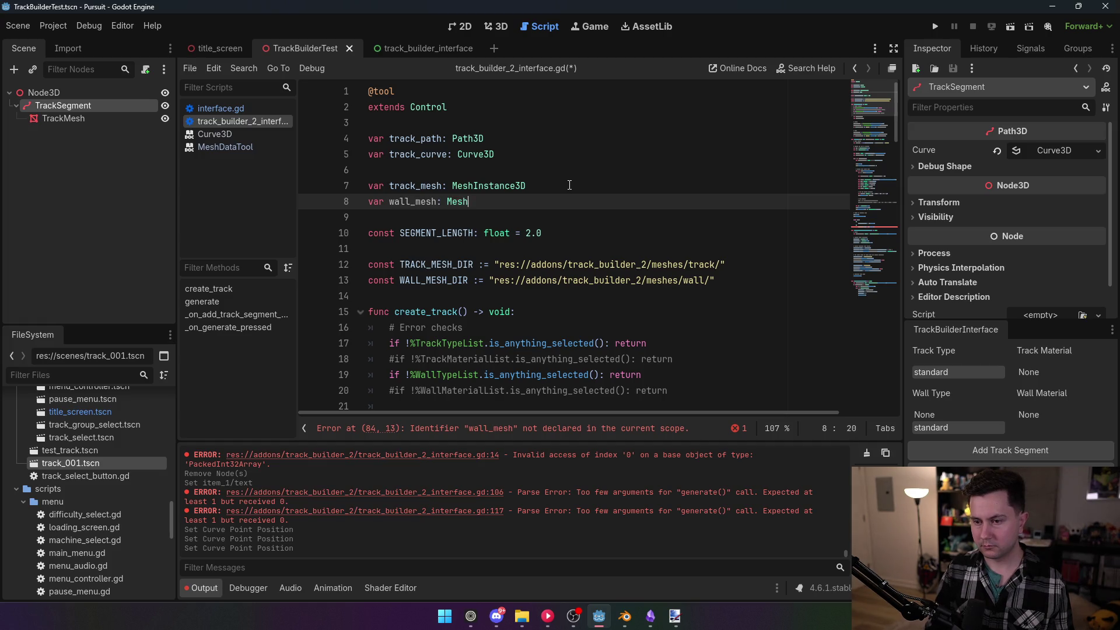
{"action": "type", "text": "Instance"}
{"action": "key", "text": "Return"}
{"action": "key", "text": "Up"}
{"action": "key", "text": "Up"}
{"action": "key", "text": "Up"}
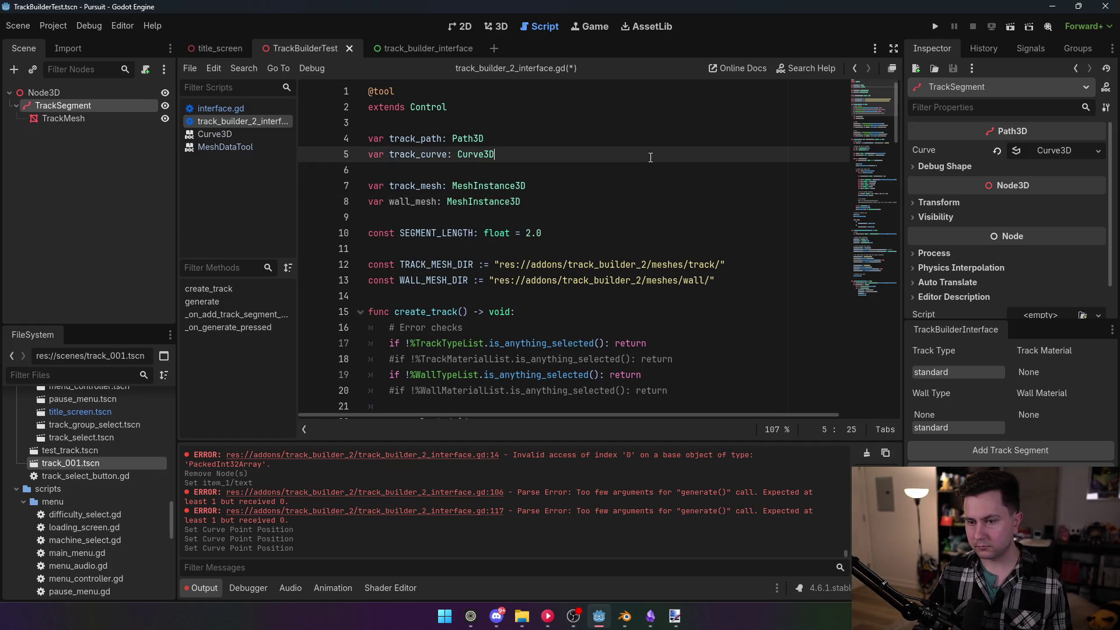
Return to _on_add_track_segment_pressed and select the track_curve creation line
{"action": "mouse_move", "coordinate": [872, 185]}
{"action": "left_mouse_down"}
{"action": "mouse_move", "coordinate": [881, 299]}
{"action": "mouse_move", "coordinate": [895, 223]}
{"action": "mouse_move", "coordinate": [901, 281]}
{"action": "left_mouse_up"}
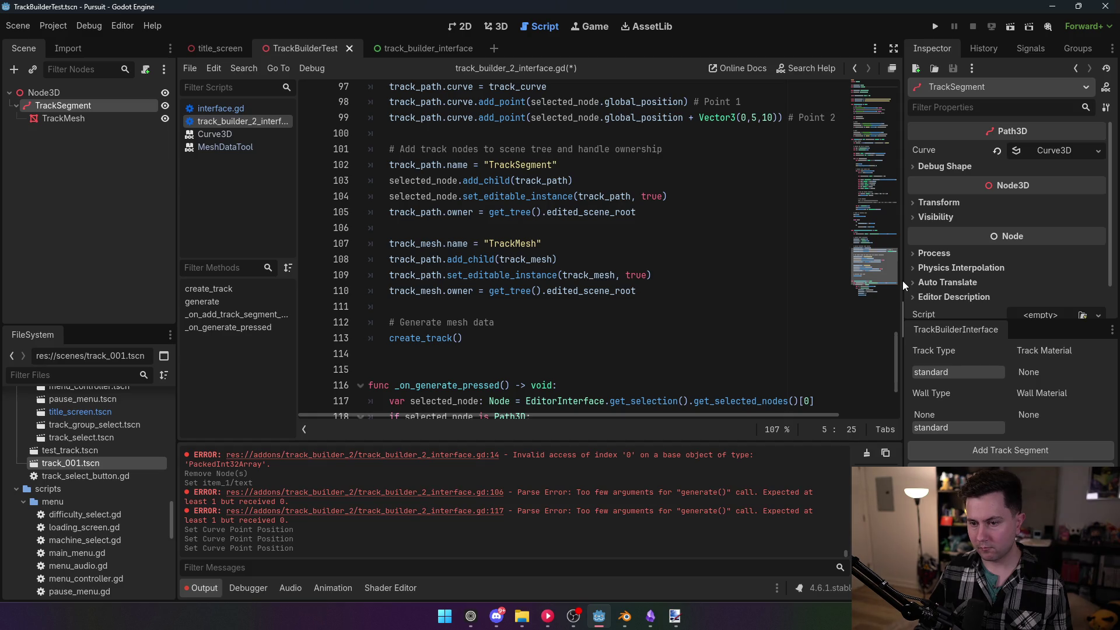
{"action": "left_click_drag", "start_coordinate": [902, 281], "coordinate": [900, 260]}
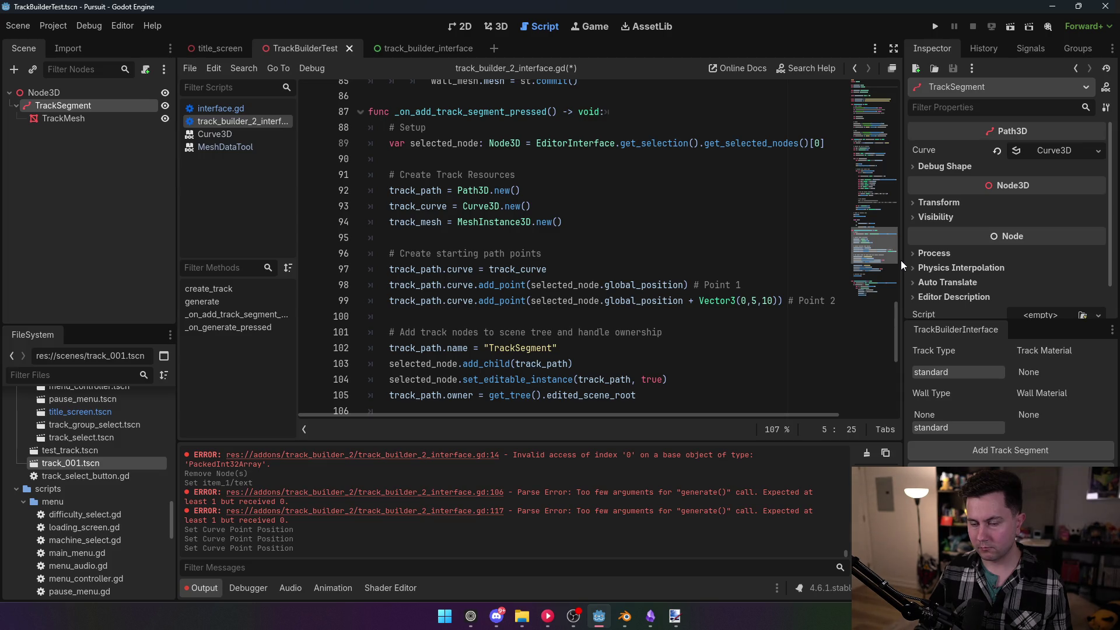
{"action": "left_click_drag", "start_coordinate": [900, 260], "coordinate": [904, 271]}
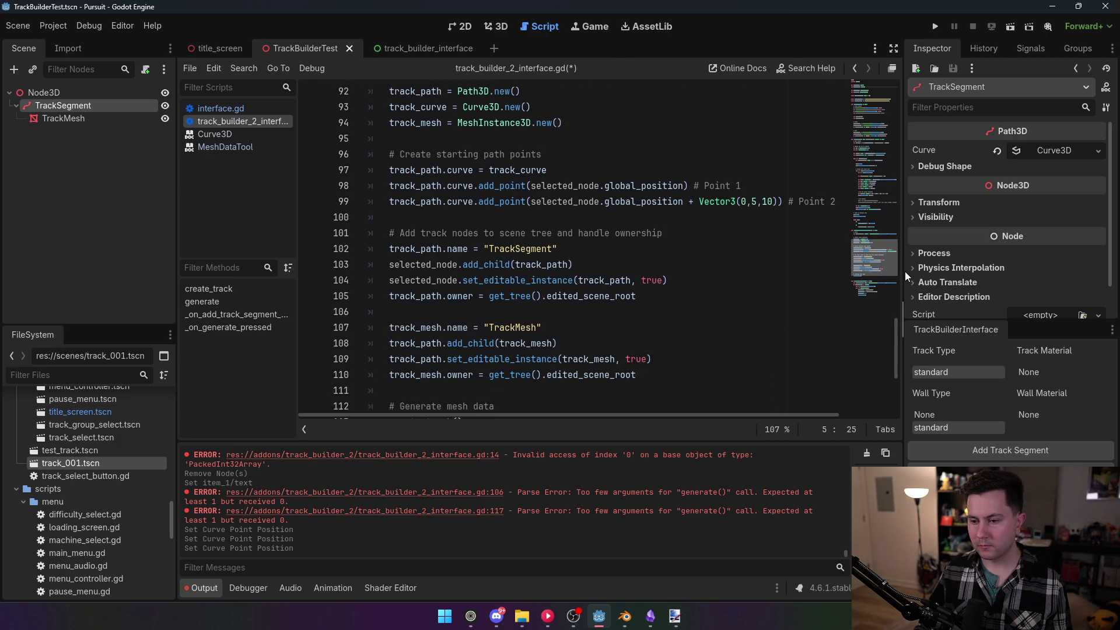
{"action": "left_click_drag", "start_coordinate": [904, 271], "coordinate": [905, 281]}
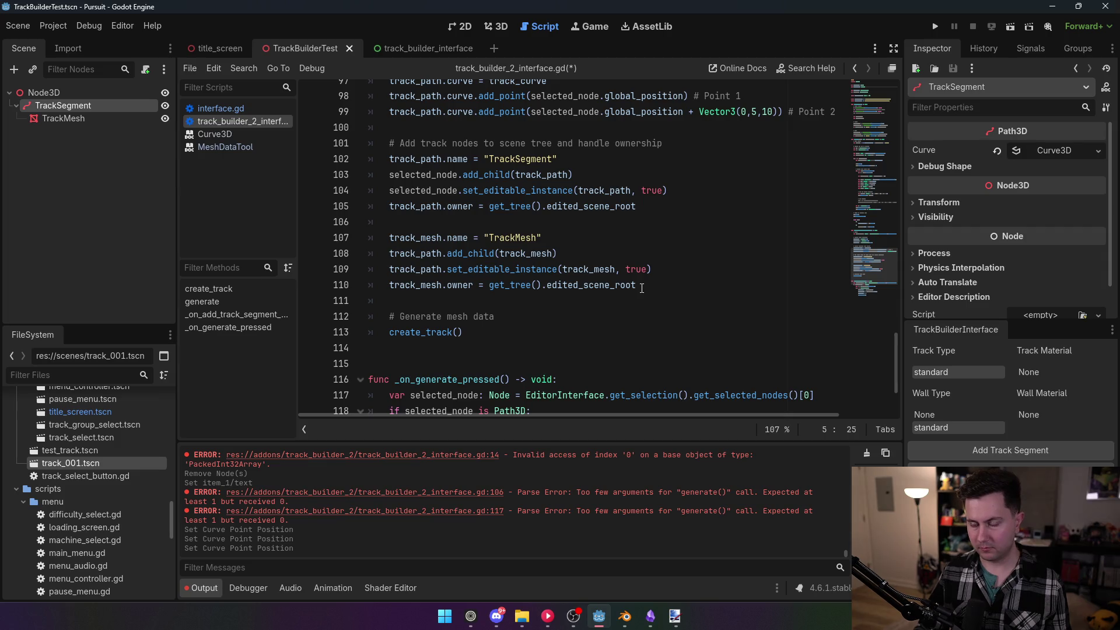
{"action": "scroll", "coordinate": [507, 194], "scroll_direction": "up", "scroll_amount": 3}
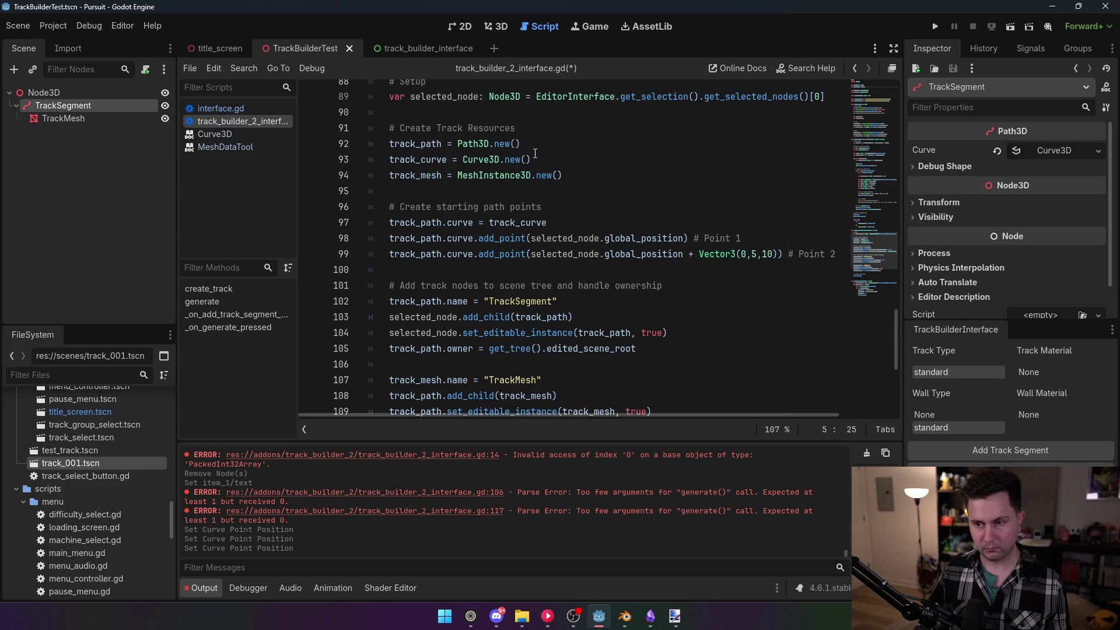
{"action": "left_click_drag", "start_coordinate": [540, 160], "coordinate": [533, 145]}
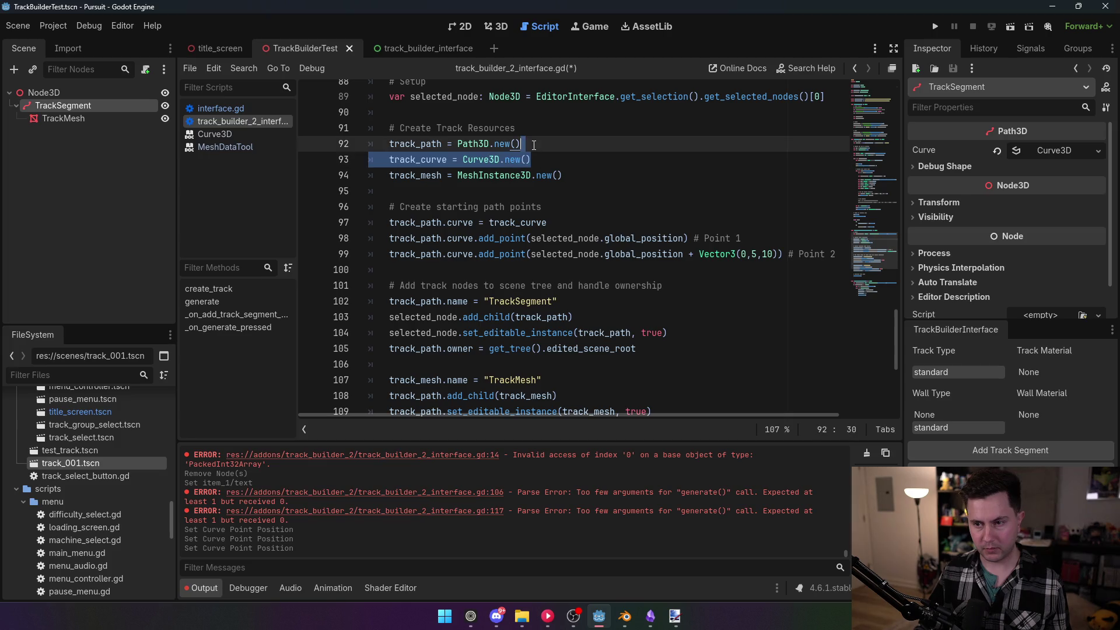
Replace the track_curve = Curve3D.new() line with wall_mesh = MeshInstance3D.new() below track_mesh
{"action": "triple_click", "coordinate": [548, 155]}
{"action": "key", "text": "ctrl+c"}
{"action": "key", "text": "BackSpace"}
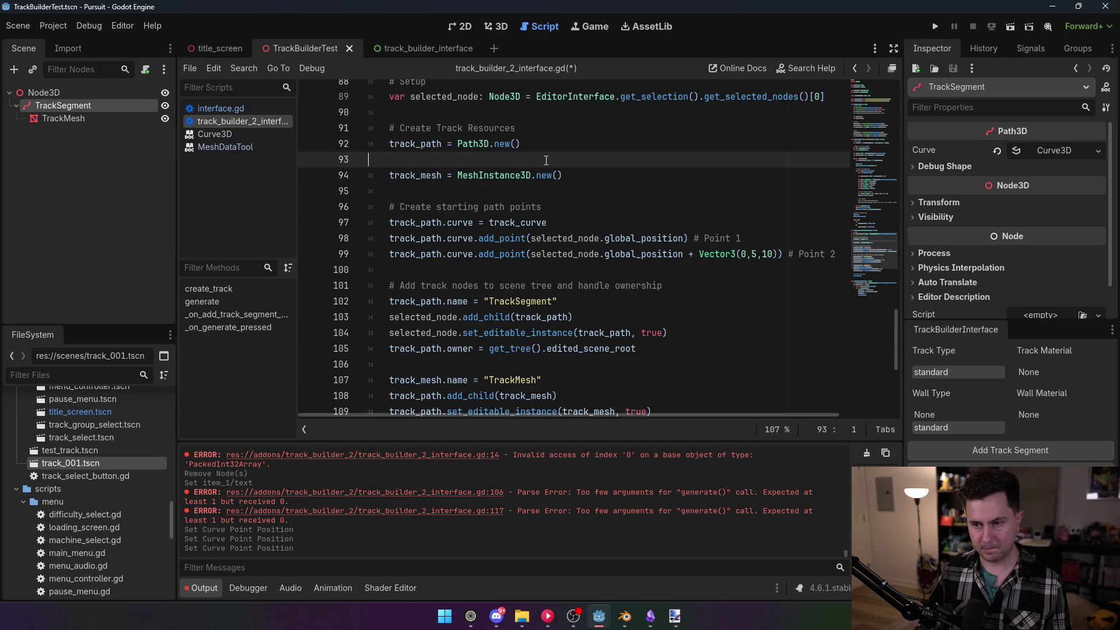
{"action": "key", "text": "BackSpace"}
{"action": "left_click", "coordinate": [633, 158]}
{"action": "key", "text": "Return"}
{"action": "type", "text": "_mesh = MeshI"}
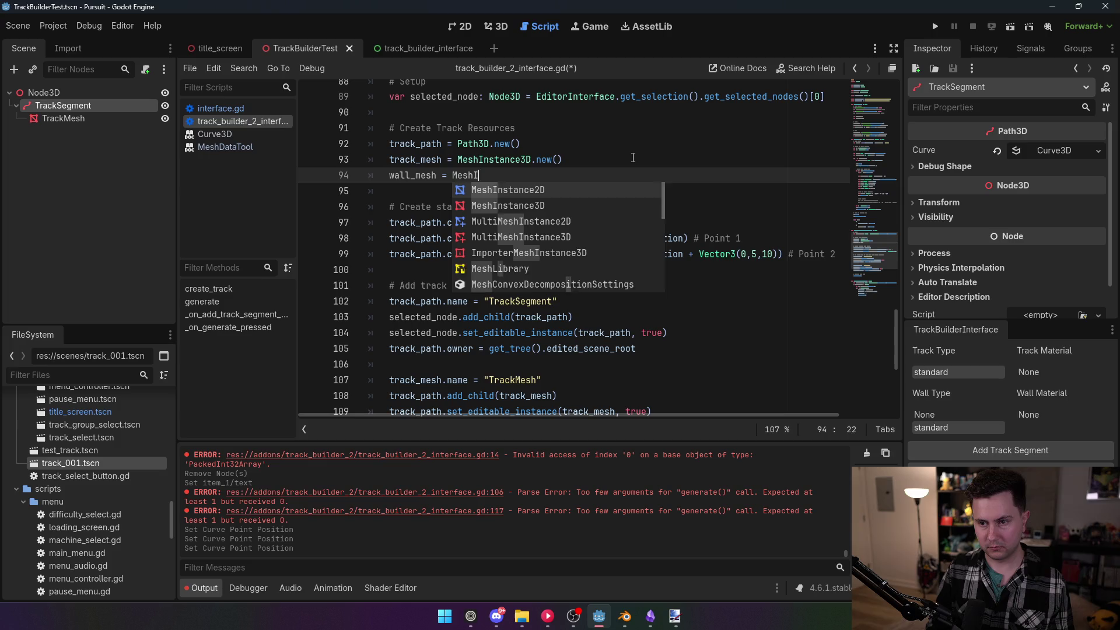
{"action": "type", "text": "nstance3D.new()"}
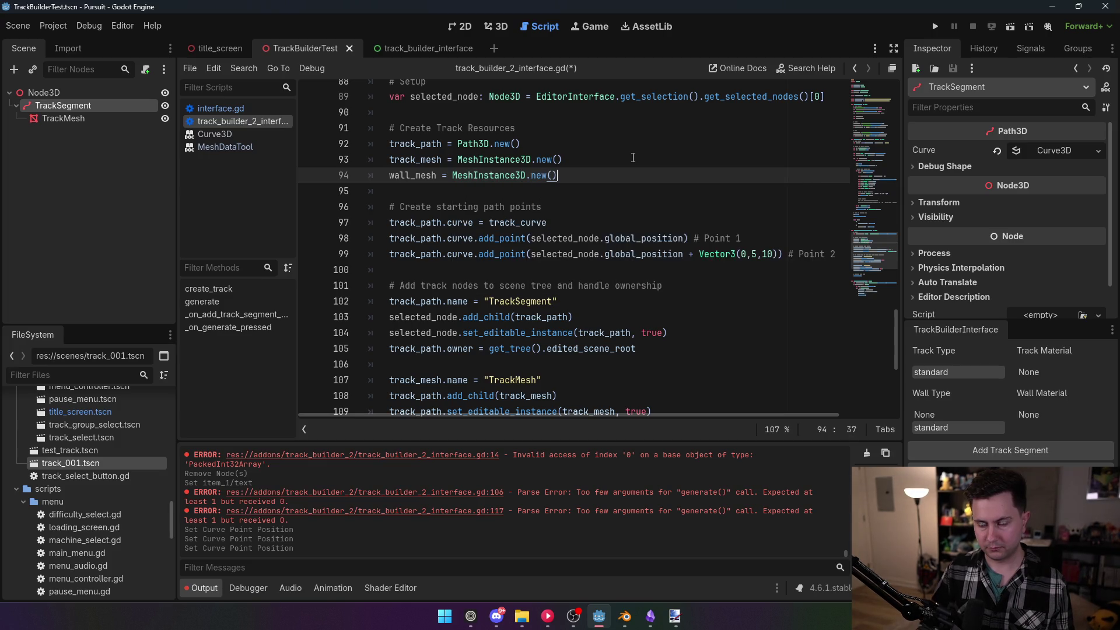
{"action": "key", "text": "Up"}
{"action": "key", "text": "Up"}
Paste the track_curve line under the helpers comment in generate, then remove it again
{"action": "mouse_move", "coordinate": [871, 227]}
{"action": "left_mouse_down"}
{"action": "mouse_move", "coordinate": [884, 145]}
{"action": "mouse_move", "coordinate": [884, 155]}
{"action": "left_mouse_up"}
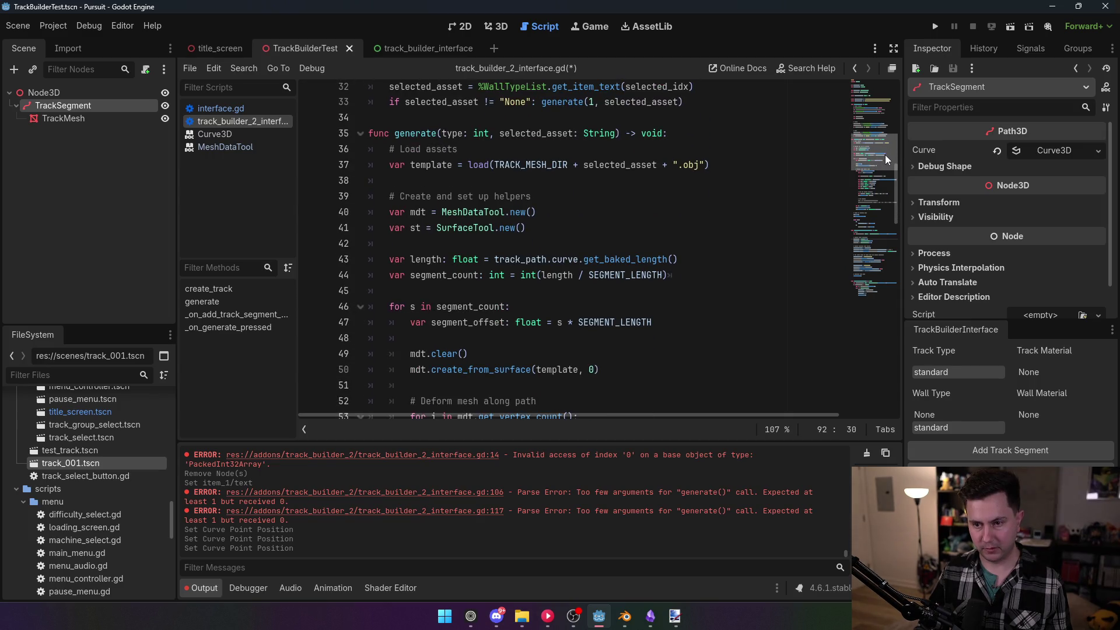
{"action": "left_click", "coordinate": [641, 196]}
{"action": "key", "text": "Return"}
{"action": "key", "text": "ctrl+v"}
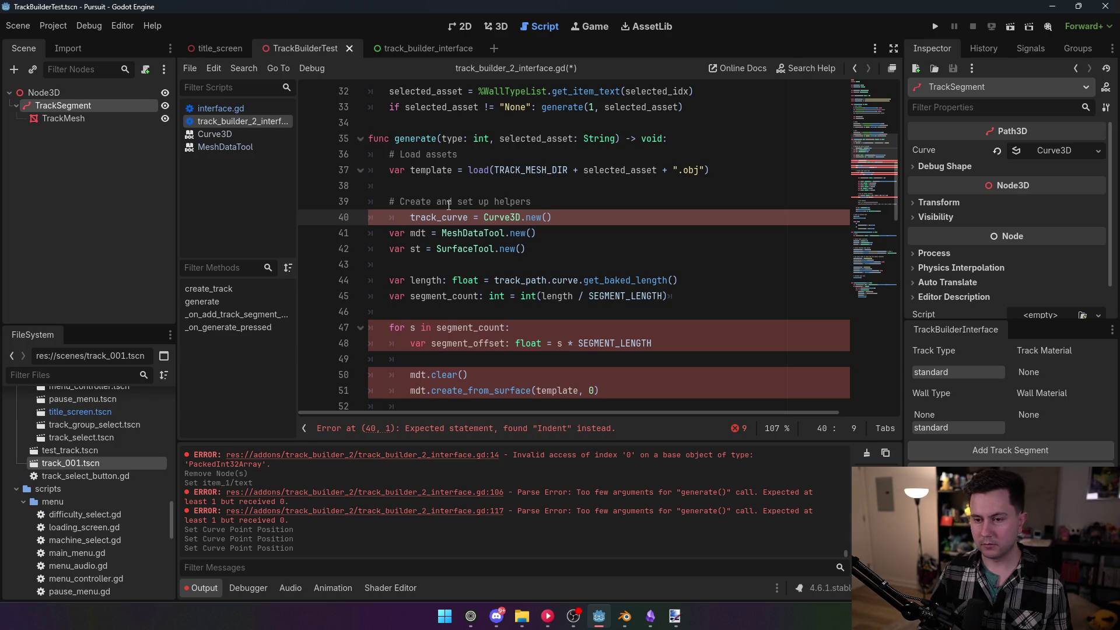
{"action": "key", "text": "BackSpace"}
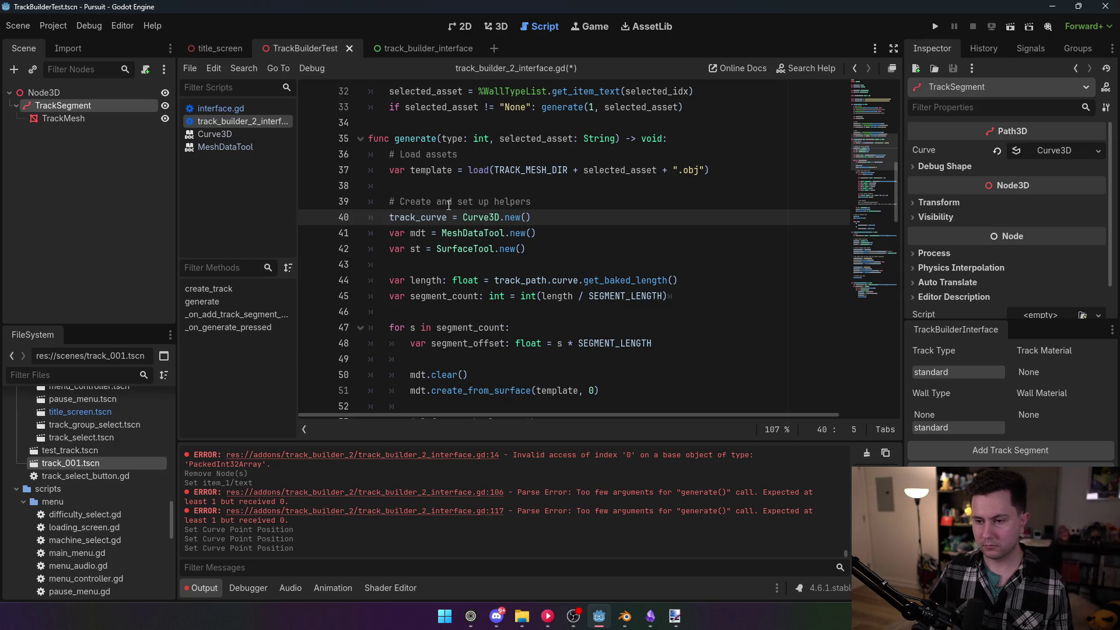
{"action": "left_click", "coordinate": [344, 214]}
{"action": "key", "text": "BackSpace"}
{"action": "key", "text": "BackSpace"}
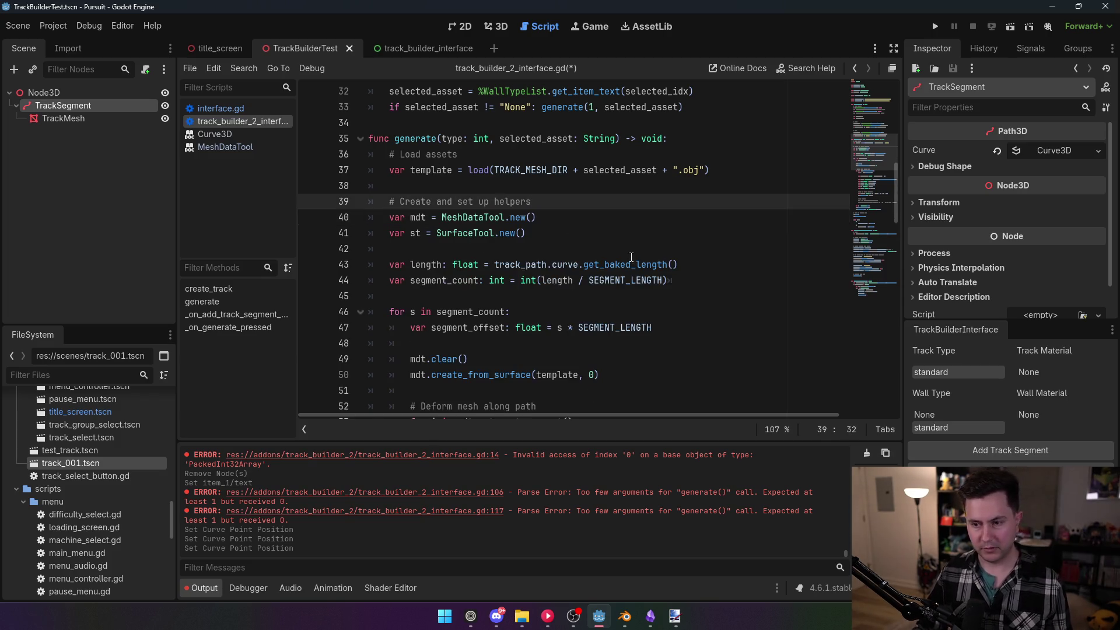
Change the curve sampling call to use track_path.curve instead of track_curve
{"action": "scroll", "coordinate": [618, 269], "scroll_direction": "down", "scroll_amount": 6}
{"action": "scroll", "coordinate": [617, 268], "scroll_direction": "down", "scroll_amount": 4}
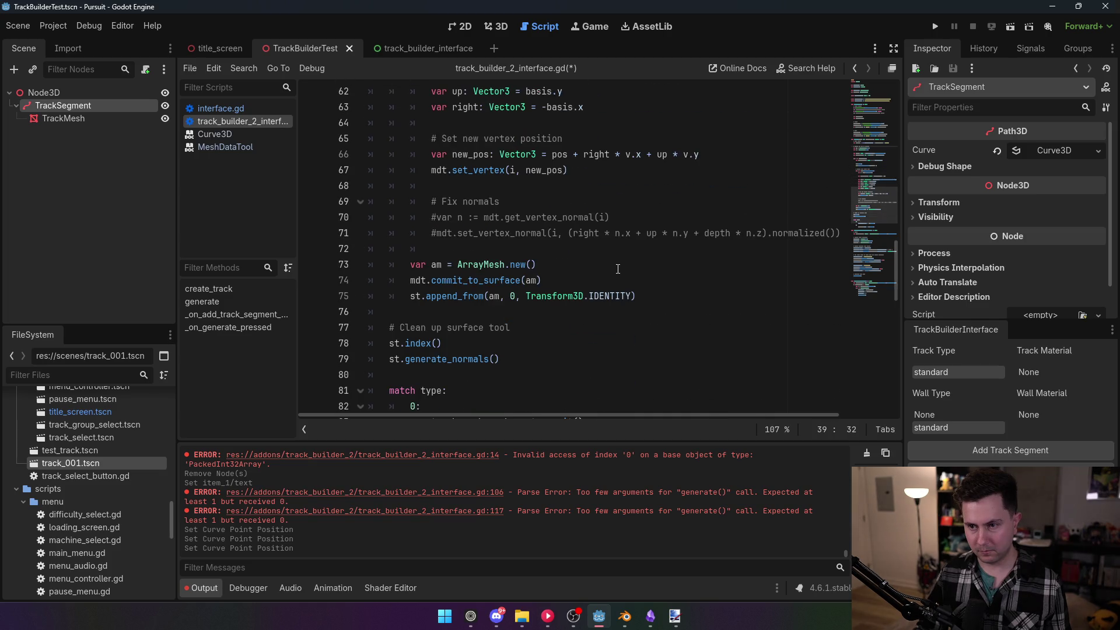
{"action": "scroll", "coordinate": [618, 268], "scroll_direction": "down", "scroll_amount": 5}
{"action": "scroll", "coordinate": [617, 267], "scroll_direction": "up", "scroll_amount": 11}
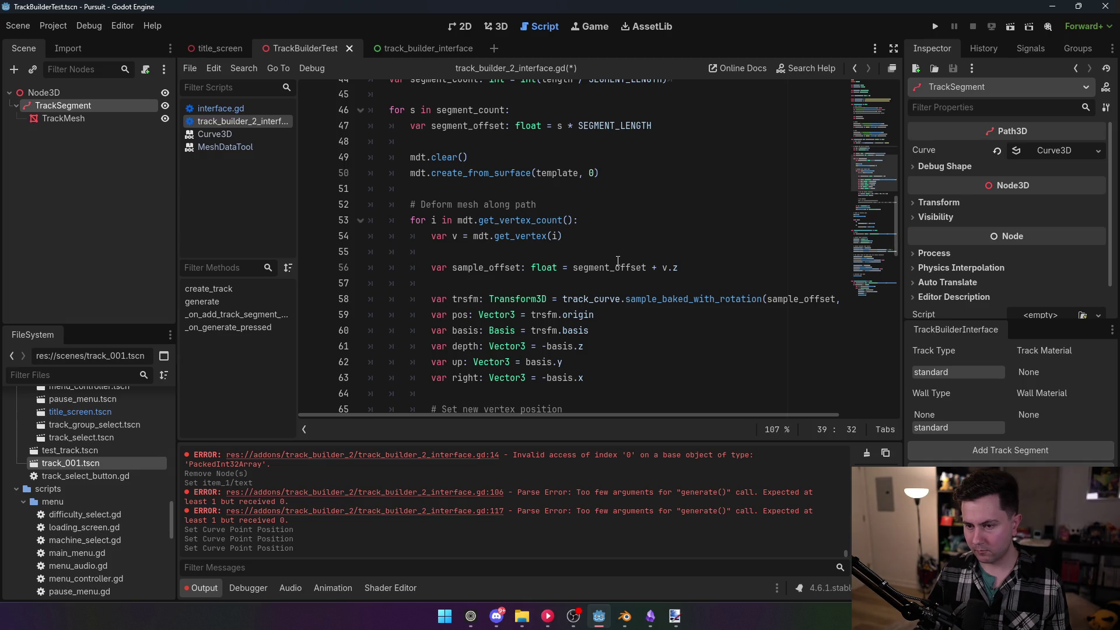
{"action": "scroll", "coordinate": [617, 261], "scroll_direction": "up", "scroll_amount": 14}
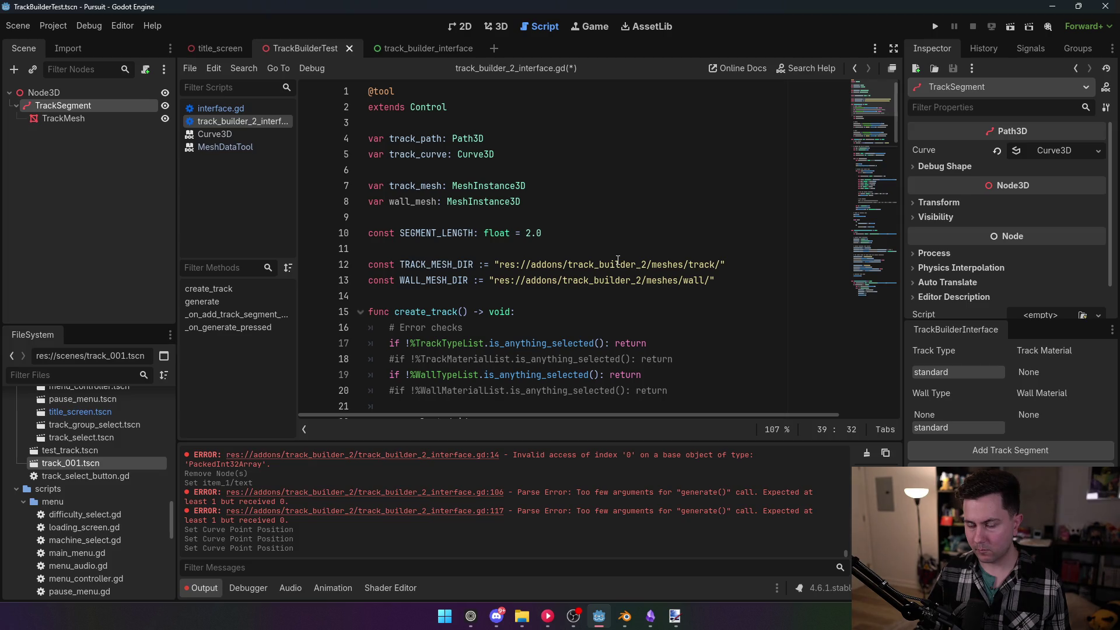
{"action": "scroll", "coordinate": [617, 261], "scroll_direction": "down", "scroll_amount": 16}
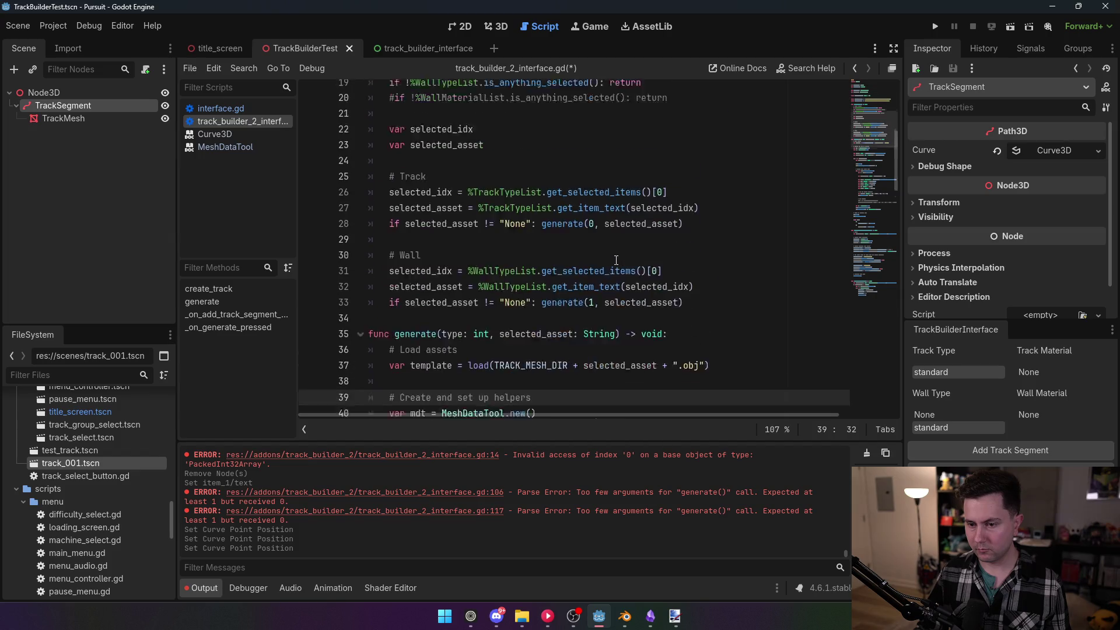
{"action": "scroll", "coordinate": [616, 260], "scroll_direction": "down", "scroll_amount": 3}
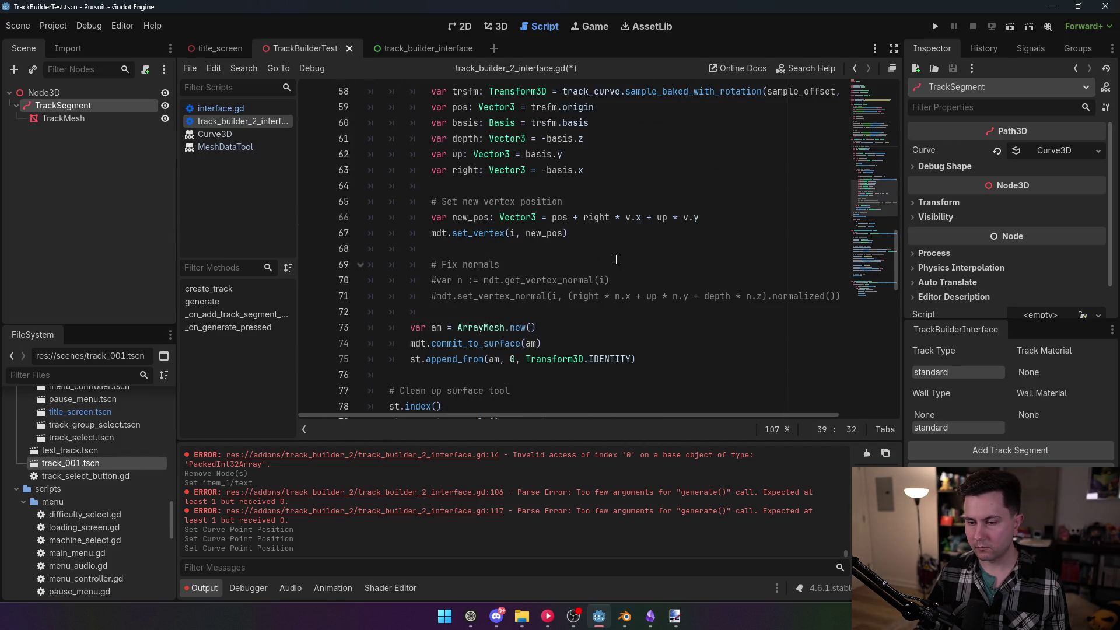
{"action": "scroll", "coordinate": [616, 259], "scroll_direction": "down", "scroll_amount": 3}
{"action": "scroll", "coordinate": [615, 257], "scroll_direction": "up", "scroll_amount": 5}
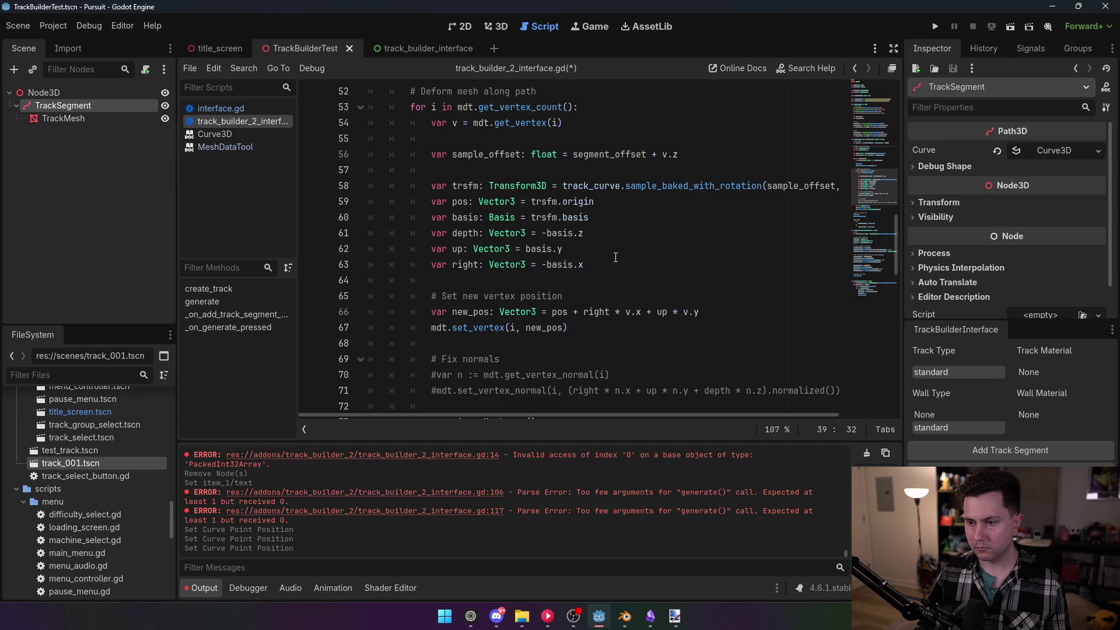
{"action": "scroll", "coordinate": [615, 257], "scroll_direction": "up", "scroll_amount": 1}
{"action": "double_click", "coordinate": [591, 233]}
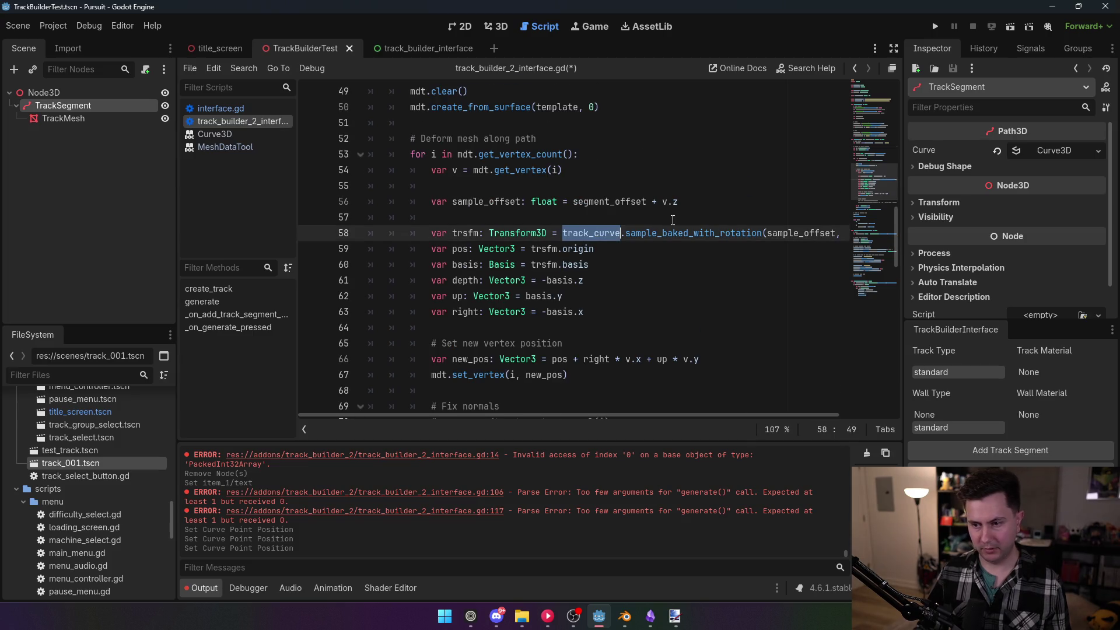
{"action": "type", "text": "track"}
{"action": "type", "text": "_path.curve"}
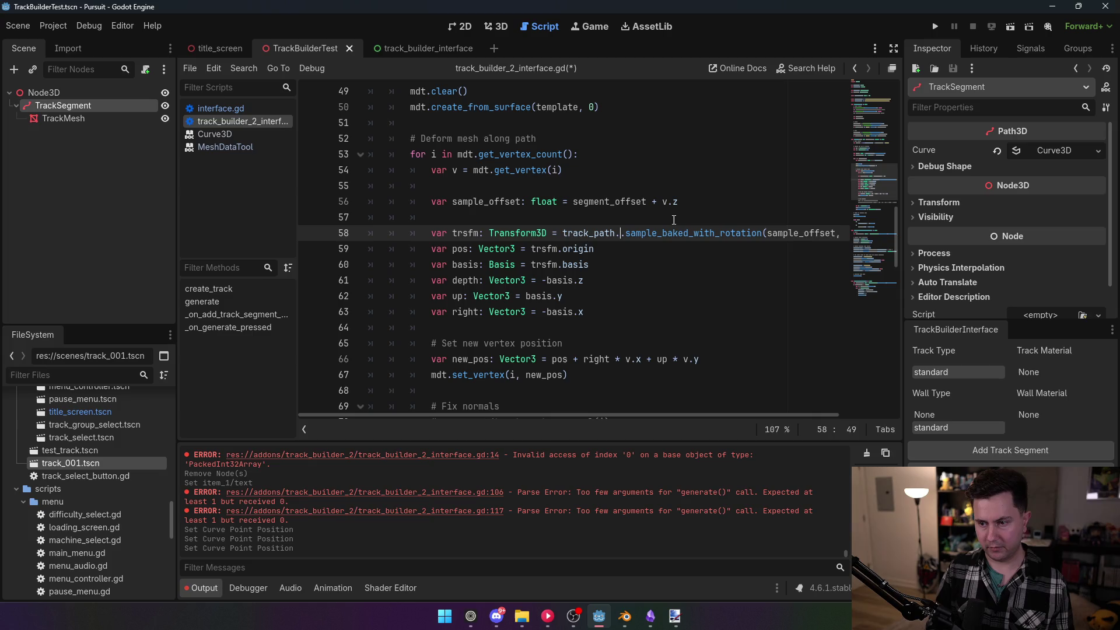
{"action": "left_click", "coordinate": [677, 138]}
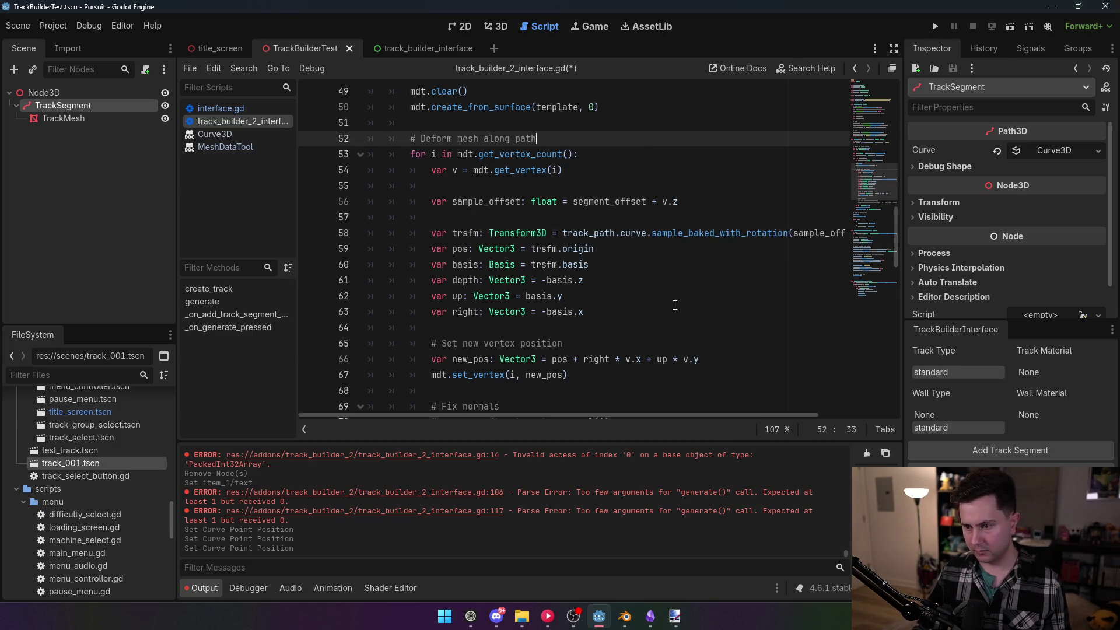
Select the four lines that set up the TrackMesh node (lines 107–110)
{"action": "scroll", "coordinate": [668, 300], "scroll_direction": "up", "scroll_amount": 10}
{"action": "scroll", "coordinate": [668, 300], "scroll_direction": "up", "scroll_amount": 4}
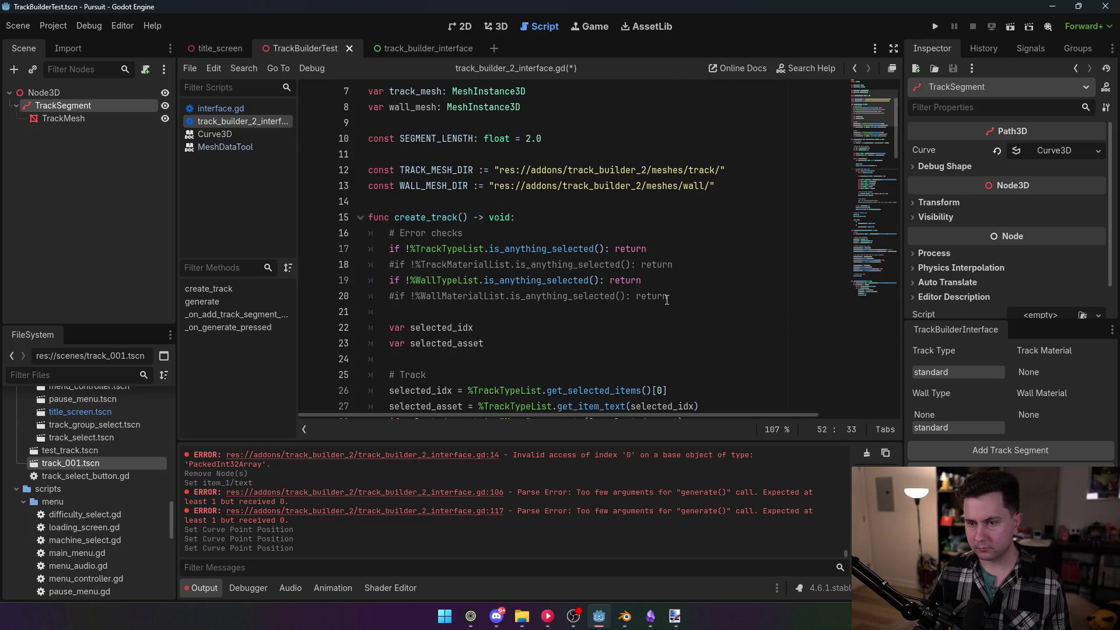
{"action": "mouse_move", "coordinate": [880, 195]}
{"action": "left_mouse_down"}
{"action": "mouse_move", "coordinate": [874, 299]}
{"action": "mouse_move", "coordinate": [883, 277]}
{"action": "left_mouse_up"}
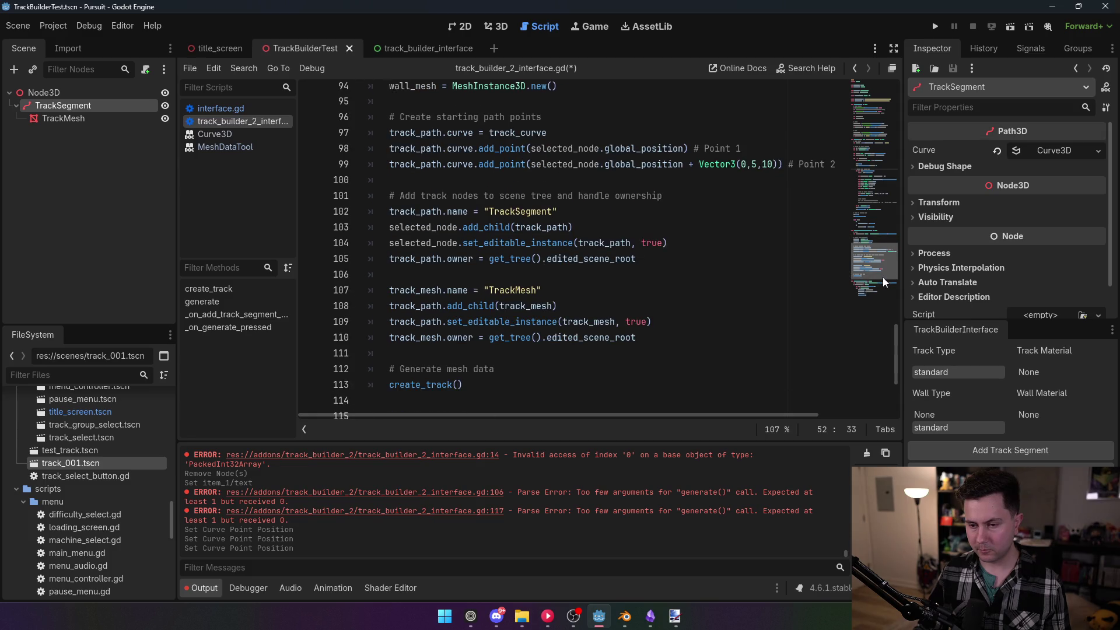
{"action": "mouse_move", "coordinate": [643, 340]}
{"action": "left_mouse_down"}
{"action": "mouse_move", "coordinate": [466, 339]}
{"action": "mouse_move", "coordinate": [402, 291]}
{"action": "left_mouse_up"}
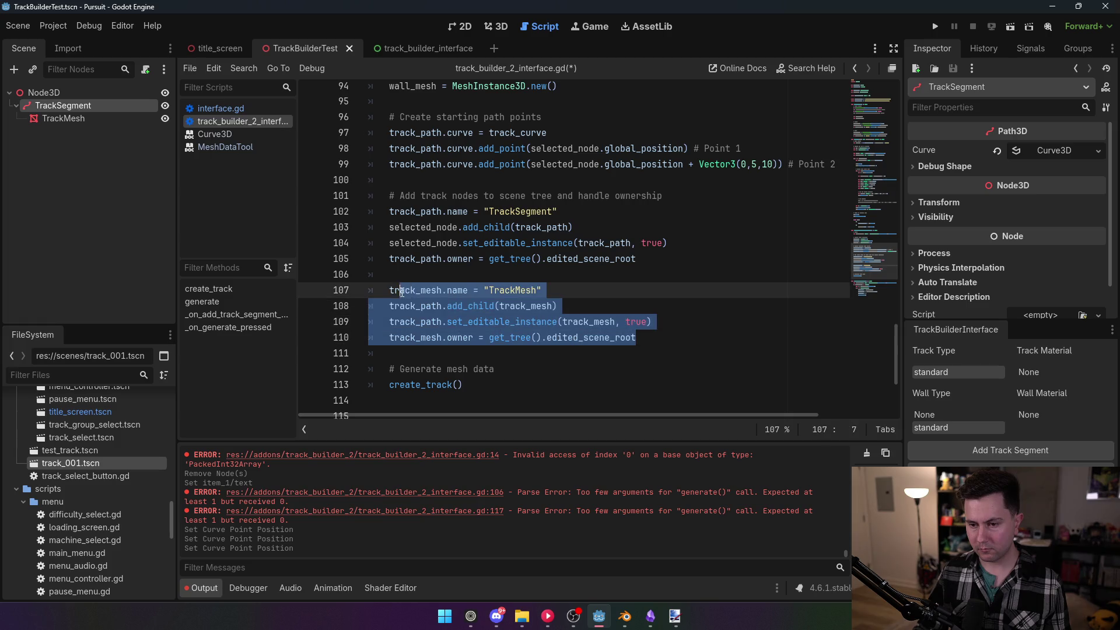
Duplicate the TrackMesh setup block just below itself
{"action": "key", "text": "ctrl+c"}
{"action": "left_click", "coordinate": [652, 338]}
{"action": "key", "text": "Return"}
{"action": "key", "text": "Return"}
{"action": "key", "text": "ctrl+v"}
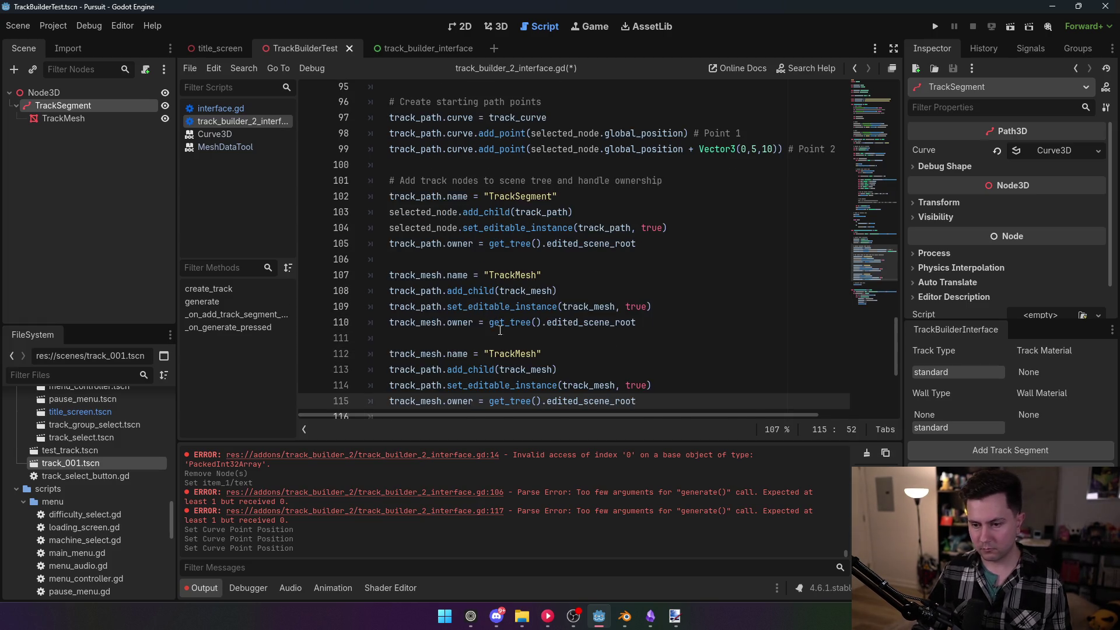
{"action": "scroll", "coordinate": [427, 268], "scroll_direction": "down", "scroll_amount": 2}
On line 112, rename the copy to wall_mesh with the node name "WallMesh"
{"action": "double_click", "coordinate": [409, 258]}
{"action": "type", "text": "wall_mesh"}
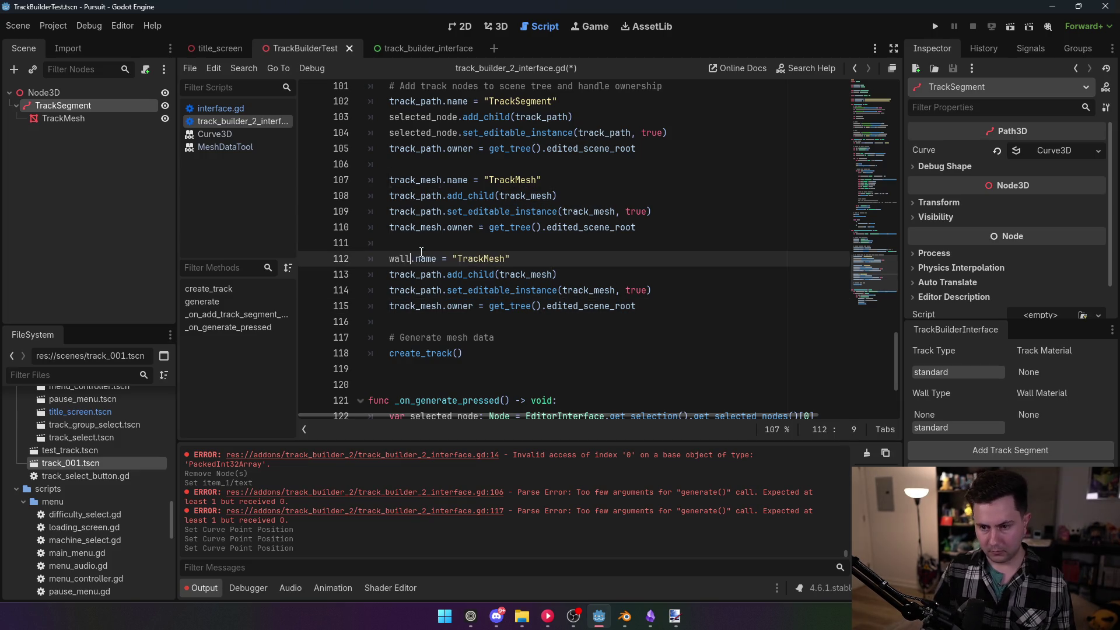
{"action": "left_click", "coordinate": [443, 195]}
{"action": "double_click", "coordinate": [508, 259]}
{"action": "type", "text": "WallMesh"}
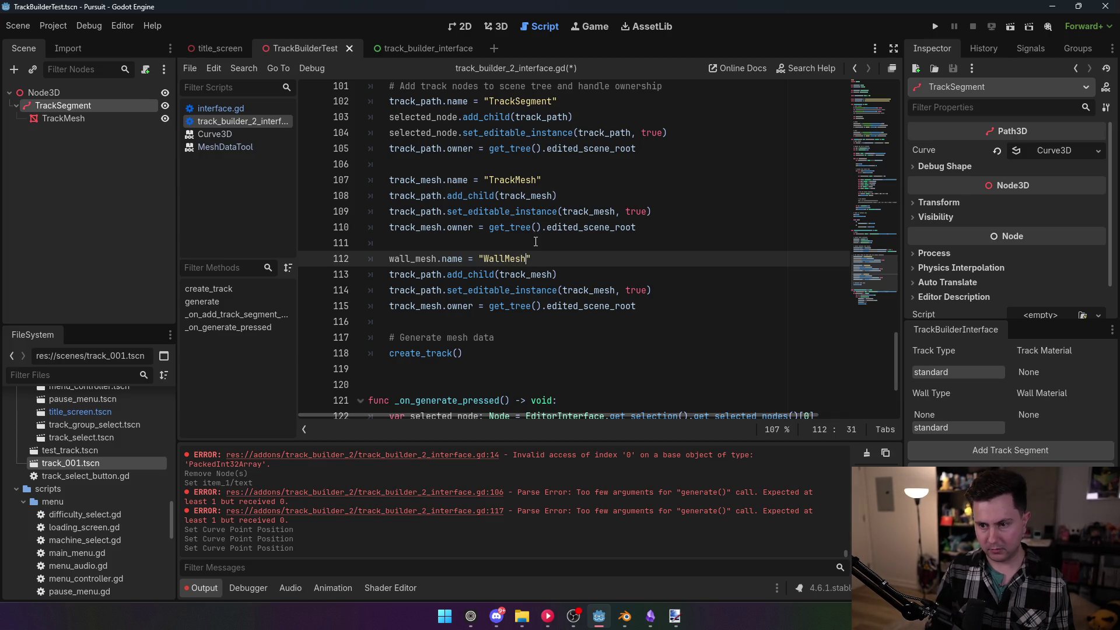
{"action": "left_click", "coordinate": [472, 196]}
Replace track_mesh with wall_mesh on lines 113–115 of the copied block
{"action": "double_click", "coordinate": [421, 258]}
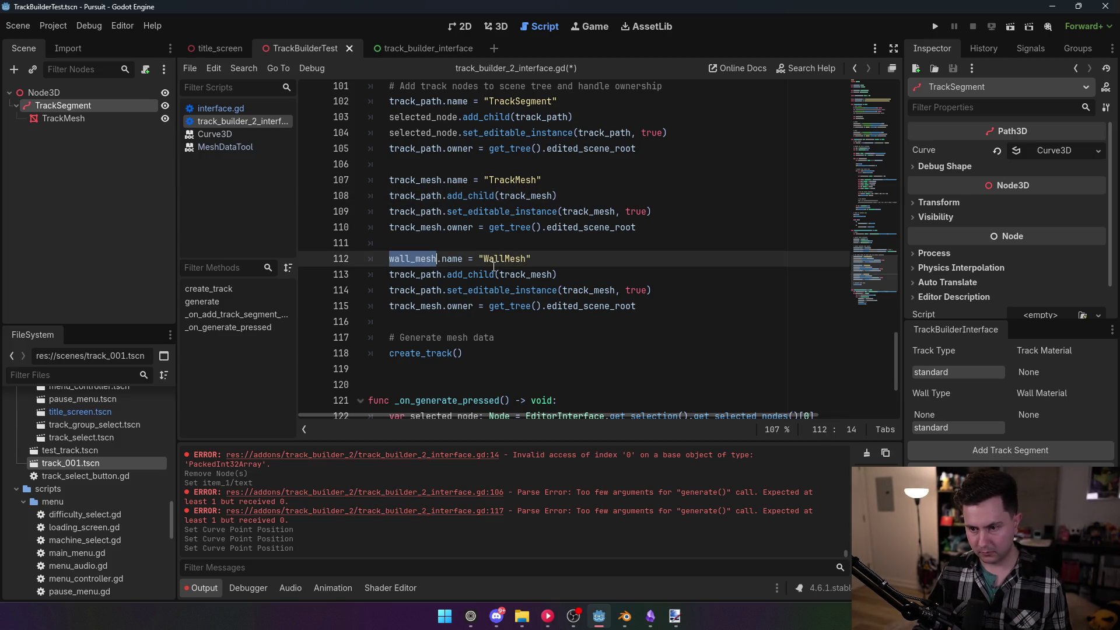
{"action": "key", "text": "ctrl+c"}
{"action": "double_click", "coordinate": [519, 274]}
{"action": "key", "text": "ctrl+v"}
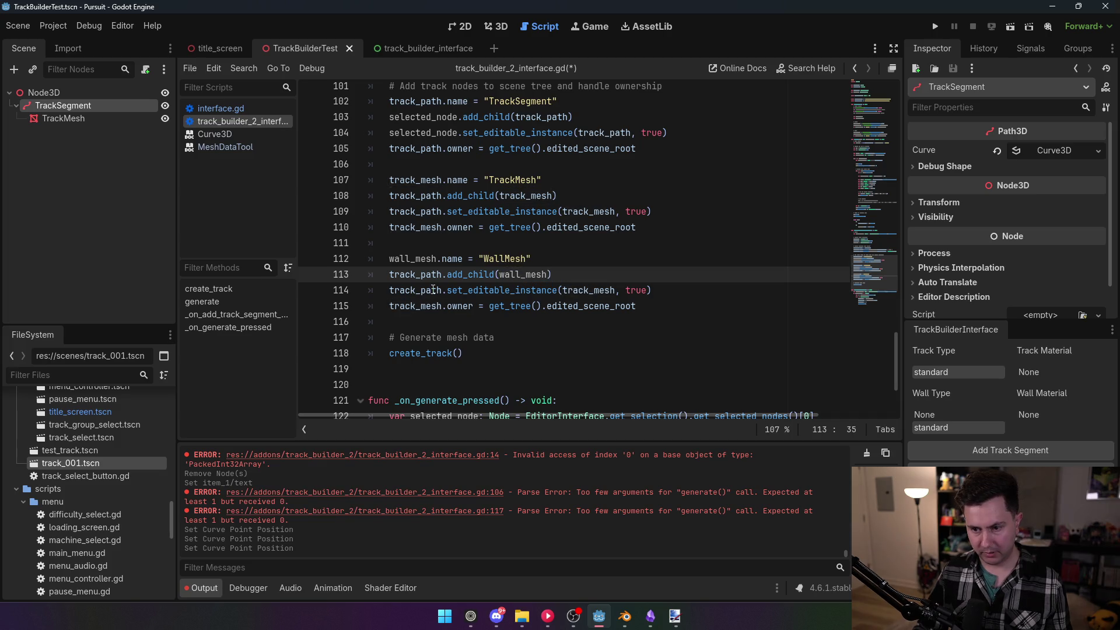
{"action": "double_click", "coordinate": [585, 290]}
{"action": "key", "text": "ctrl+v"}
{"action": "double_click", "coordinate": [408, 305]}
{"action": "key", "text": "ctrl+v"}
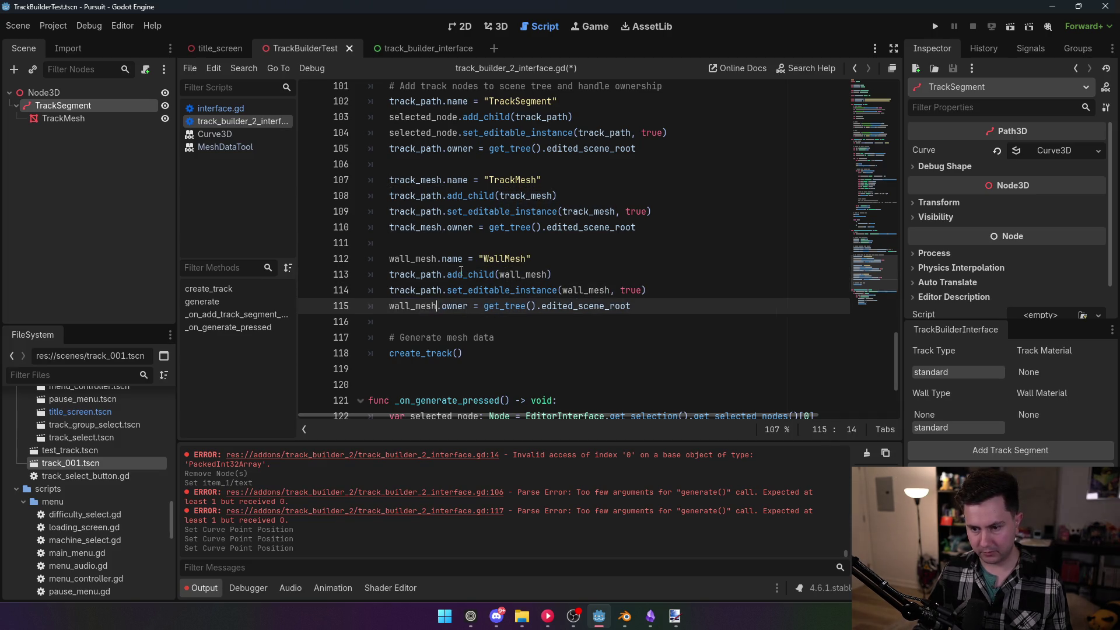
Save the track builder script
{"action": "left_click", "coordinate": [483, 226]}
{"action": "key", "text": "ctrl+s"}
{"action": "scroll", "coordinate": [577, 280], "scroll_direction": "down", "scroll_amount": 3}
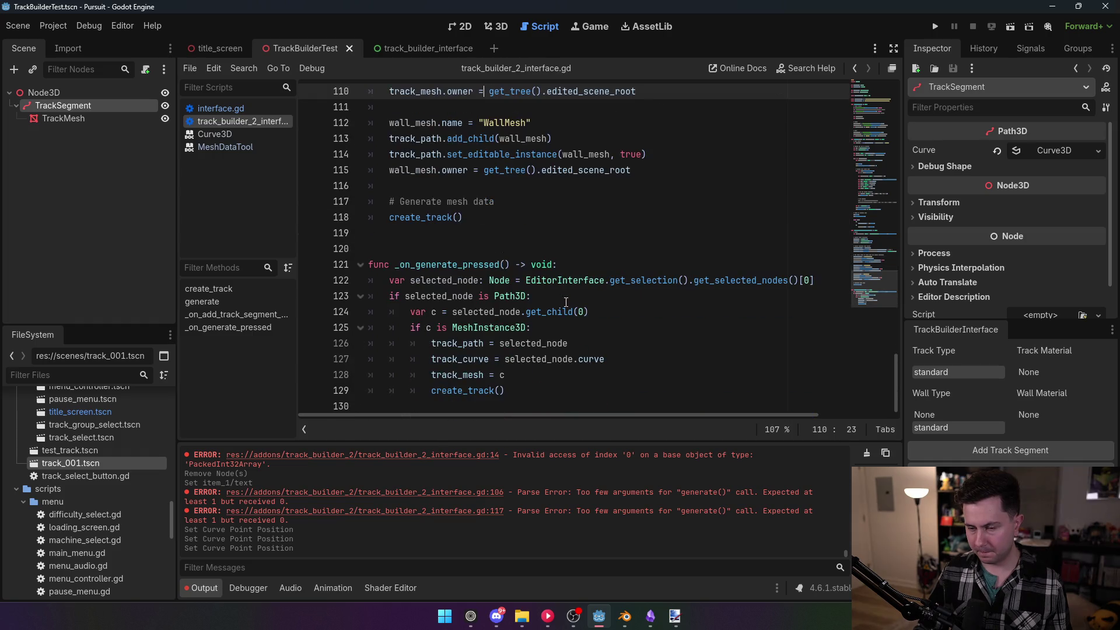
{"action": "scroll", "coordinate": [871, 280], "scroll_direction": "up", "scroll_amount": 1}
{"action": "mouse_move", "coordinate": [871, 280]}
{"action": "left_mouse_down"}
{"action": "mouse_move", "coordinate": [893, 103]}
{"action": "mouse_move", "coordinate": [895, 126]}
{"action": "left_mouse_up"}
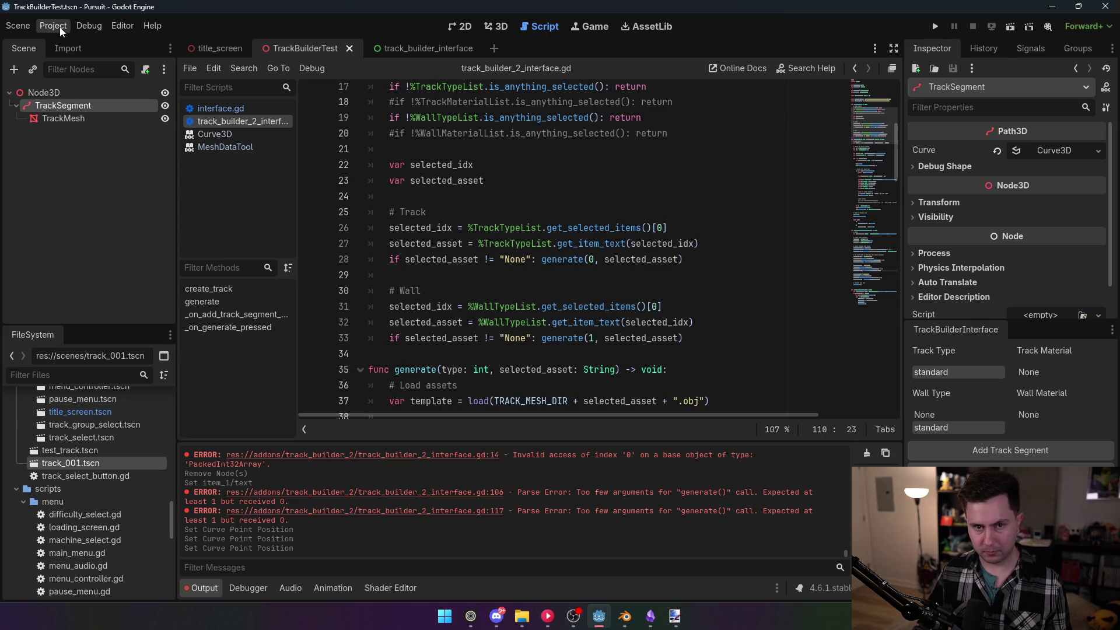
Enable TrackBuilder2 in Project Settings > Plugins, then reshape the track by moving a curve point
{"action": "scroll", "coordinate": [491, 260], "scroll_direction": "up", "scroll_amount": 2}
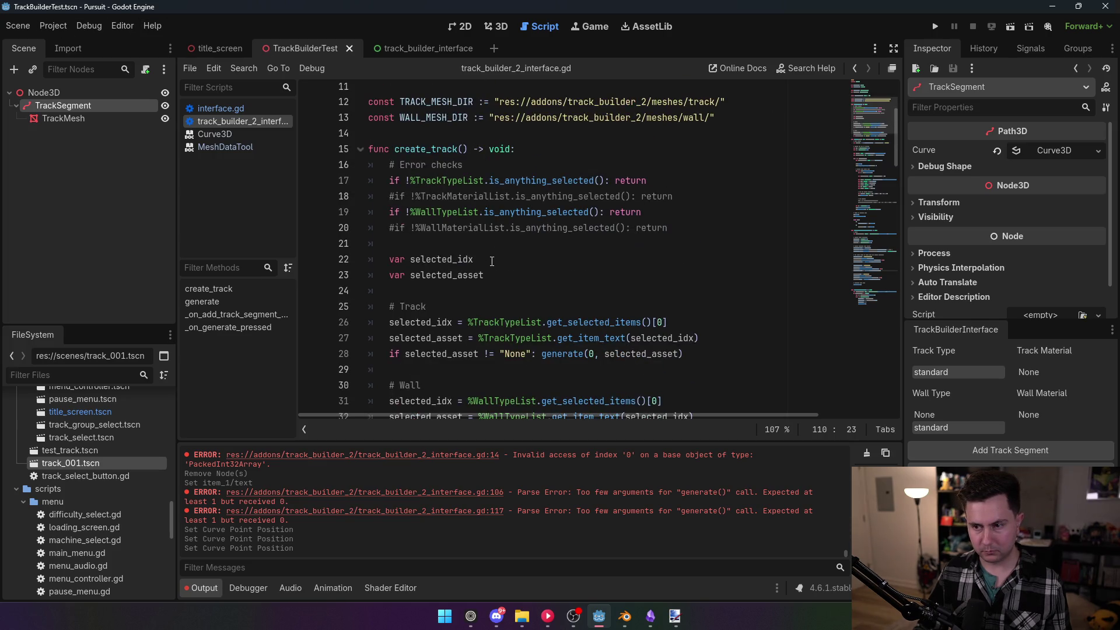
{"action": "left_click", "coordinate": [53, 26]}
{"action": "left_click", "coordinate": [61, 43]}
{"action": "left_click", "coordinate": [123, 141]}
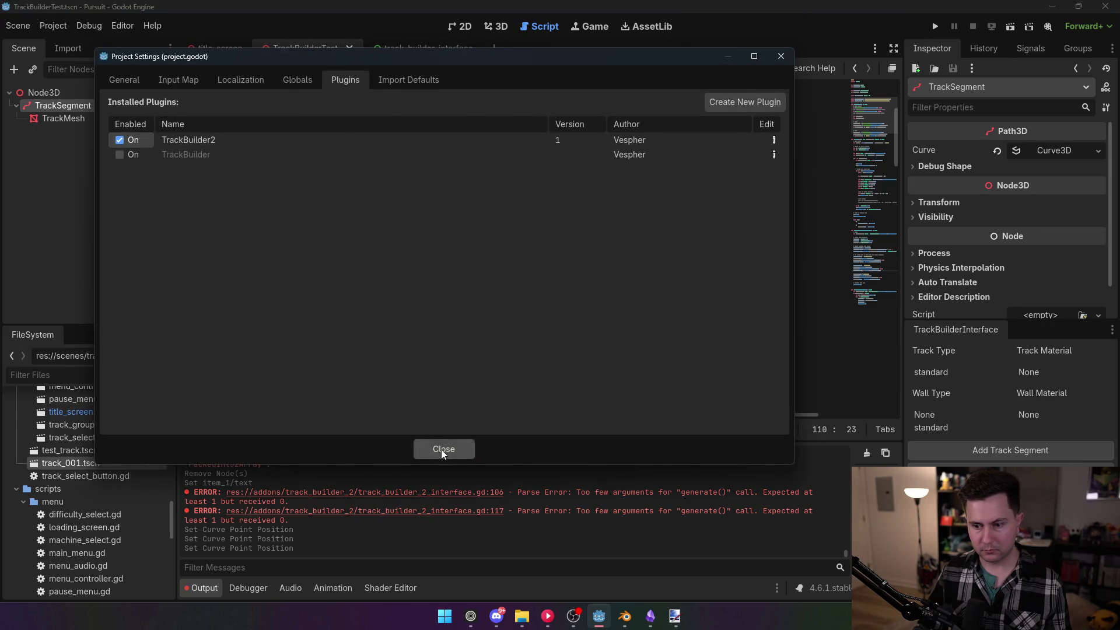
{"action": "left_click", "coordinate": [443, 448]}
{"action": "left_click", "coordinate": [497, 25]}
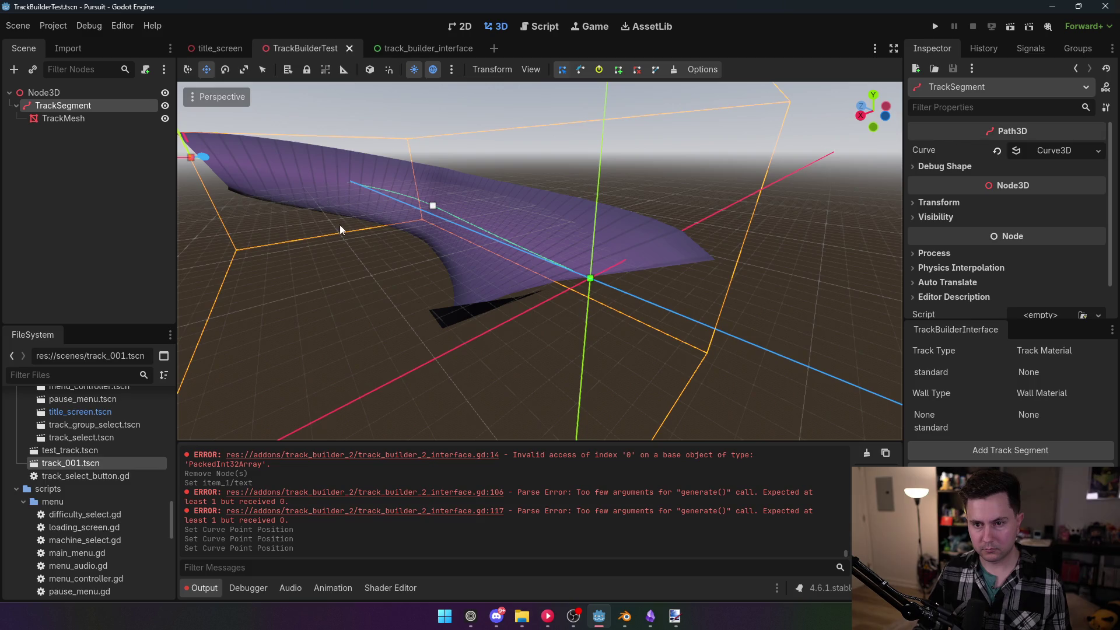
{"action": "left_click_drag", "start_coordinate": [328, 203], "coordinate": [279, 189]}
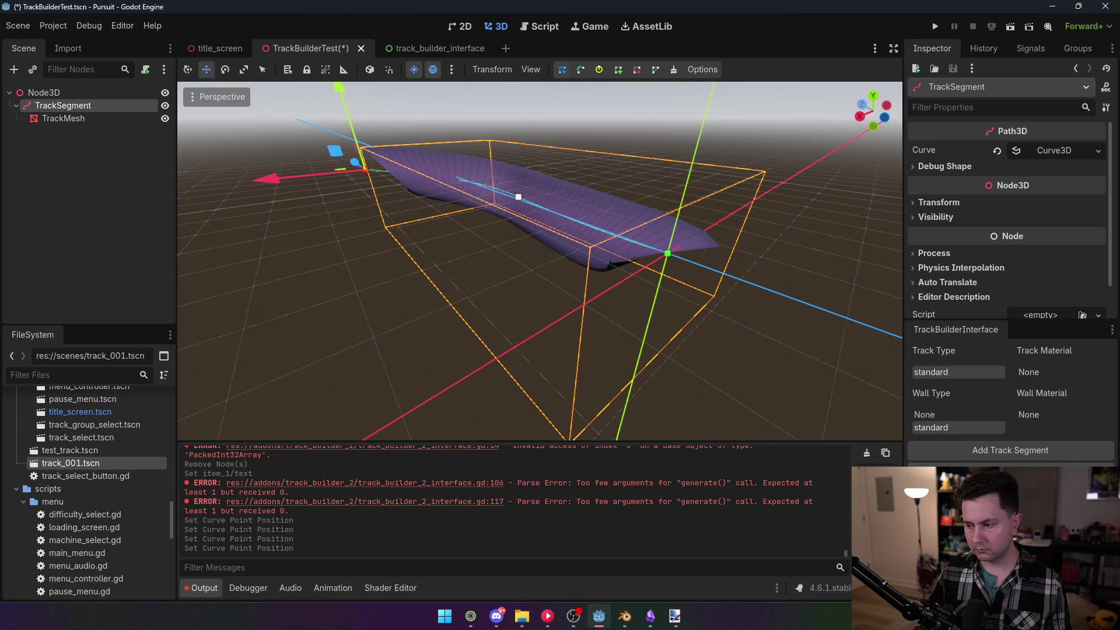
{"action": "key", "text": "f"}
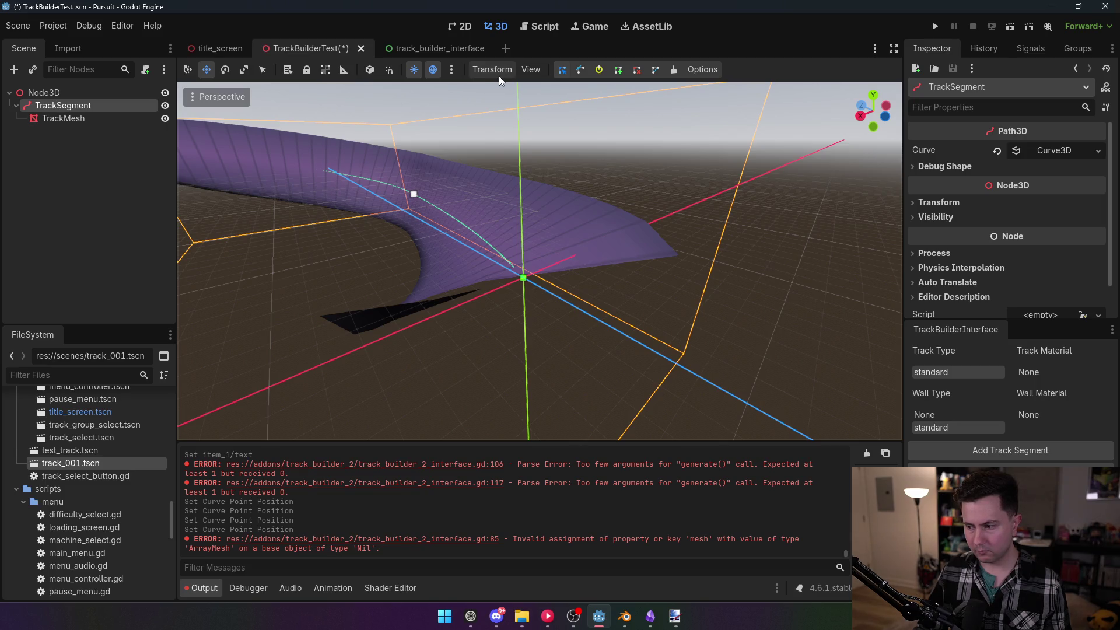
Disable TrackBuilder2 and delete the TrackSegment node along with TrackMesh
{"action": "left_click", "coordinate": [53, 26]}
{"action": "left_click", "coordinate": [76, 47]}
{"action": "left_click", "coordinate": [119, 140]}
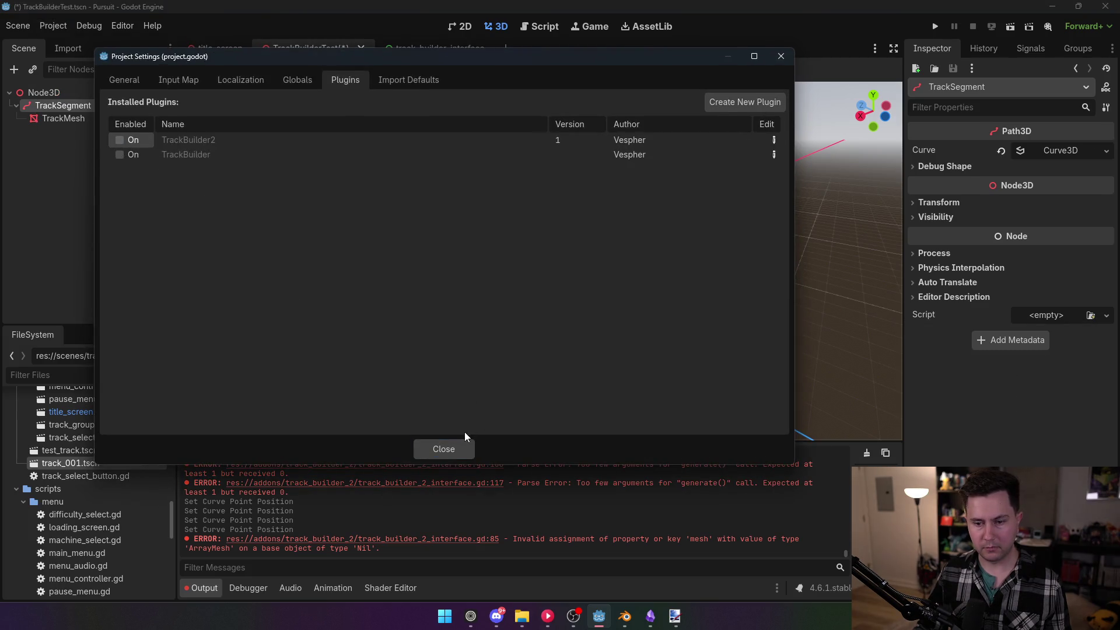
{"action": "left_click", "coordinate": [780, 56]}
{"action": "left_click", "coordinate": [61, 93]}
{"action": "left_click", "coordinate": [62, 102]}
{"action": "key", "text": "Delete"}
{"action": "key", "text": "Return"}
Re-enable TrackBuilder2 and add a track segment, which fails with the line 98 add_point error
{"action": "left_click", "coordinate": [44, 92]}
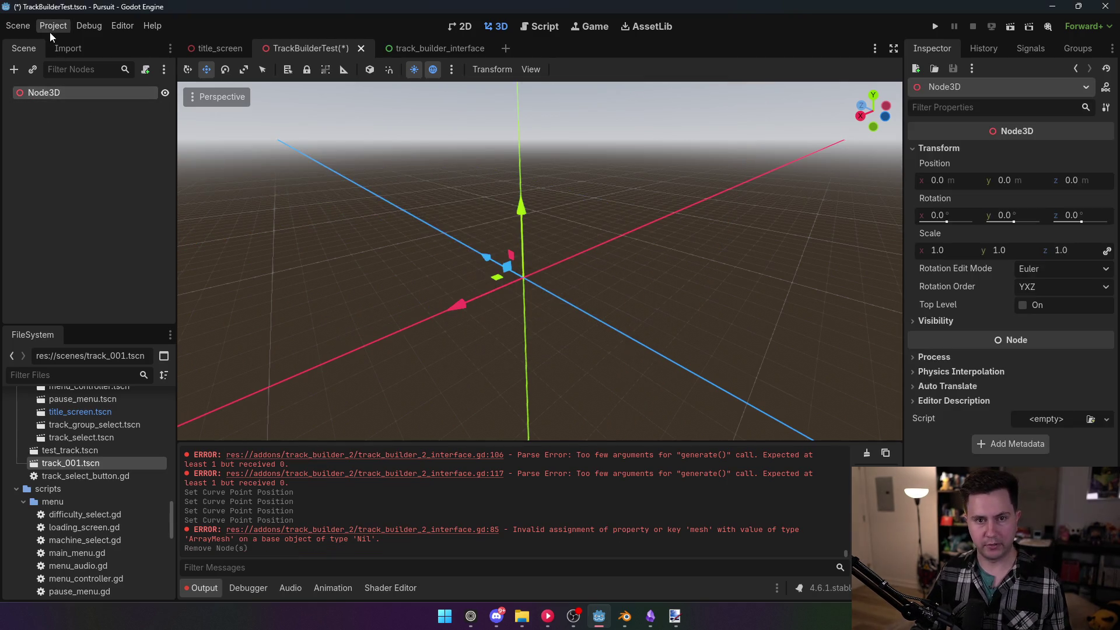
{"action": "left_click", "coordinate": [53, 26]}
{"action": "left_click", "coordinate": [73, 43]}
{"action": "left_click", "coordinate": [119, 140]}
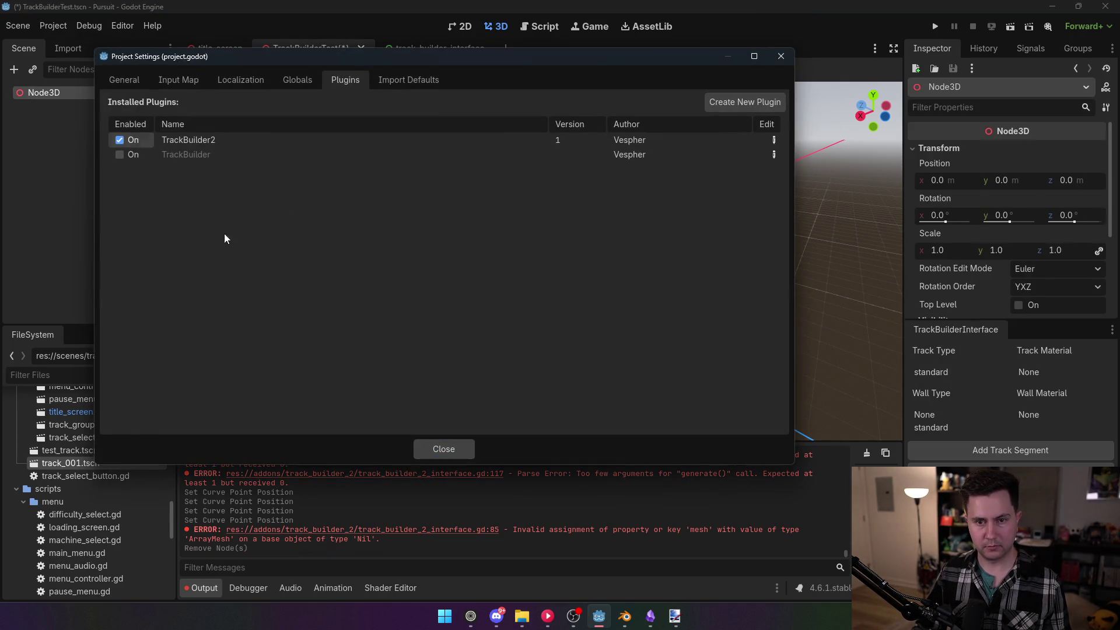
{"action": "left_click", "coordinate": [444, 449]}
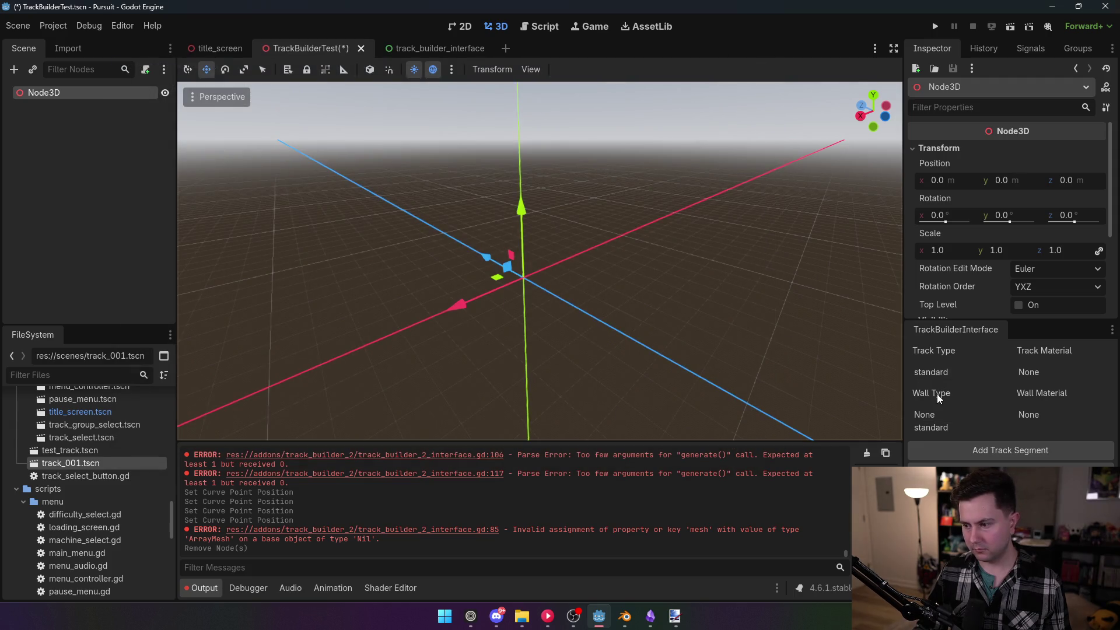
{"action": "left_click", "coordinate": [985, 450]}
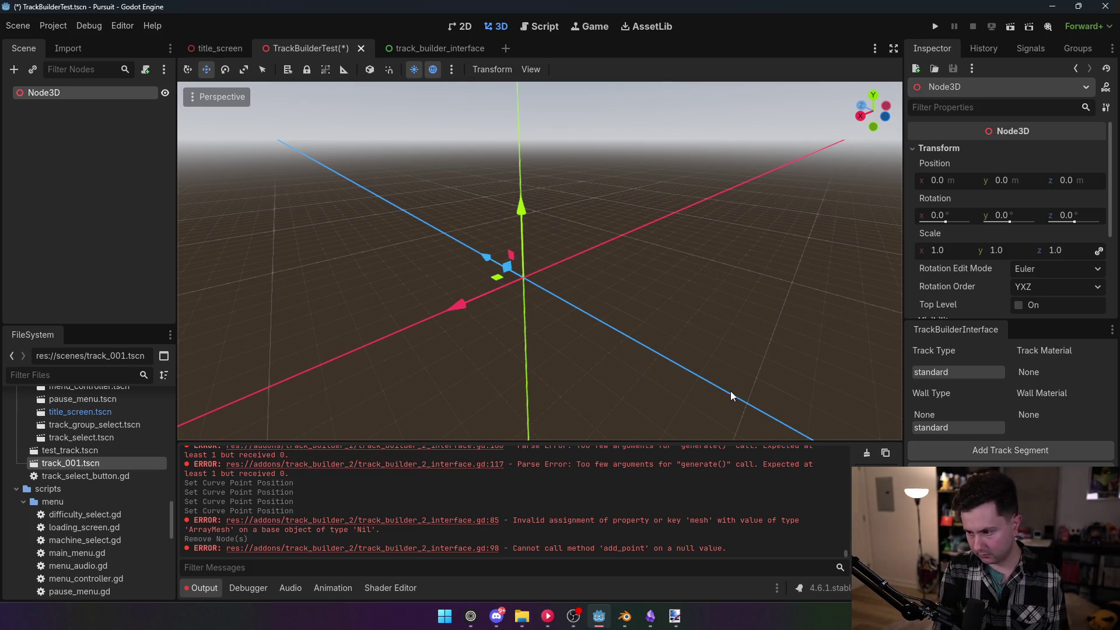
{"action": "left_click_drag", "start_coordinate": [617, 310], "coordinate": [589, 294]}
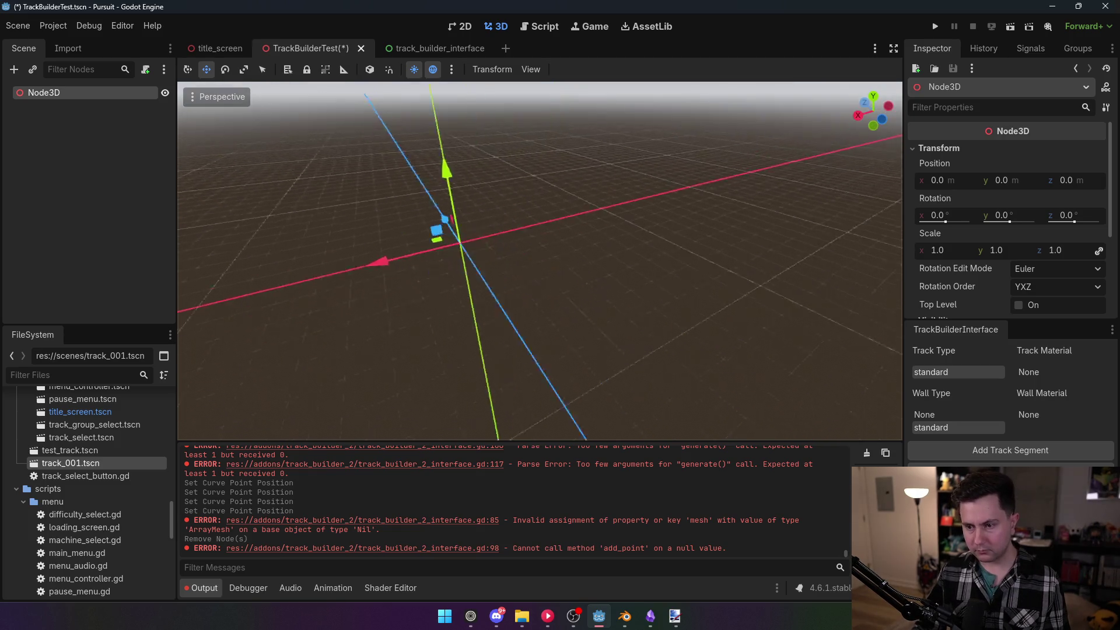
{"action": "left_click", "coordinate": [545, 27]}
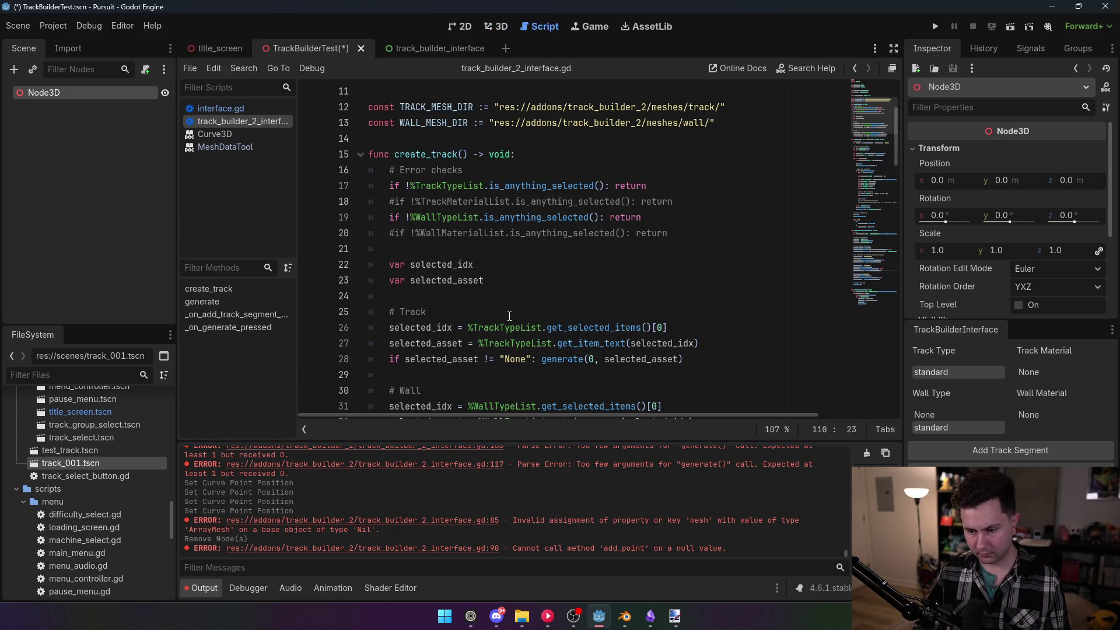
Expand addons in FileSystem, collapse the old trackbuilder folder and show the meshes/wall folder
{"action": "scroll", "coordinate": [509, 315], "scroll_direction": "down", "scroll_amount": 15}
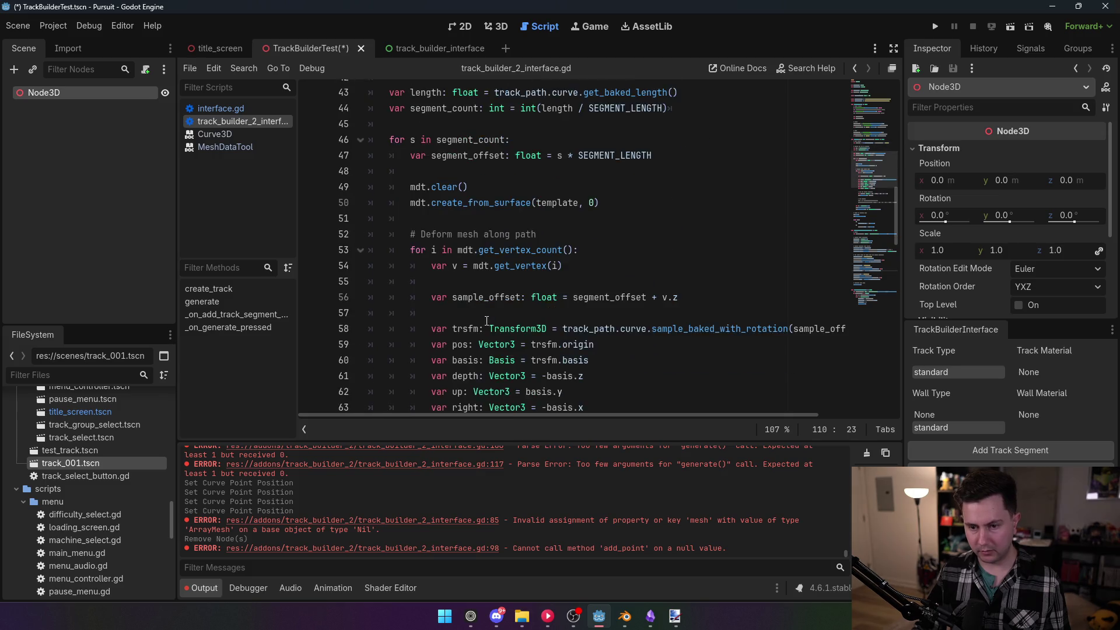
{"action": "scroll", "coordinate": [481, 315], "scroll_direction": "down", "scroll_amount": 9}
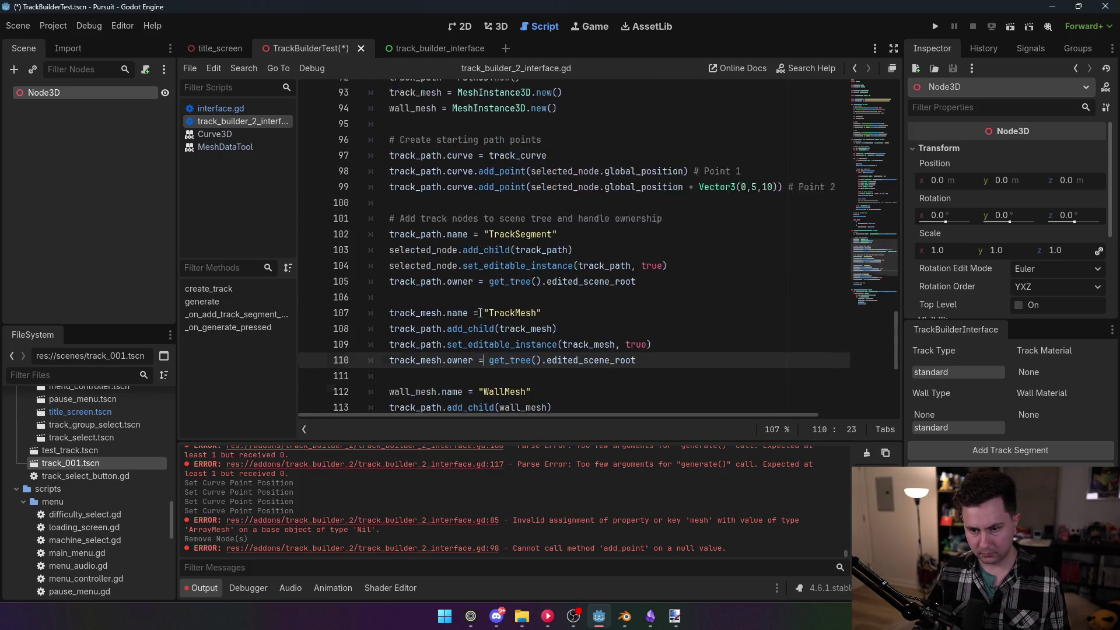
{"action": "mouse_move", "coordinate": [413, 204]}
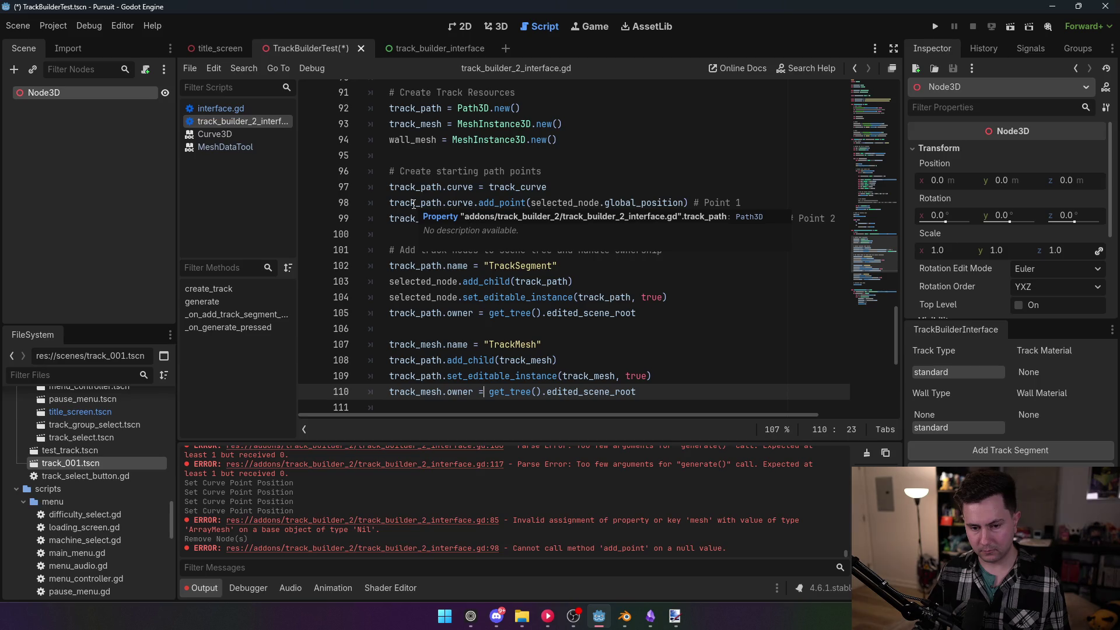
{"action": "scroll", "coordinate": [93, 499], "scroll_direction": "up", "scroll_amount": 10}
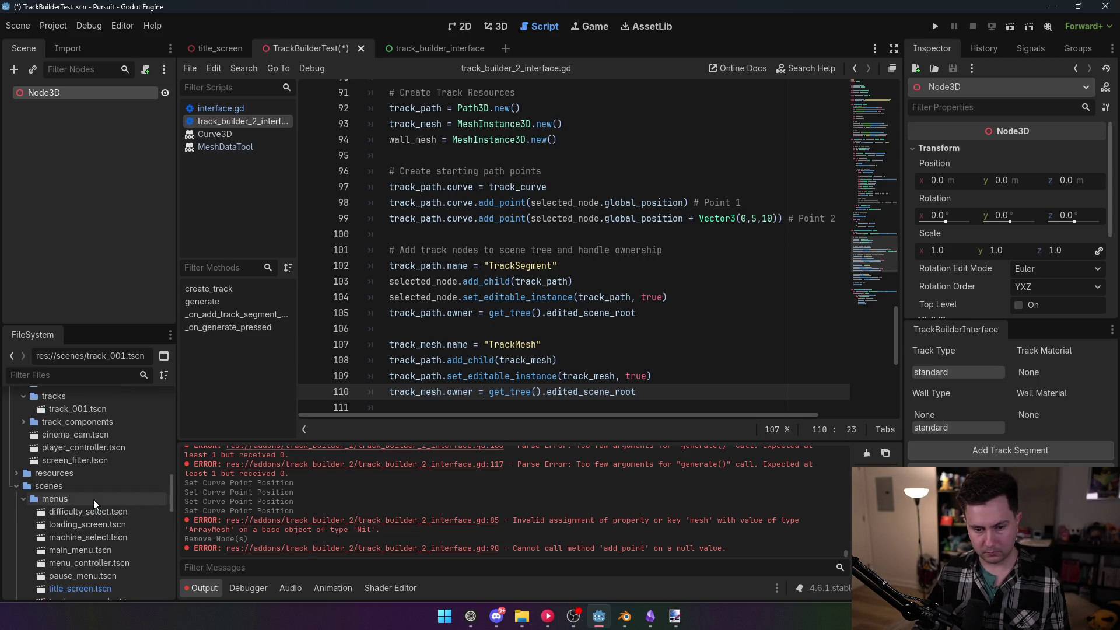
{"action": "scroll", "coordinate": [93, 499], "scroll_direction": "up", "scroll_amount": 1}
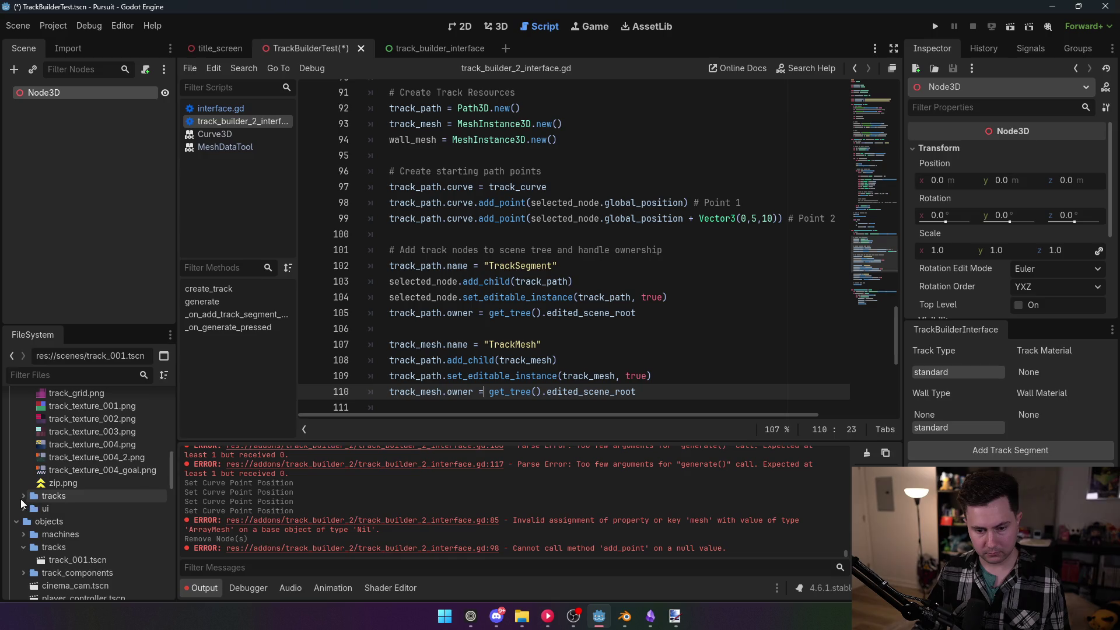
{"action": "scroll", "coordinate": [21, 496], "scroll_direction": "up", "scroll_amount": 10}
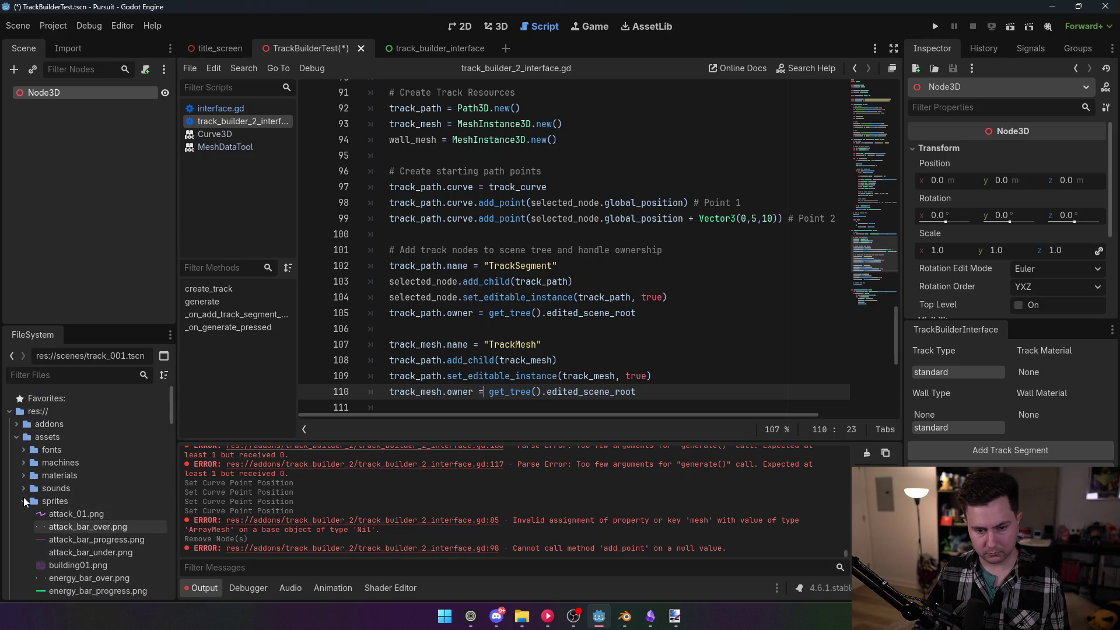
{"action": "left_click", "coordinate": [17, 425]}
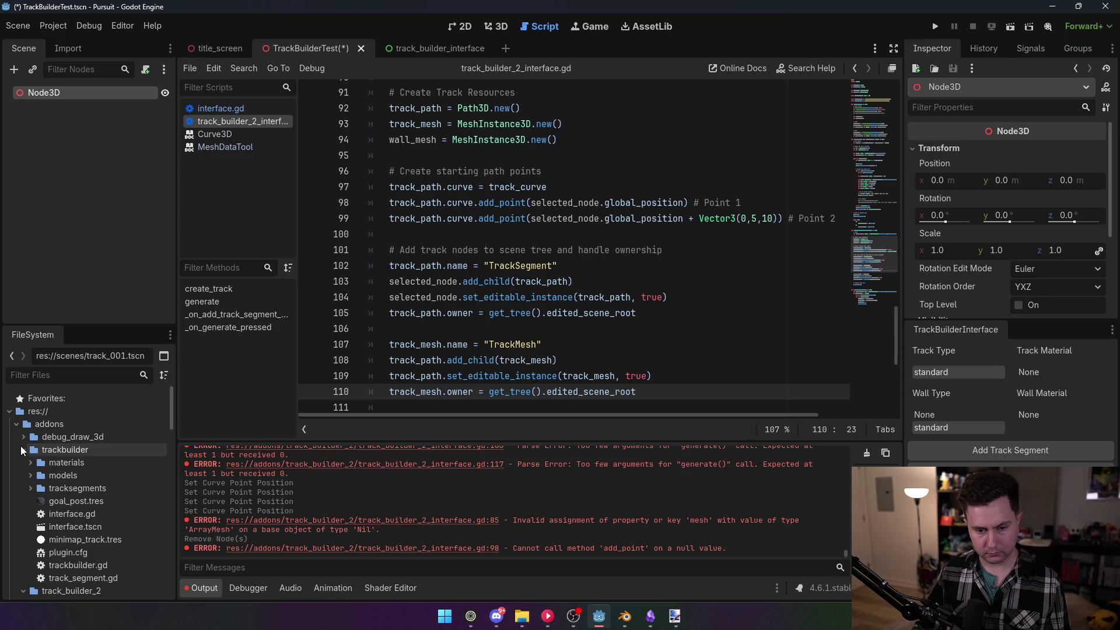
{"action": "left_click", "coordinate": [23, 449]}
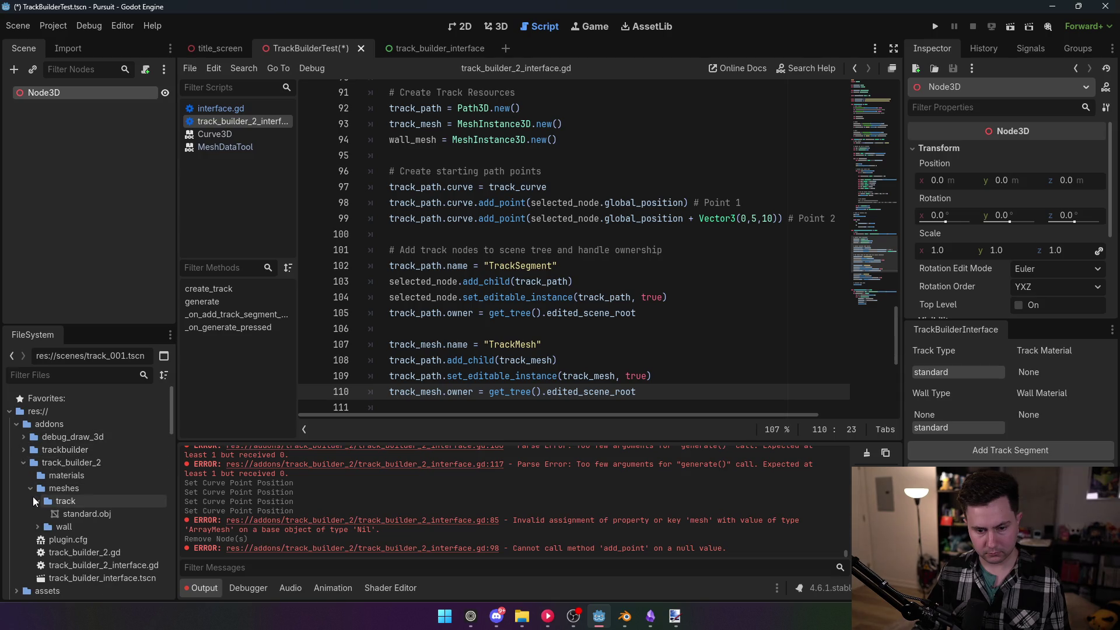
{"action": "left_click", "coordinate": [37, 527]}
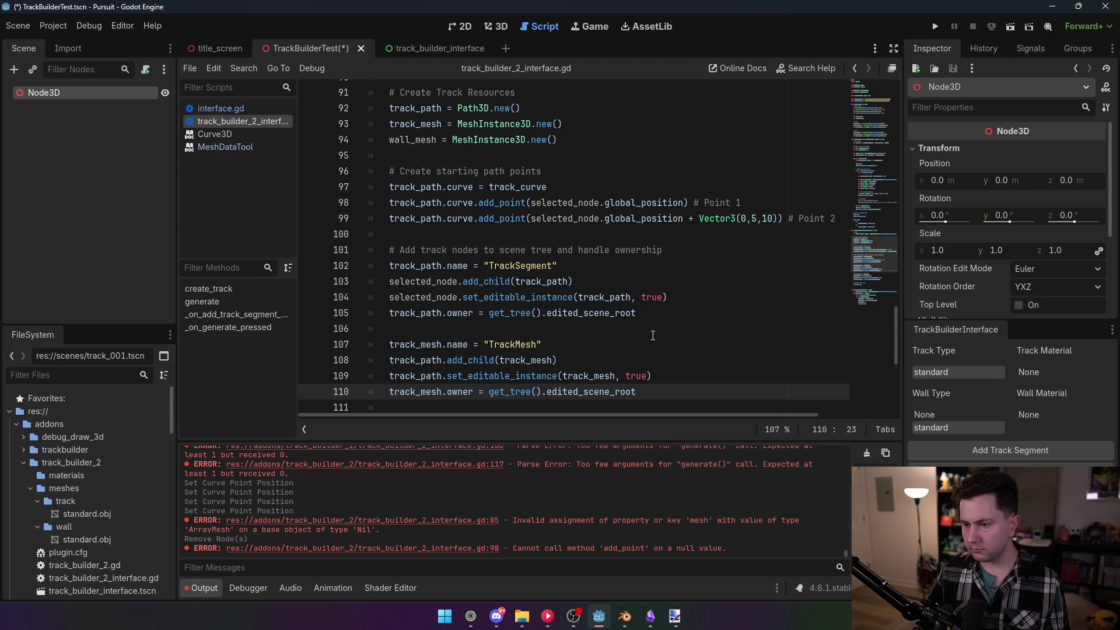
Scroll through the interface script to review its track-creation code
{"action": "mouse_move", "coordinate": [871, 249]}
{"action": "left_mouse_down"}
{"action": "mouse_move", "coordinate": [893, 180]}
{"action": "mouse_move", "coordinate": [898, 93]}
{"action": "mouse_move", "coordinate": [912, 327]}
{"action": "left_mouse_up"}
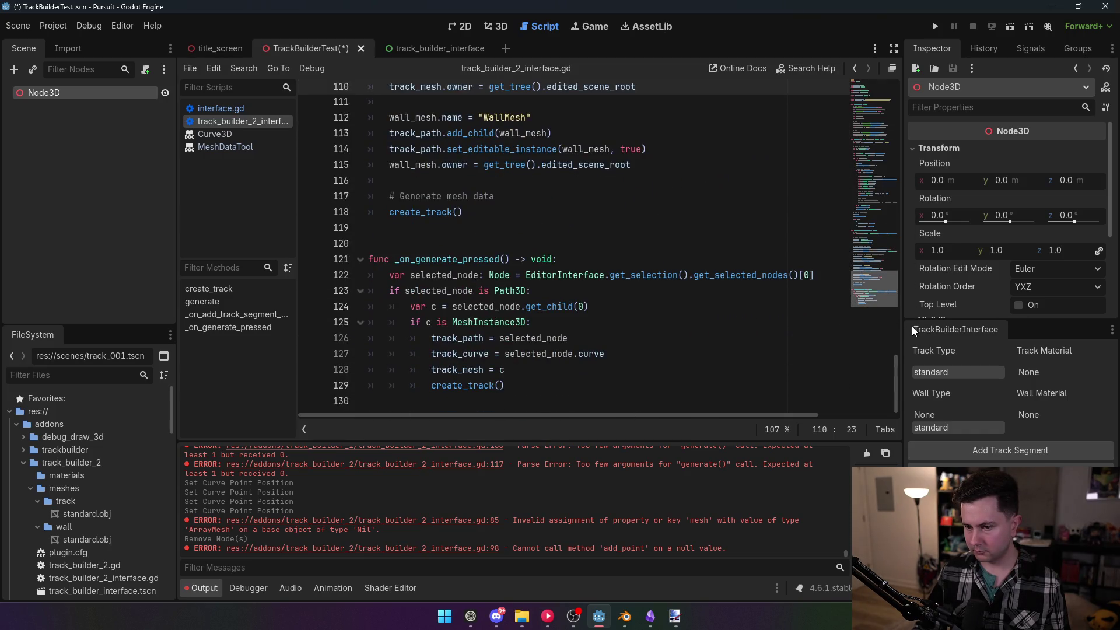
{"action": "left_click_drag", "start_coordinate": [911, 327], "coordinate": [919, 268]}
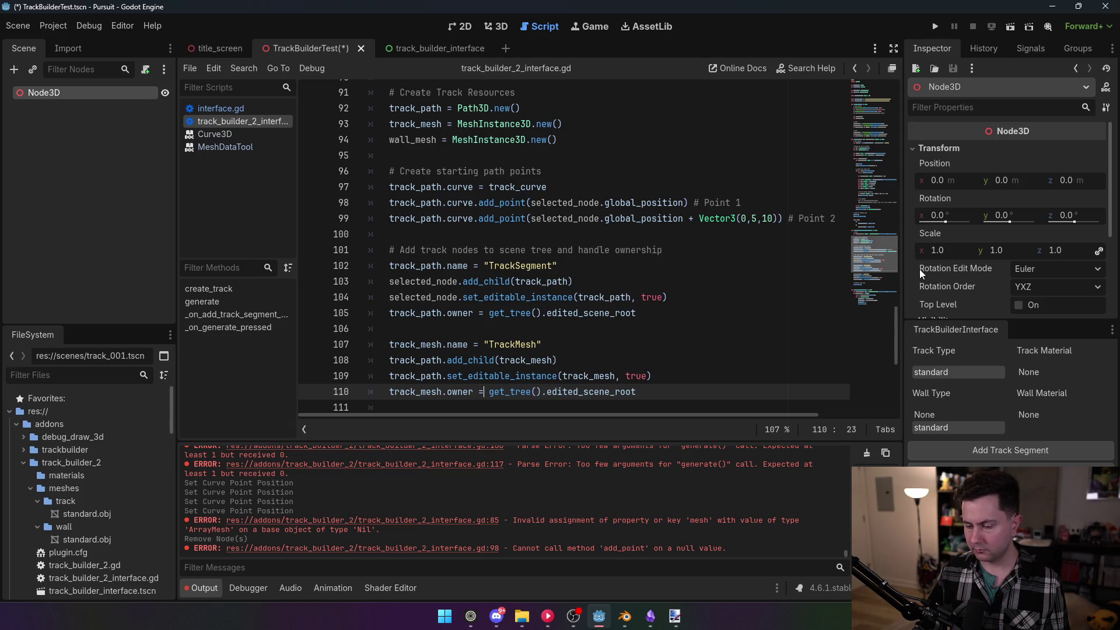
{"action": "mouse_move", "coordinate": [919, 269]}
{"action": "left_mouse_down"}
{"action": "mouse_move", "coordinate": [917, 227]}
{"action": "mouse_move", "coordinate": [913, 309]}
{"action": "left_mouse_up"}
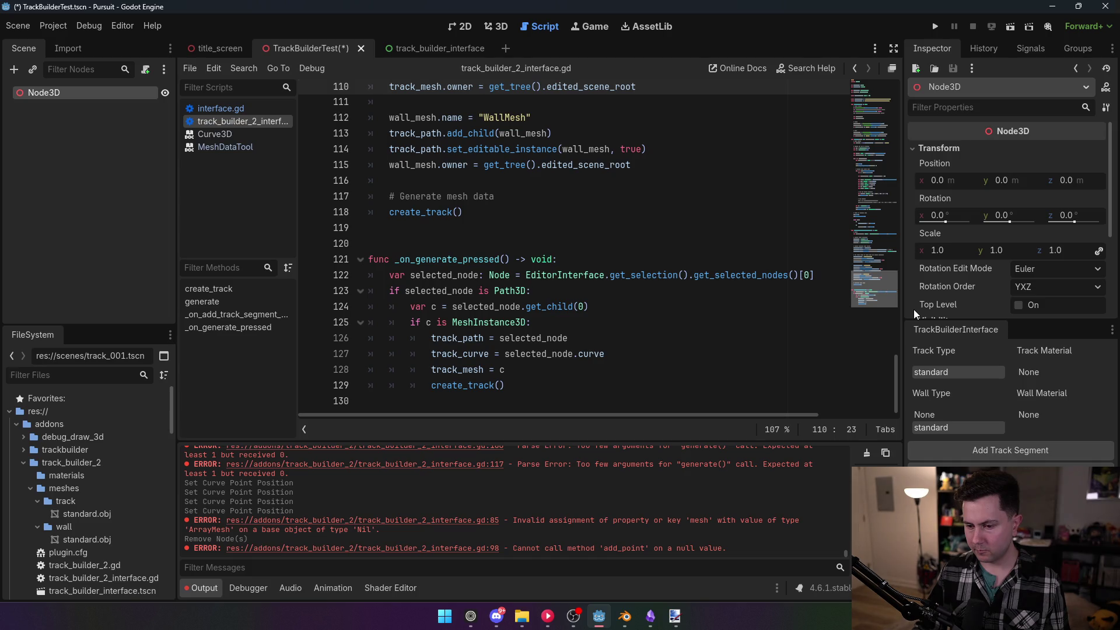
{"action": "mouse_move", "coordinate": [913, 309]}
{"action": "left_mouse_down"}
{"action": "mouse_move", "coordinate": [928, 252]}
{"action": "mouse_move", "coordinate": [926, 308]}
{"action": "mouse_move", "coordinate": [928, 274]}
{"action": "mouse_move", "coordinate": [929, 289]}
{"action": "left_mouse_up"}
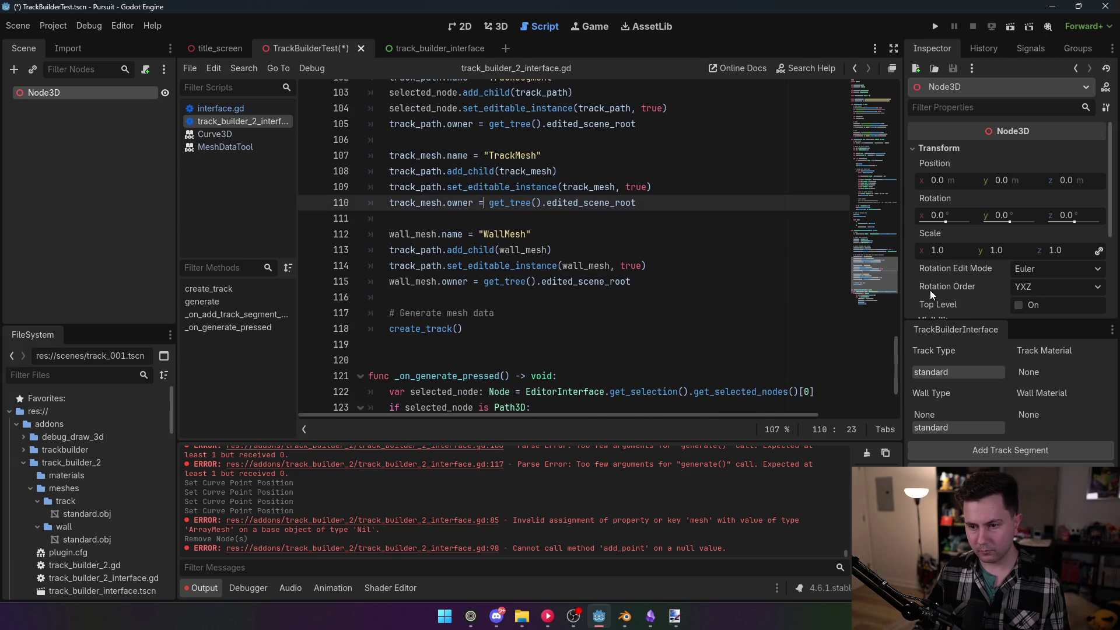
{"action": "left_click_drag", "start_coordinate": [929, 289], "coordinate": [936, 112]}
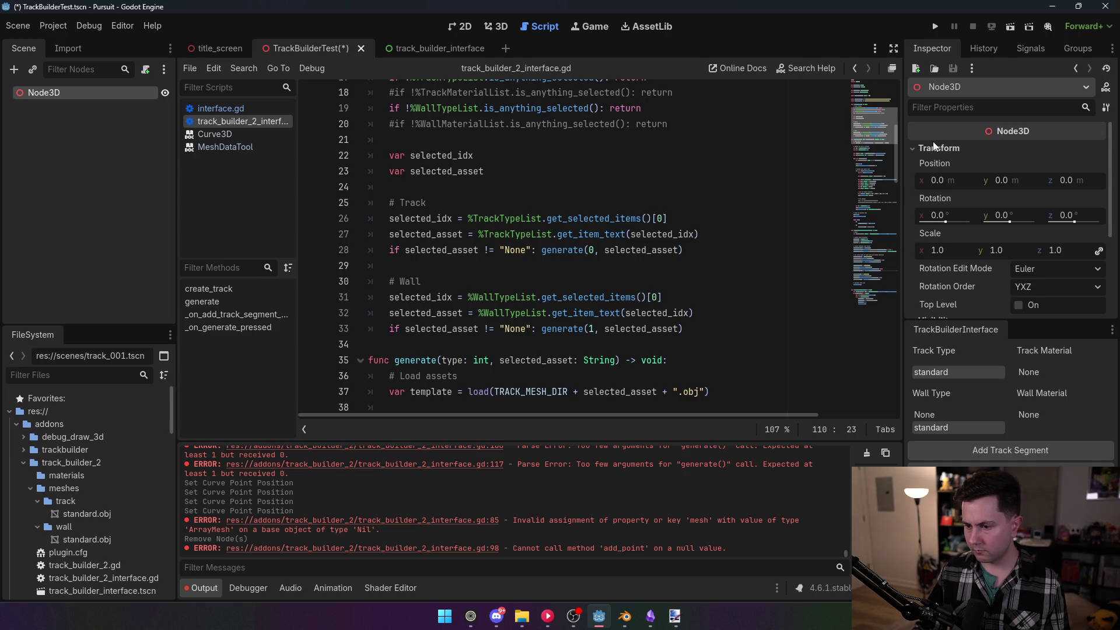
Review the mesh-generation code and save track_builder_2_interface.gd
{"action": "scroll", "coordinate": [583, 245], "scroll_direction": "down", "scroll_amount": 1}
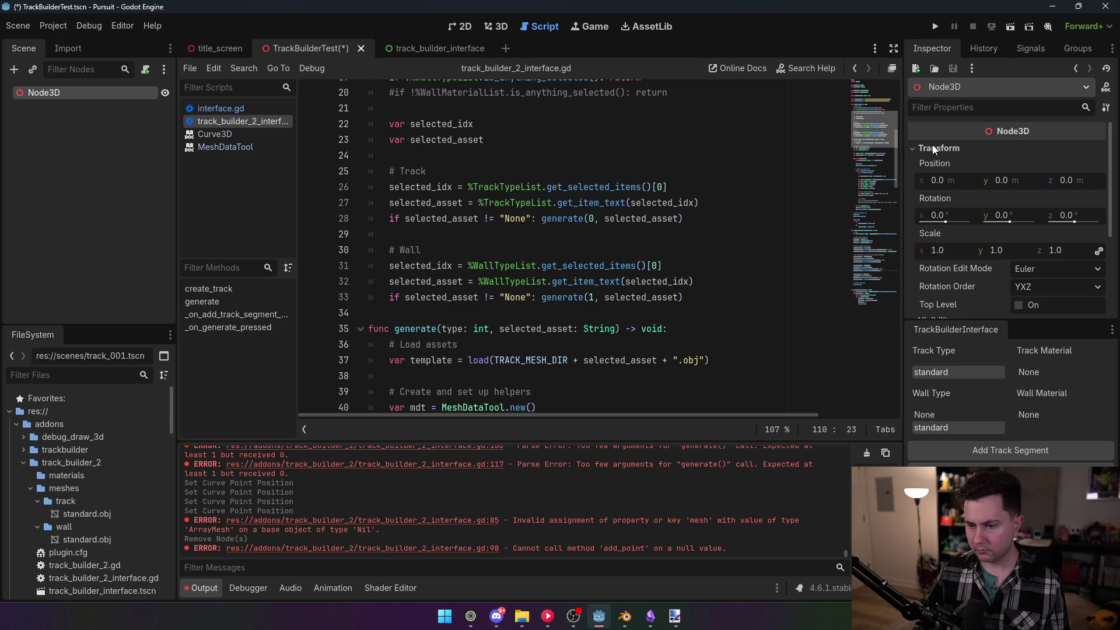
{"action": "key", "text": "ctrl+Down"}
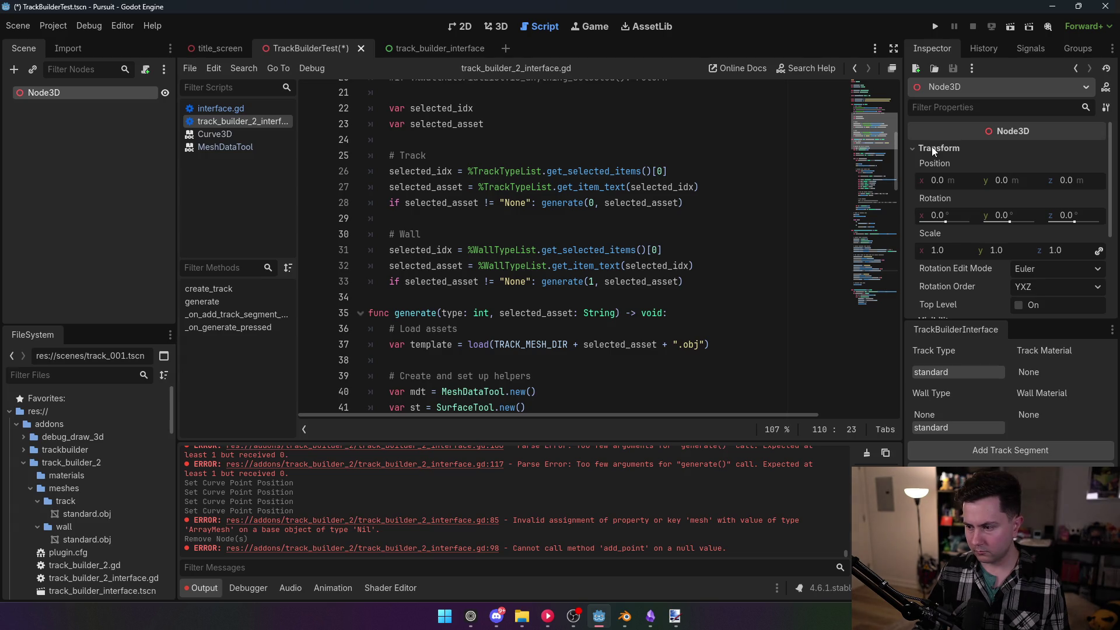
{"action": "key", "text": "ctrl+Down"}
{"action": "key", "text": "ctrl+Down"}
{"action": "key", "text": "ctrl+Down"}
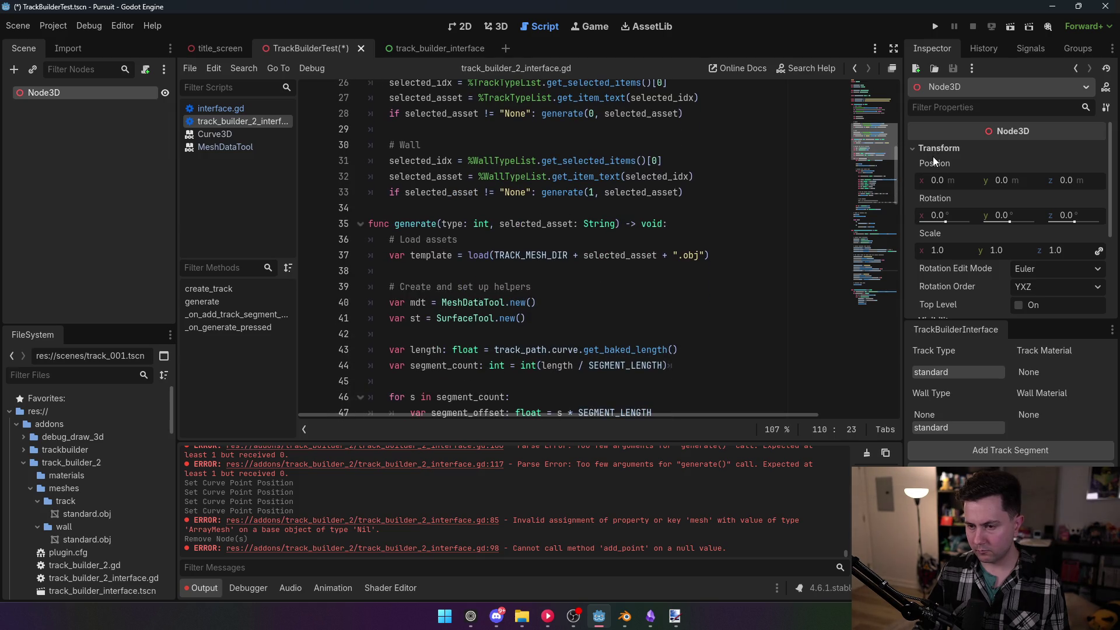
{"action": "key", "text": "ctrl+Down"}
{"action": "key", "text": "ctrl+Down"}
{"action": "key", "text": "ctrl+Down"}
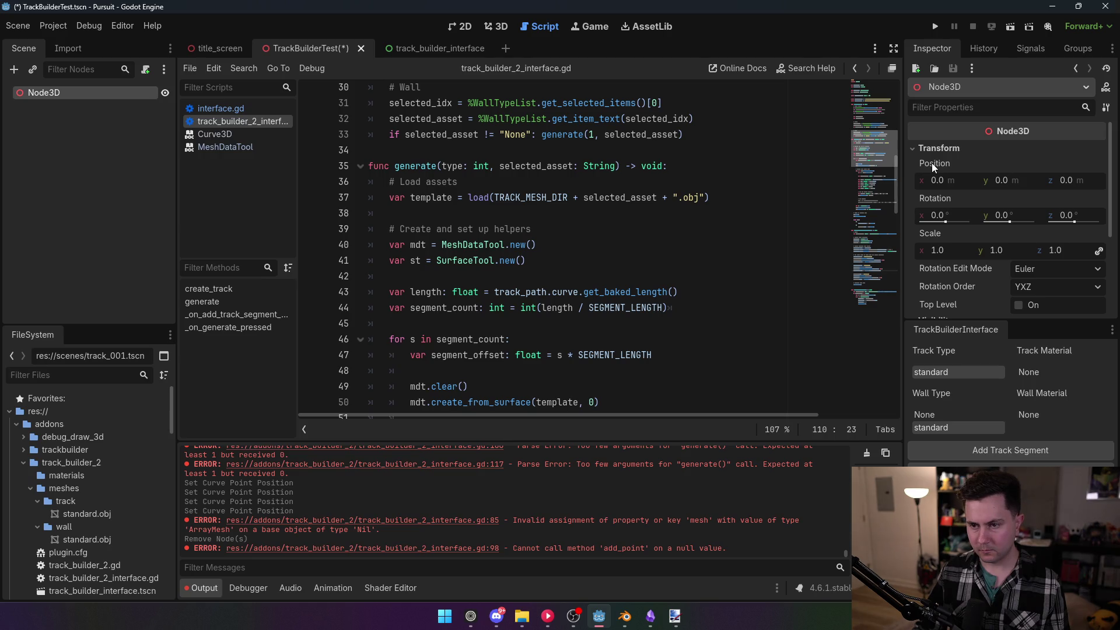
{"action": "key", "text": "ctrl+Up"}
{"action": "key", "text": "ctrl+Up"}
{"action": "key", "text": "ctrl+Up"}
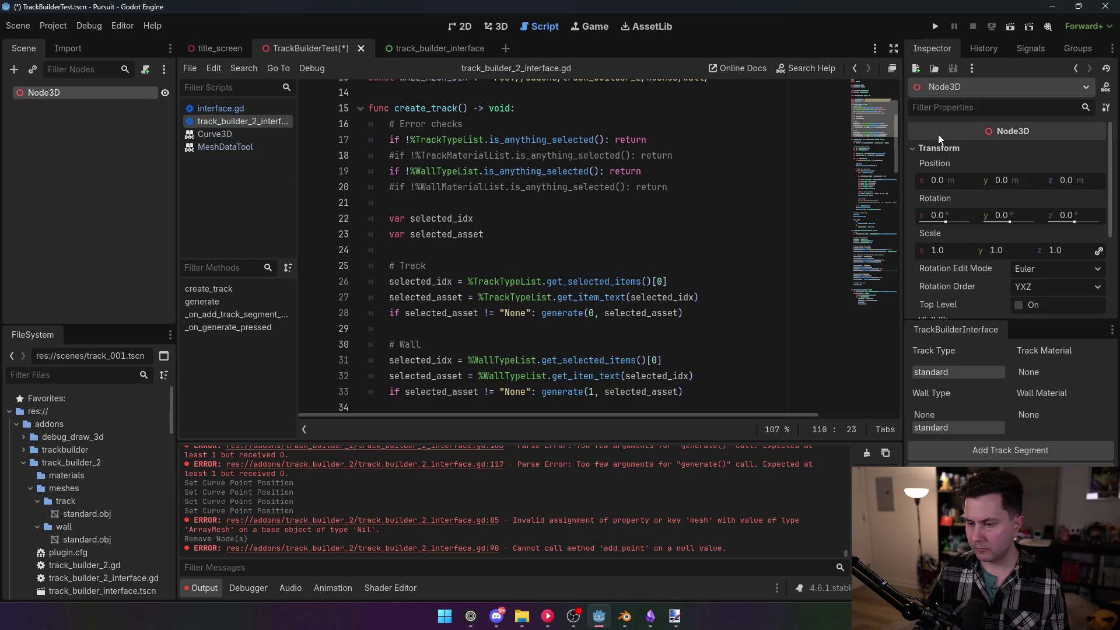
{"action": "key", "text": "ctrl+Down"}
{"action": "key", "text": "ctrl+Down"}
{"action": "key", "text": "ctrl+Down"}
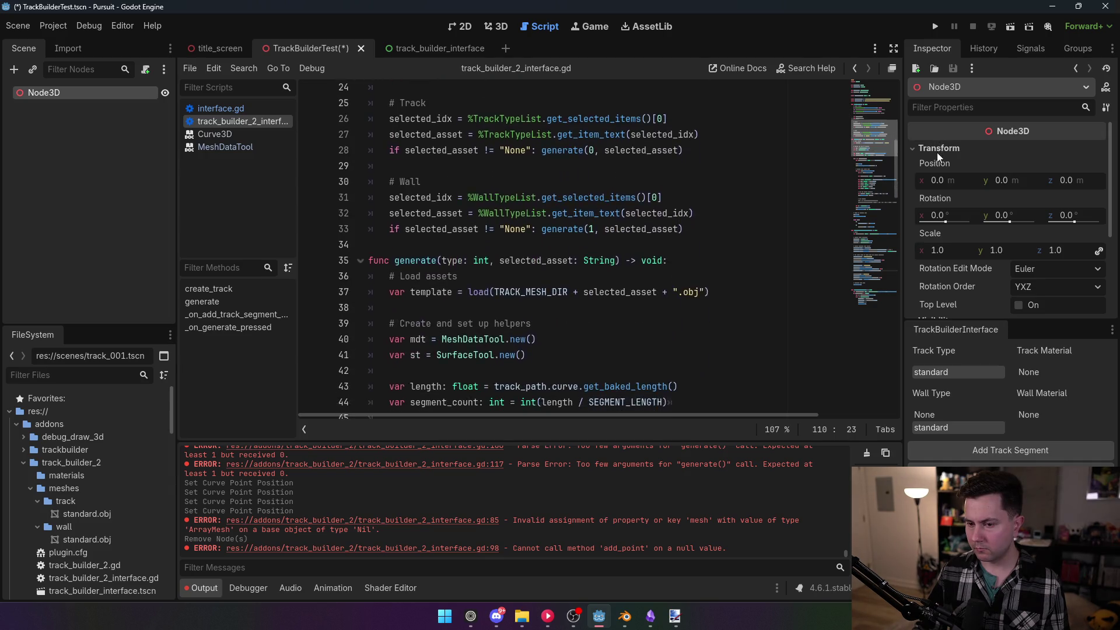
{"action": "key", "text": "ctrl+Up"}
{"action": "key", "text": "ctrl+Up"}
{"action": "key", "text": "ctrl+Up"}
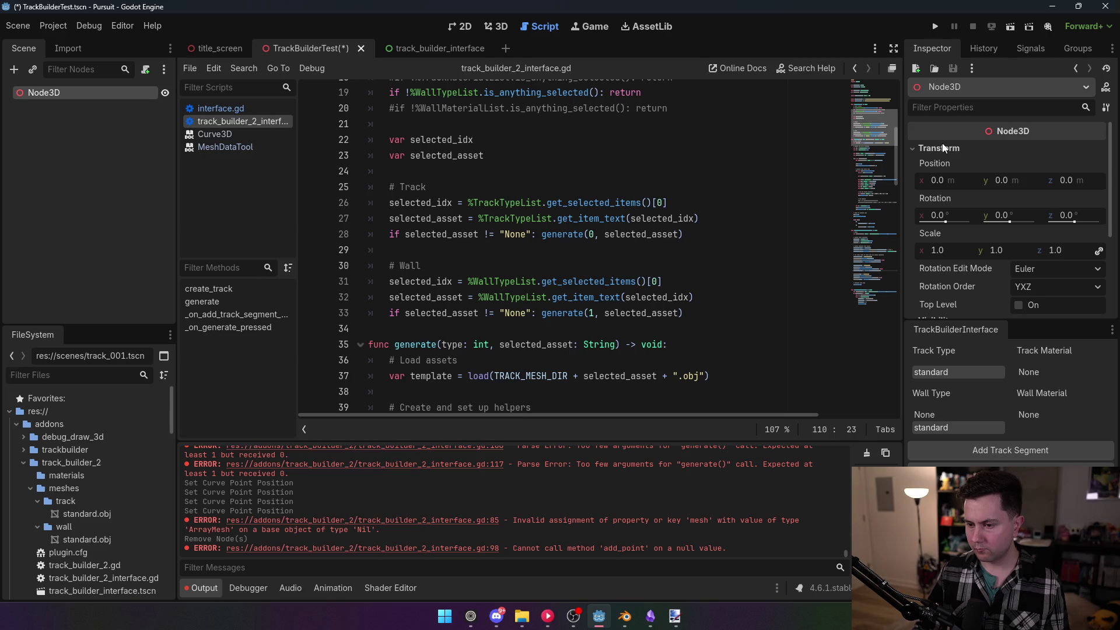
{"action": "key", "text": "ctrl+Down"}
{"action": "key", "text": "ctrl+Down"}
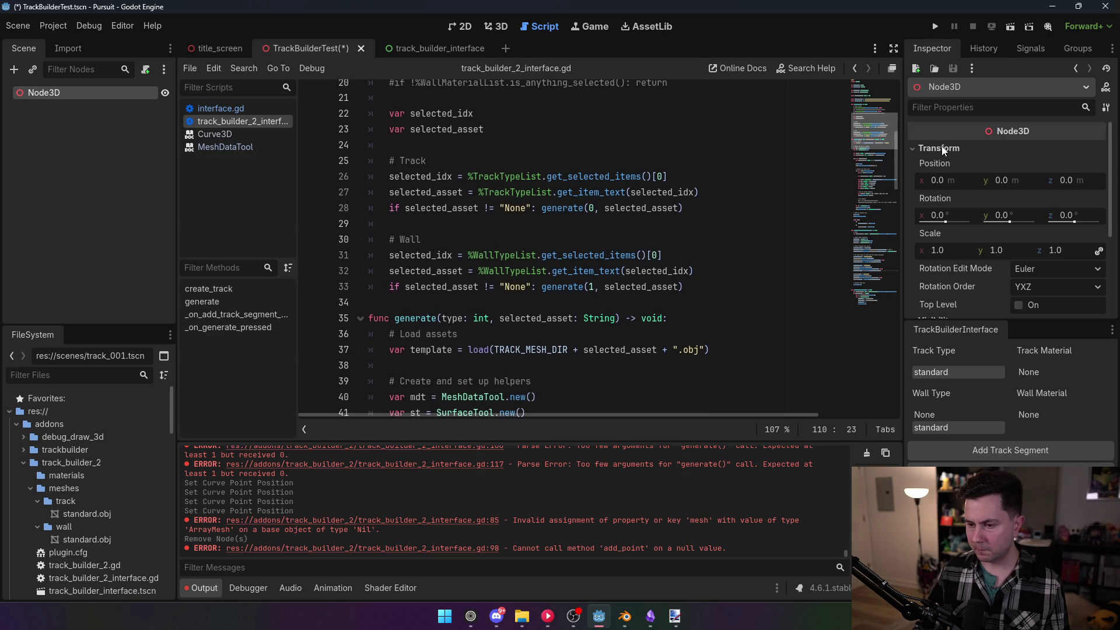
{"action": "key", "text": "ctrl+Down"}
{"action": "key", "text": "ctrl+Down"}
{"action": "key", "text": "ctrl+Down"}
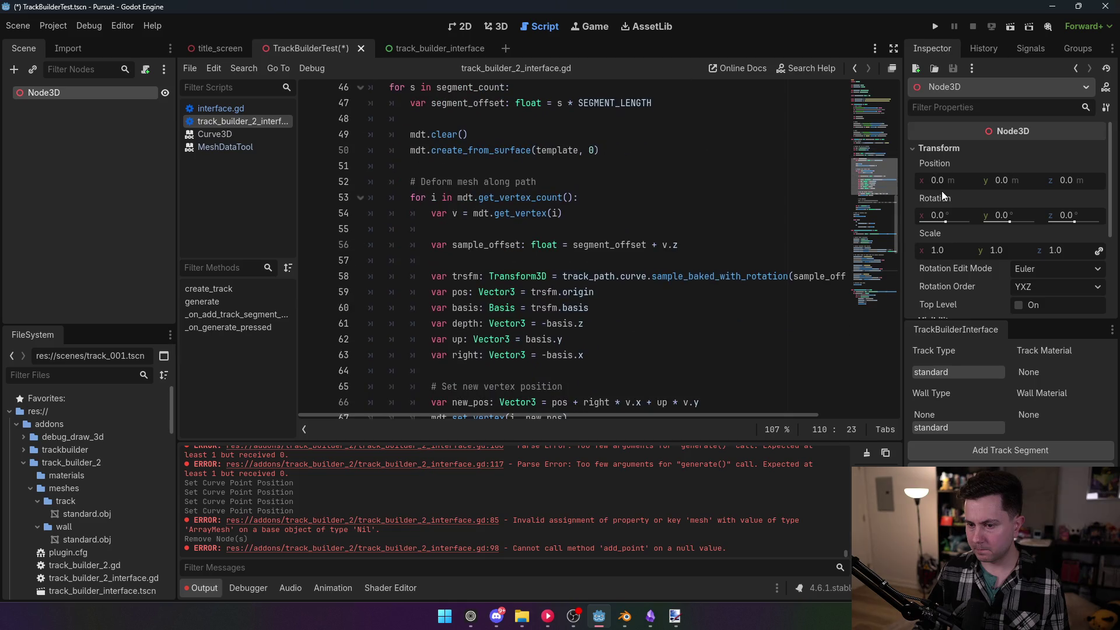
{"action": "scroll", "coordinate": [583, 233], "scroll_direction": "up", "scroll_amount": 20}
{"action": "key", "text": "ctrl+s"}
{"action": "left_click", "coordinate": [583, 150]}
Reload the TrackBuilder2 plugin from the Project Settings plugins list
{"action": "left_click", "coordinate": [53, 25]}
{"action": "left_click", "coordinate": [63, 43]}
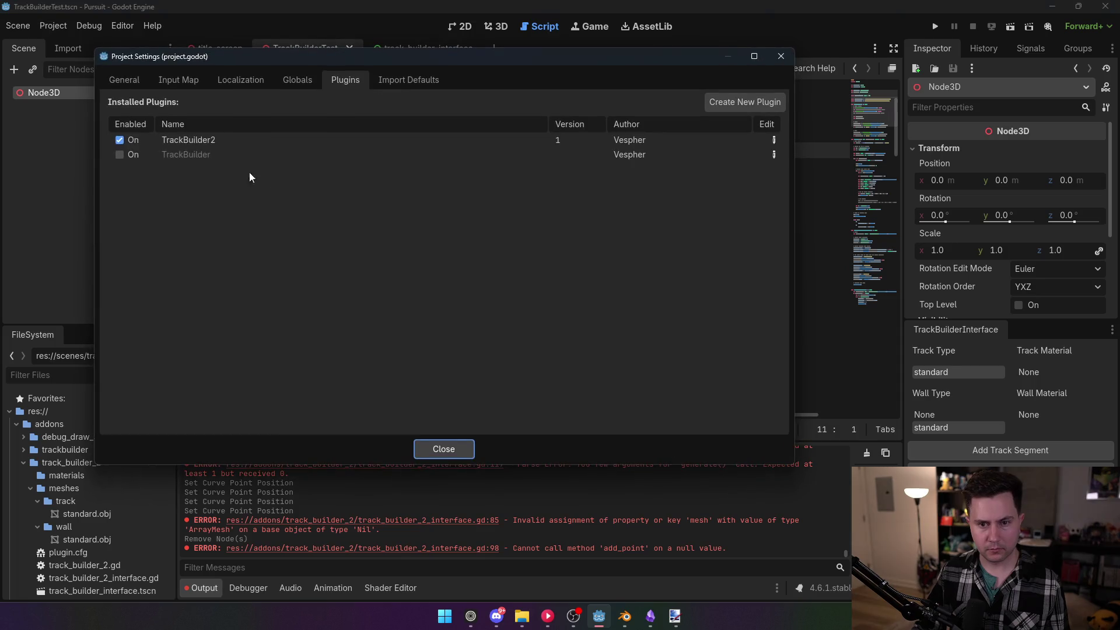
{"action": "left_click", "coordinate": [120, 140]}
{"action": "left_click", "coordinate": [119, 140]}
{"action": "left_click", "coordinate": [443, 449]}
Add a track segment with standard track and wall types and None materials
{"action": "left_click", "coordinate": [495, 27]}
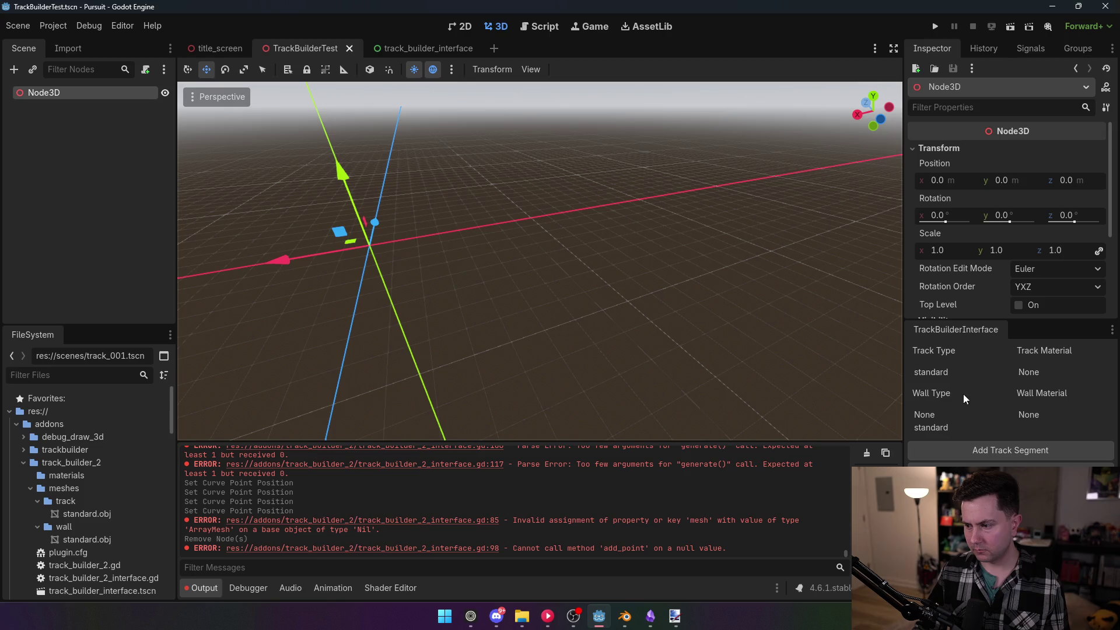
{"action": "left_click", "coordinate": [930, 371]}
{"action": "left_click", "coordinate": [938, 427]}
{"action": "left_click", "coordinate": [1027, 413]}
{"action": "left_click", "coordinate": [1030, 373]}
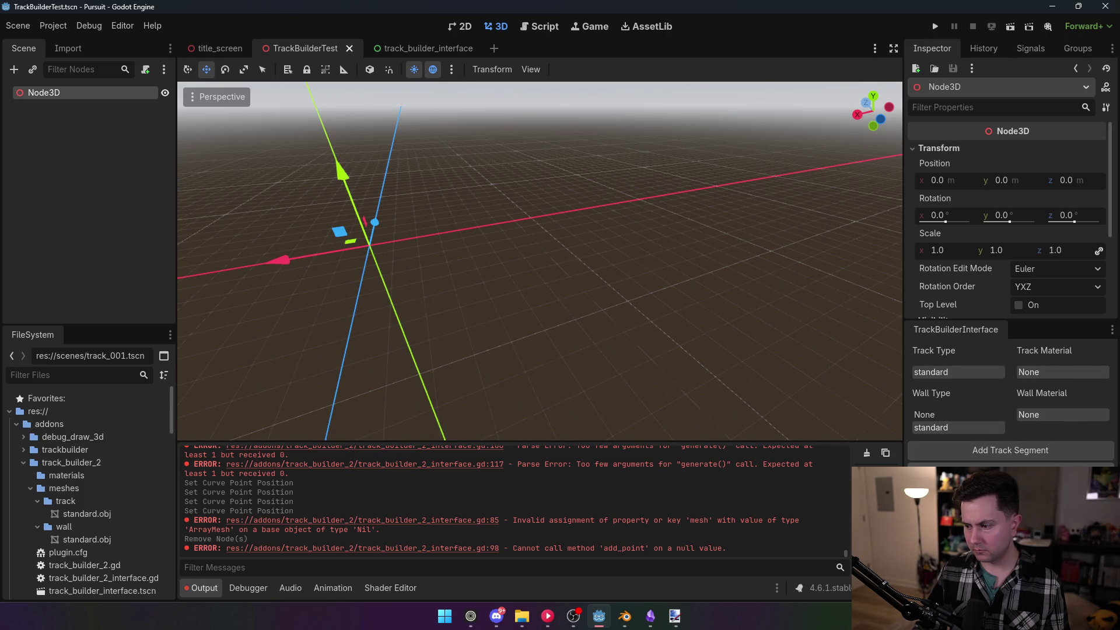
{"action": "left_click", "coordinate": [1009, 448]}
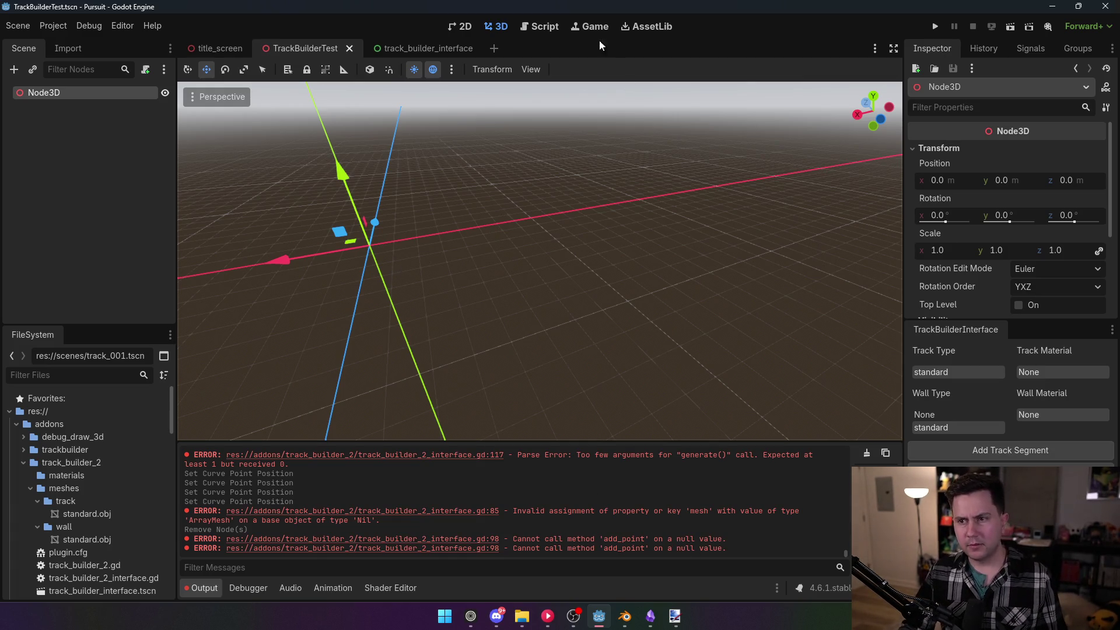
{"action": "left_click", "coordinate": [553, 26]}
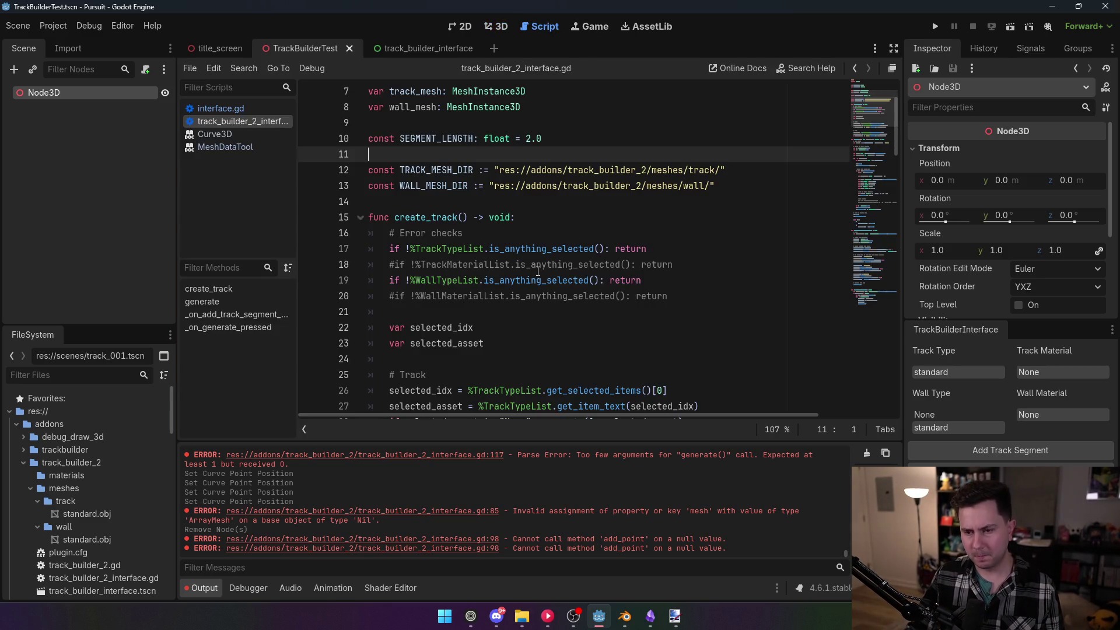
{"action": "scroll", "coordinate": [537, 272], "scroll_direction": "down", "scroll_amount": 8}
{"action": "scroll", "coordinate": [538, 272], "scroll_direction": "down", "scroll_amount": 20}
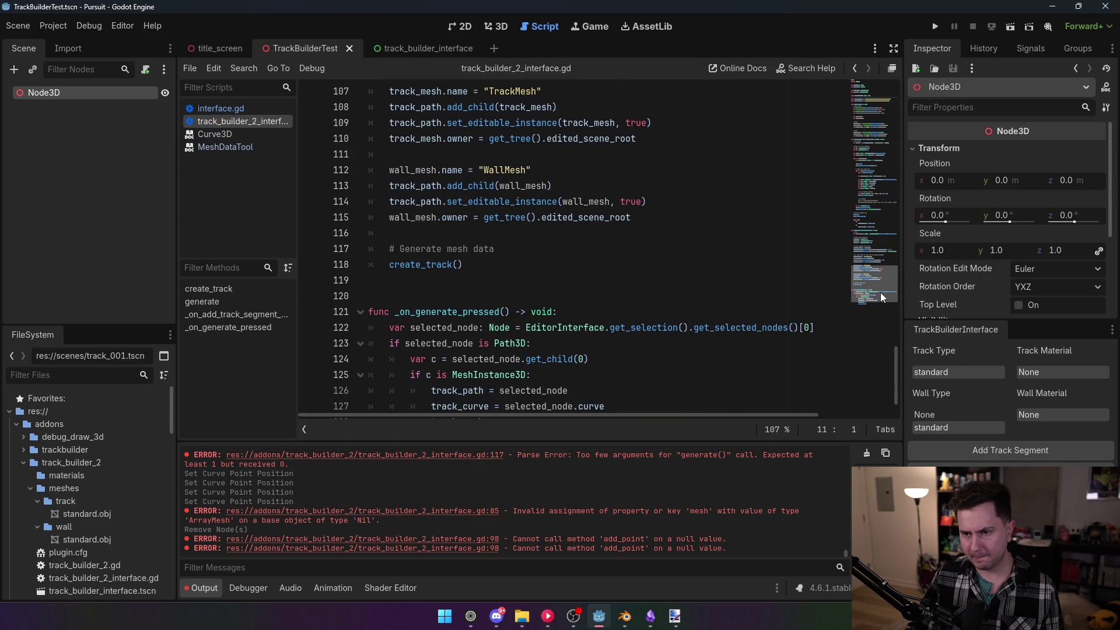
{"action": "left_click_drag", "start_coordinate": [880, 292], "coordinate": [887, 253]}
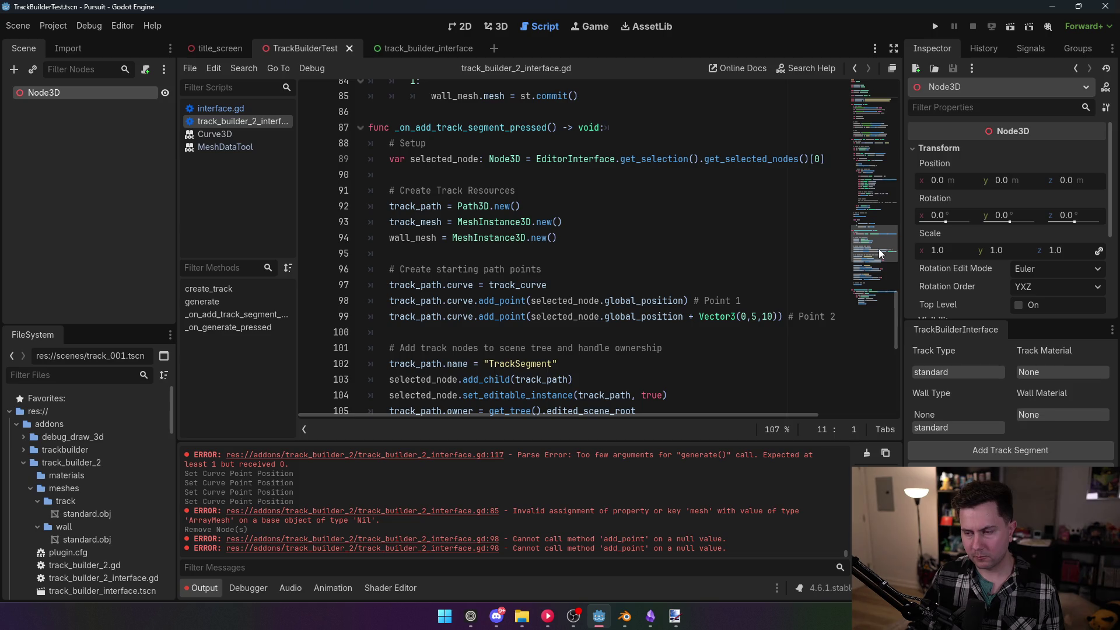
{"action": "mouse_move", "coordinate": [878, 248]}
{"action": "left_mouse_down"}
{"action": "mouse_move", "coordinate": [877, 106]}
{"action": "mouse_move", "coordinate": [895, 307]}
{"action": "mouse_move", "coordinate": [908, 242]}
{"action": "left_mouse_up"}
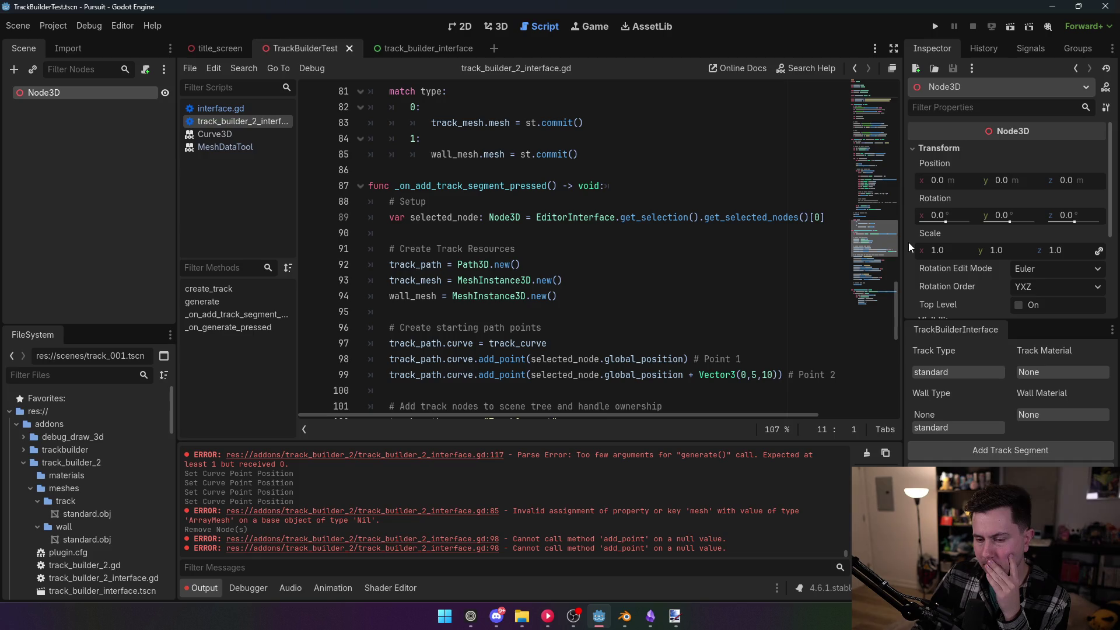
{"action": "mouse_move", "coordinate": [908, 243]}
{"action": "left_mouse_down"}
{"action": "mouse_move", "coordinate": [908, 301]}
{"action": "mouse_move", "coordinate": [909, 250]}
{"action": "left_mouse_up"}
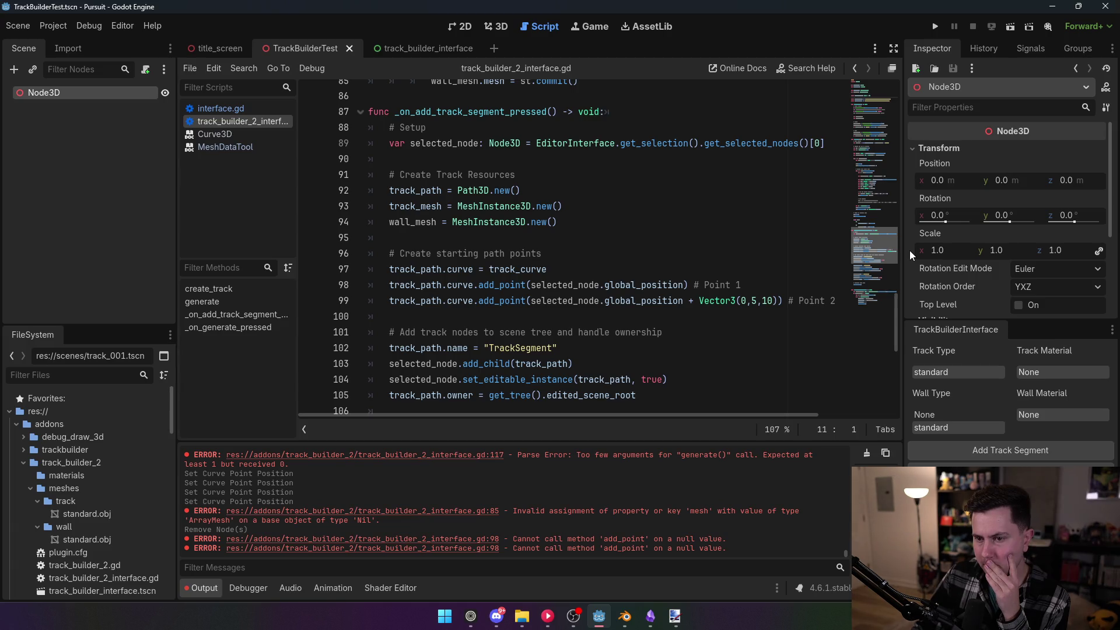
{"action": "left_click_drag", "start_coordinate": [909, 250], "coordinate": [907, 277]}
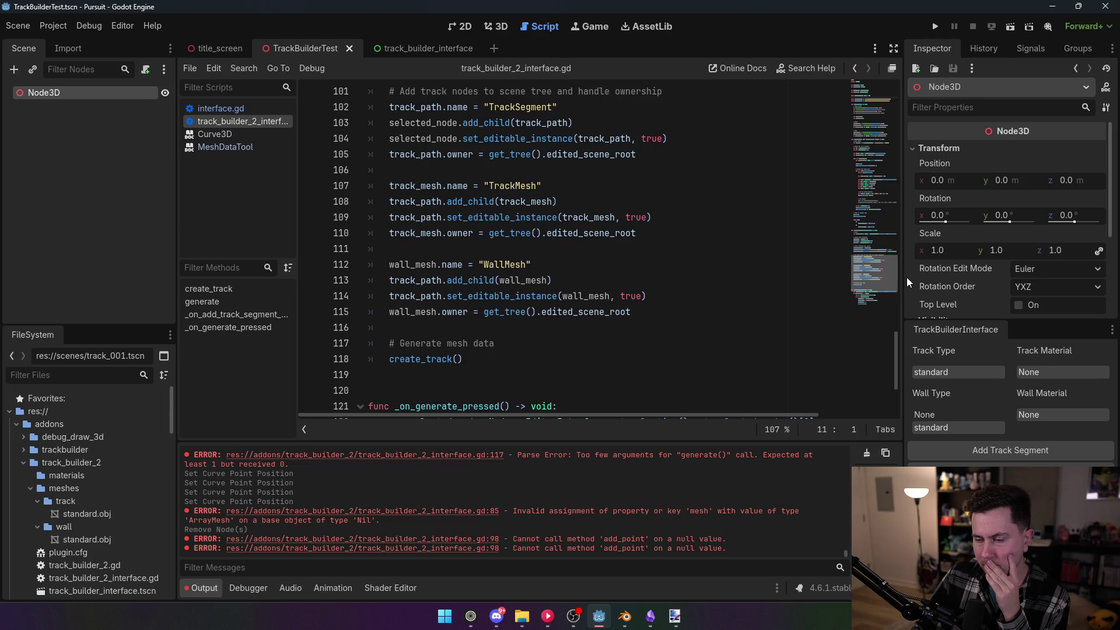
{"action": "left_click_drag", "start_coordinate": [906, 278], "coordinate": [912, 250]}
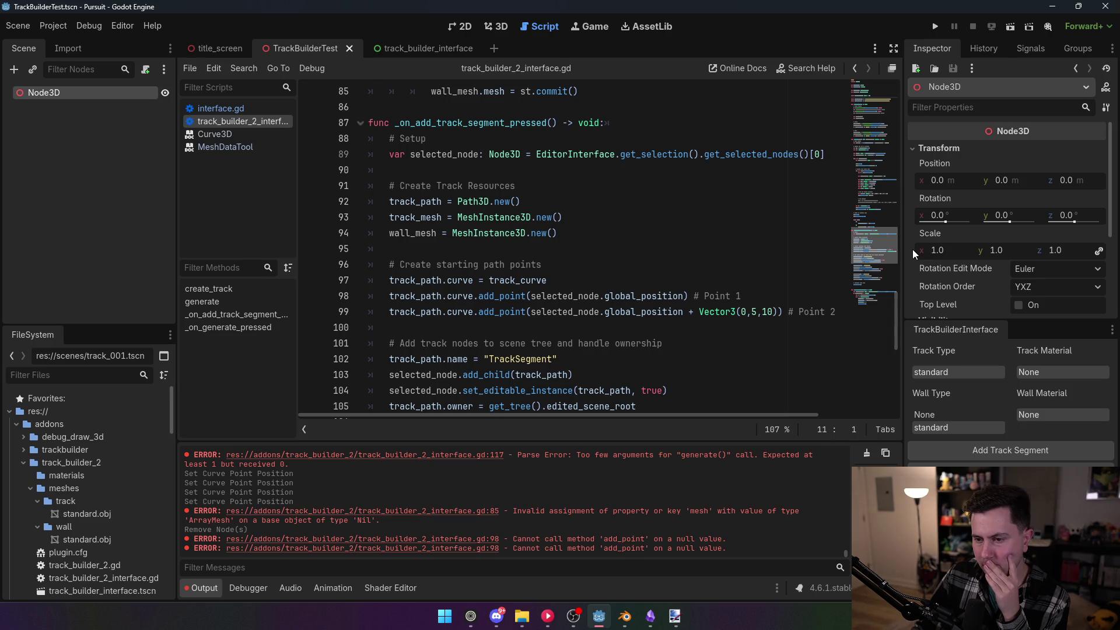
{"action": "scroll", "coordinate": [913, 245], "scroll_direction": "up", "scroll_amount": 4}
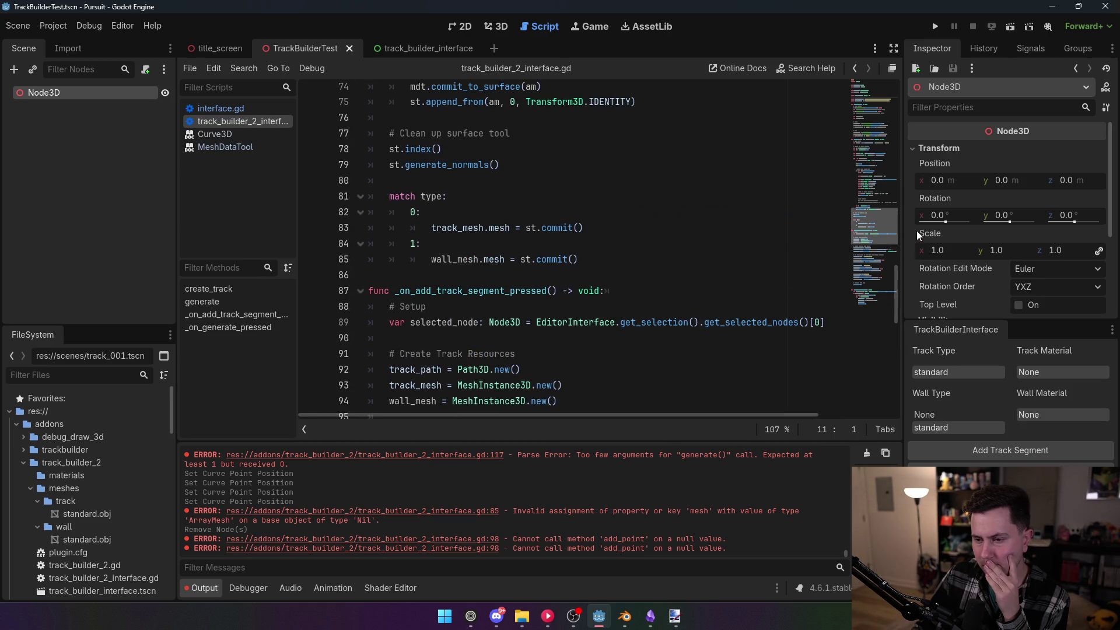
{"action": "scroll", "coordinate": [916, 239], "scroll_direction": "down", "scroll_amount": 4}
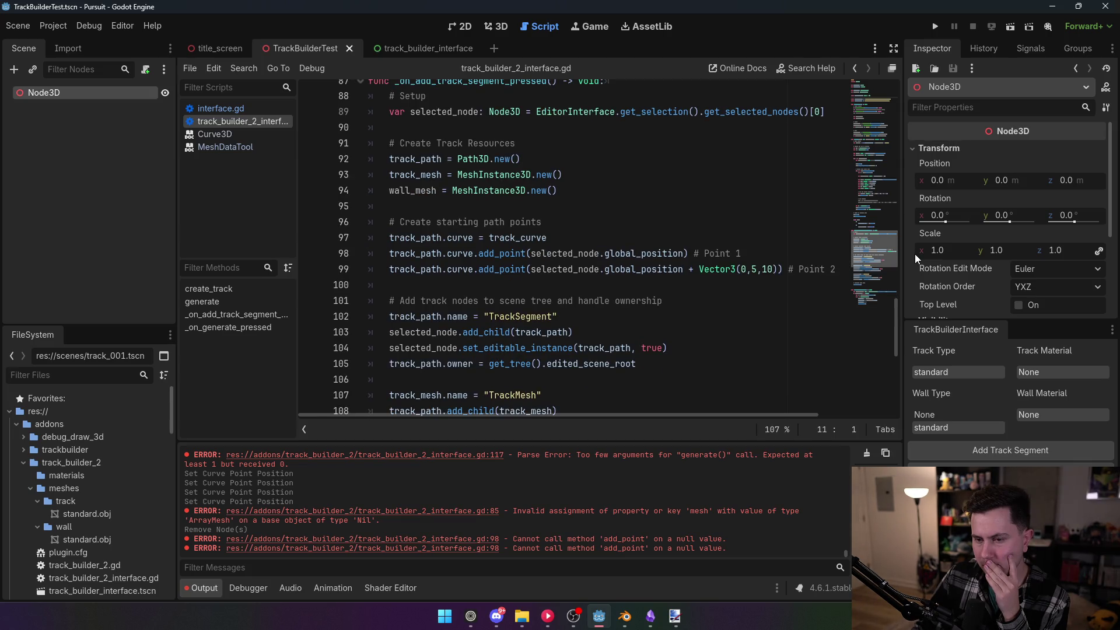
{"action": "scroll", "coordinate": [914, 253], "scroll_direction": "down", "scroll_amount": 3}
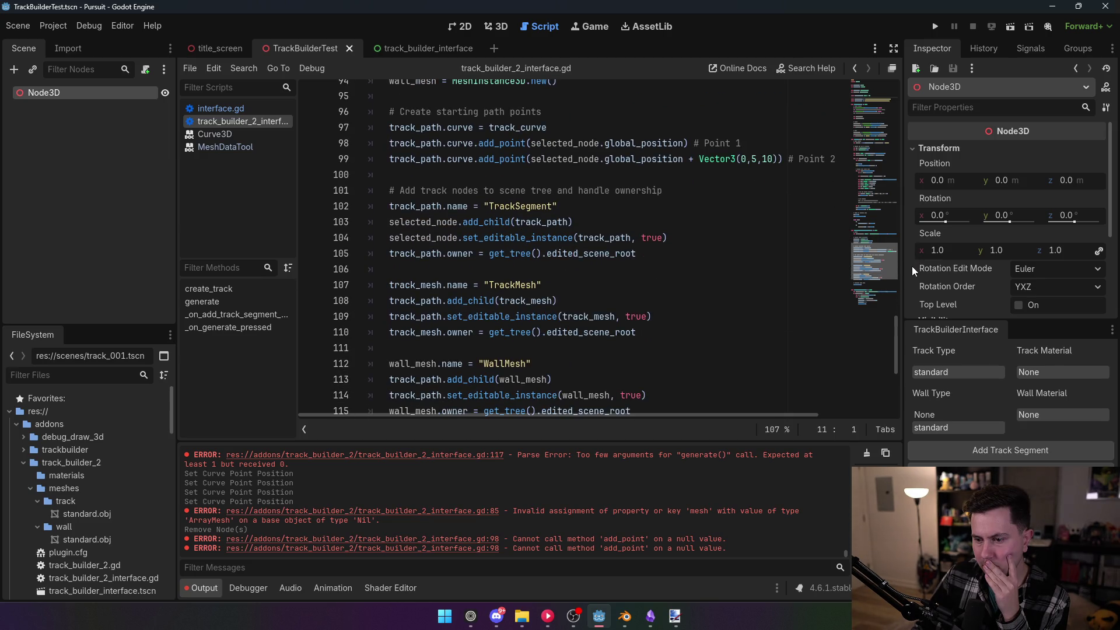
{"action": "scroll", "coordinate": [913, 274], "scroll_direction": "down", "scroll_amount": 2}
{"action": "scroll", "coordinate": [912, 275], "scroll_direction": "down", "scroll_amount": 2}
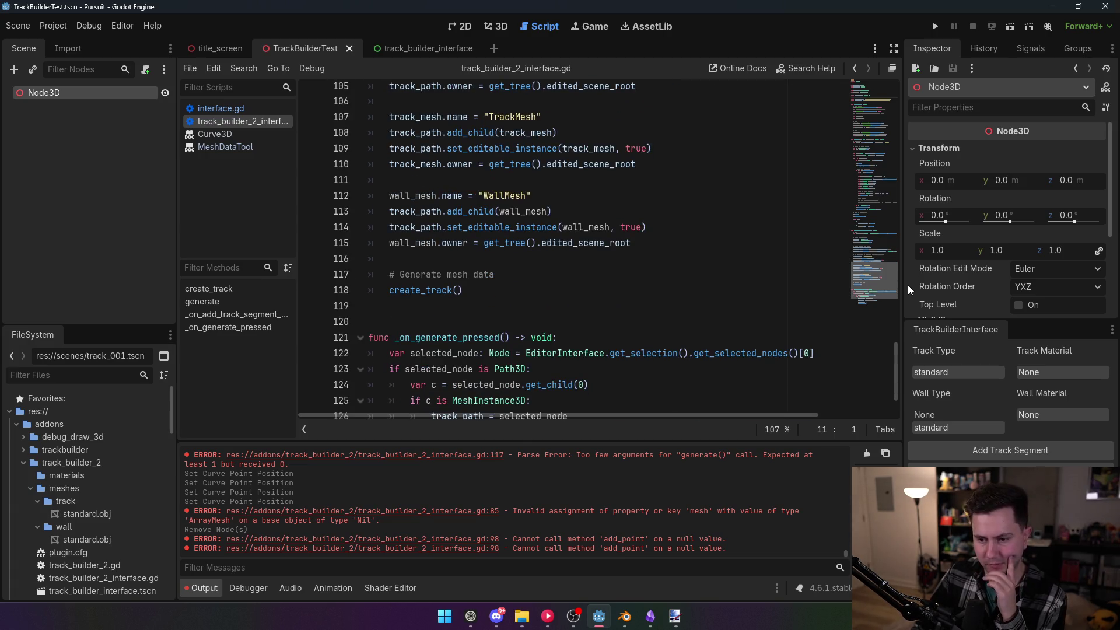
{"action": "scroll", "coordinate": [907, 285], "scroll_direction": "up", "scroll_amount": 6}
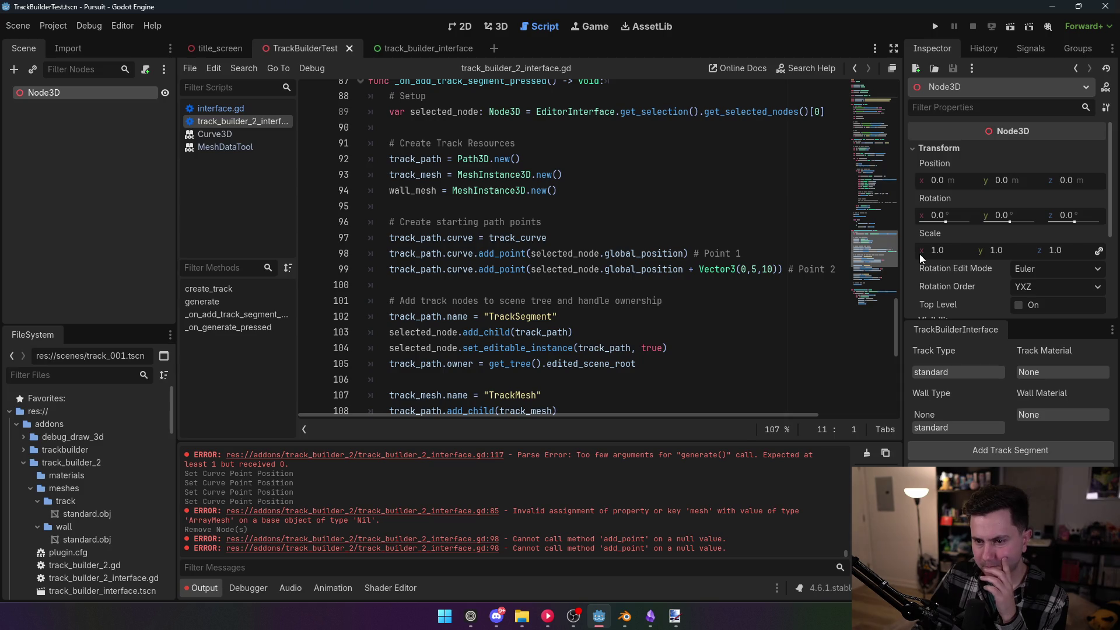
{"action": "scroll", "coordinate": [919, 268], "scroll_direction": "down", "scroll_amount": 5}
{"action": "scroll", "coordinate": [919, 279], "scroll_direction": "down", "scroll_amount": 1}
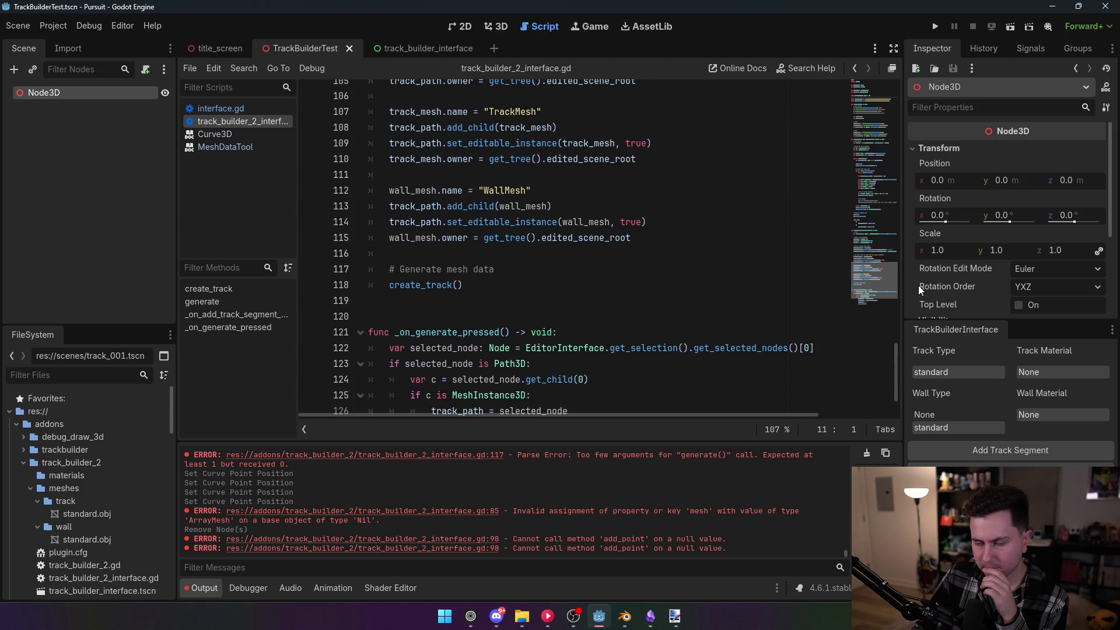
{"action": "scroll", "coordinate": [918, 285], "scroll_direction": "up", "scroll_amount": 4}
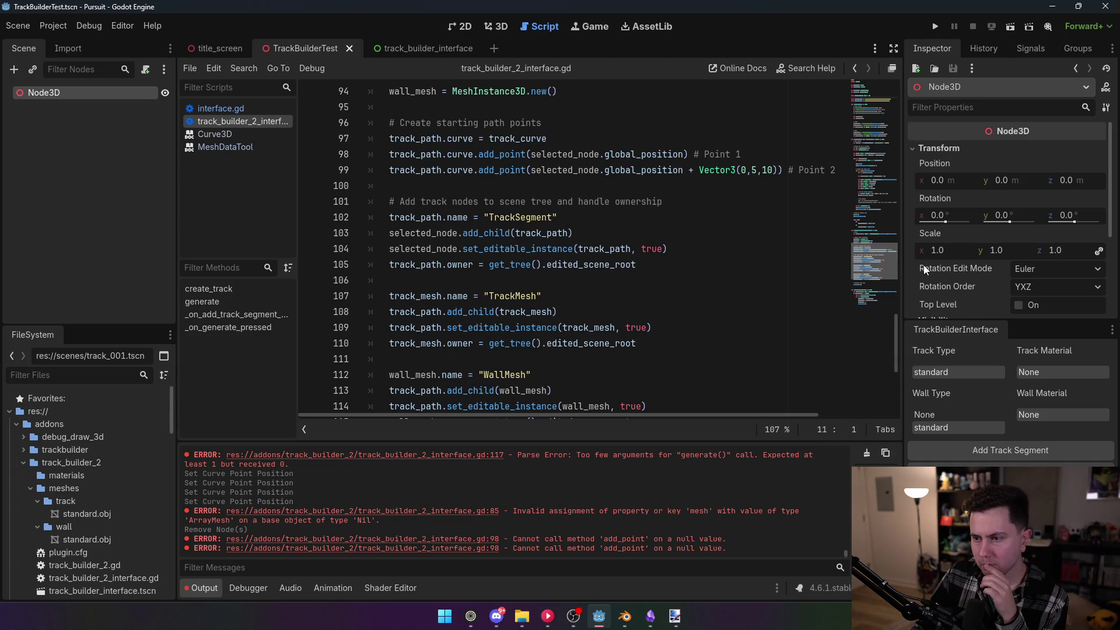
{"action": "scroll", "coordinate": [923, 265], "scroll_direction": "up", "scroll_amount": 3}
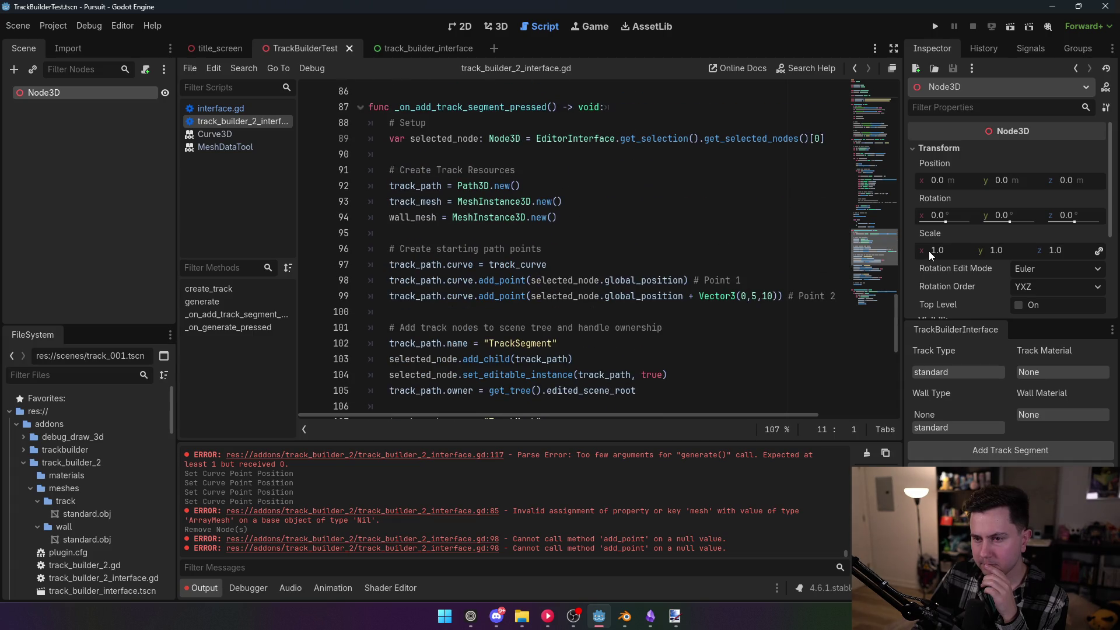
{"action": "scroll", "coordinate": [928, 251], "scroll_direction": "down", "scroll_amount": 3}
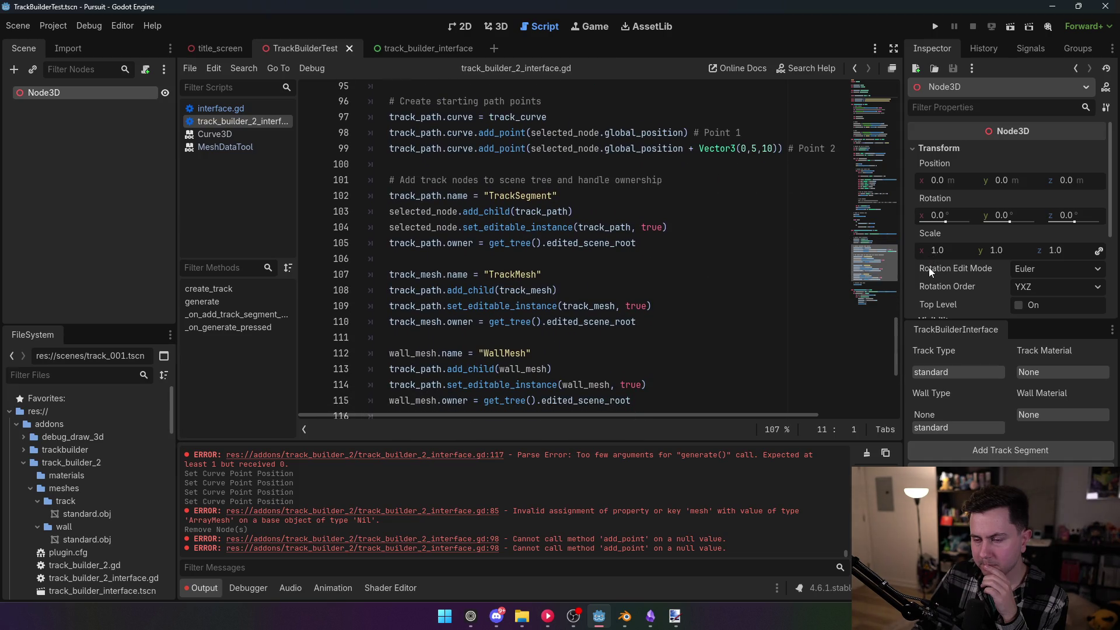
{"action": "scroll", "coordinate": [929, 267], "scroll_direction": "up", "scroll_amount": 4}
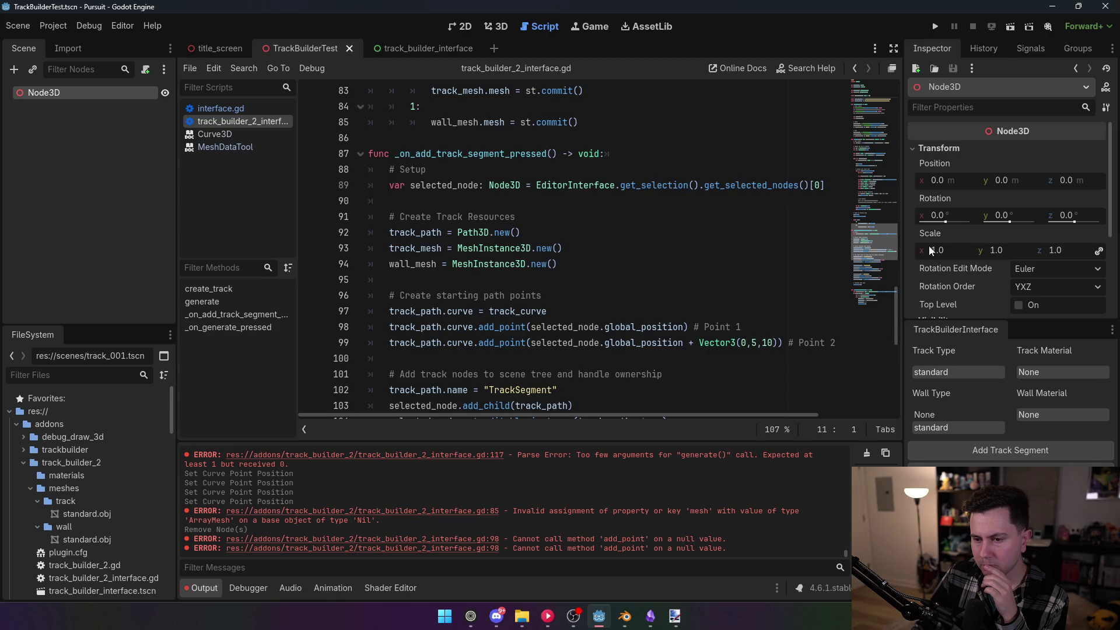
{"action": "scroll", "coordinate": [928, 250], "scroll_direction": "down", "scroll_amount": 8}
{"action": "scroll", "coordinate": [925, 291], "scroll_direction": "up", "scroll_amount": 2}
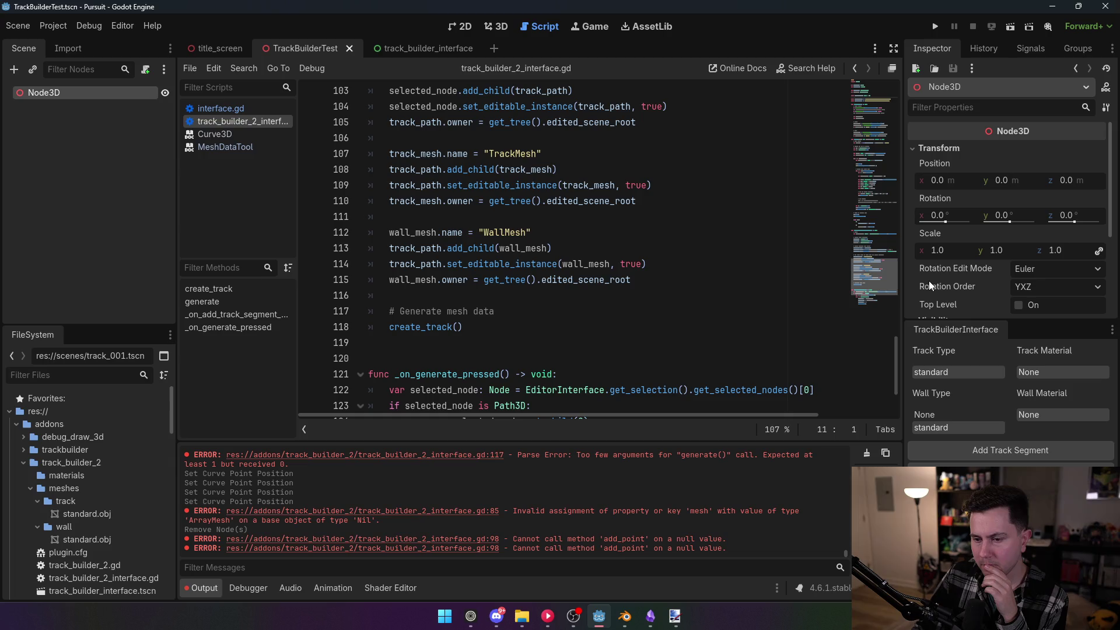
{"action": "scroll", "coordinate": [928, 283], "scroll_direction": "down", "scroll_amount": 2}
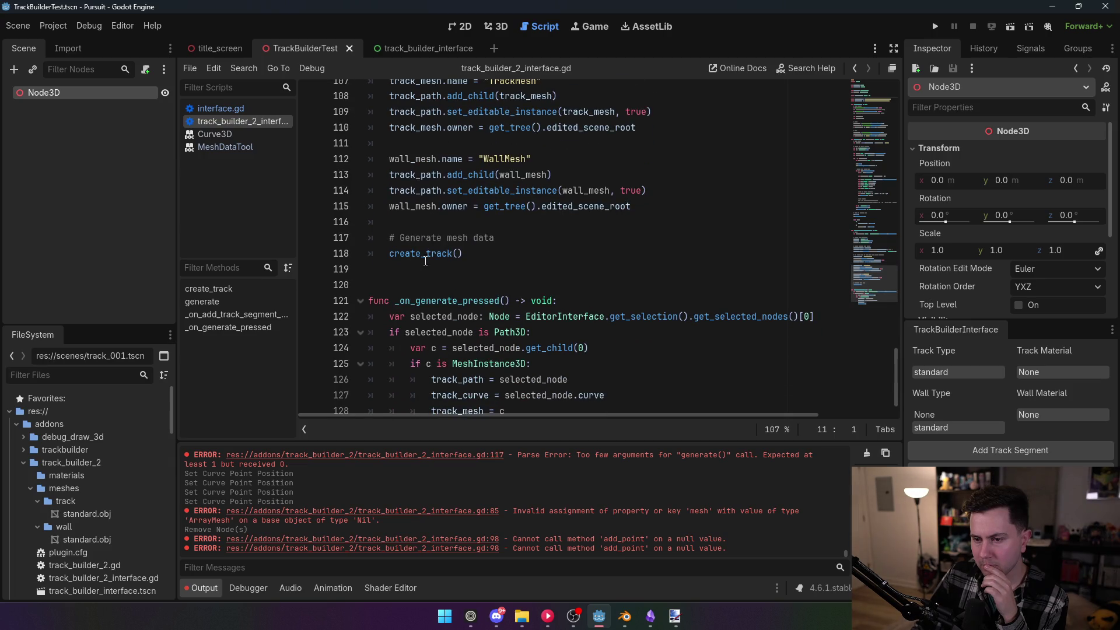
{"action": "left_click", "coordinate": [427, 253]}
{"action": "key", "text": "Home"}
{"action": "type", "text": "#"}
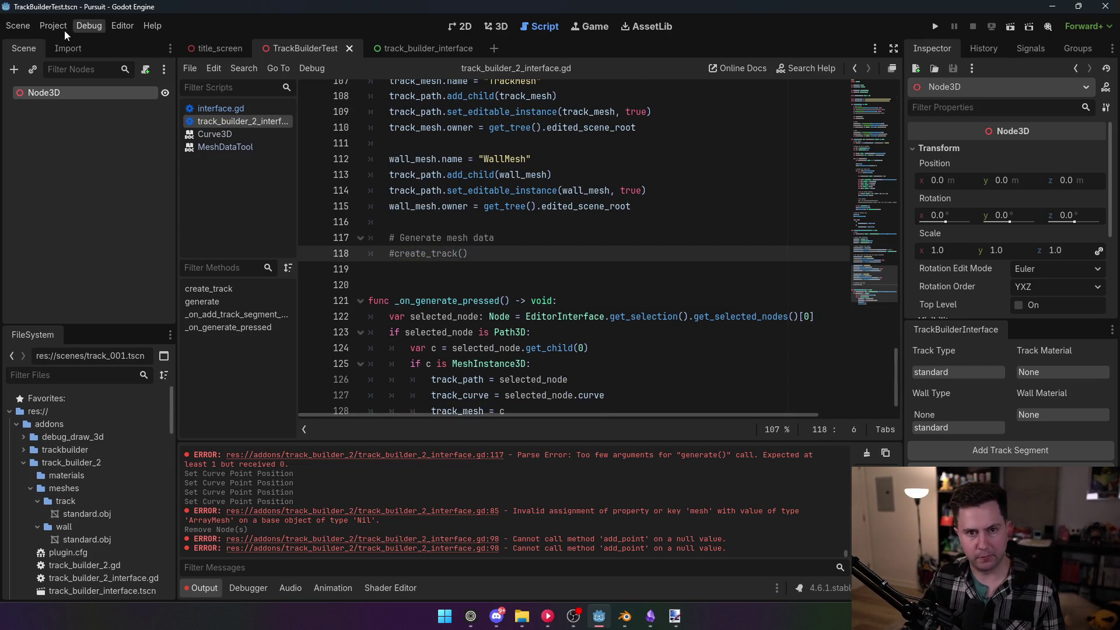
Toggle TrackBuilder2 off and back on in the plugins list to reload it
{"action": "left_click", "coordinate": [53, 25]}
{"action": "left_click", "coordinate": [64, 45]}
{"action": "left_click", "coordinate": [131, 140]}
{"action": "left_click", "coordinate": [443, 448]}
{"action": "left_click", "coordinate": [496, 26]}
Select Node3D and add a track segment to retest the script
{"action": "left_click", "coordinate": [59, 105]}
{"action": "left_click", "coordinate": [59, 100]}
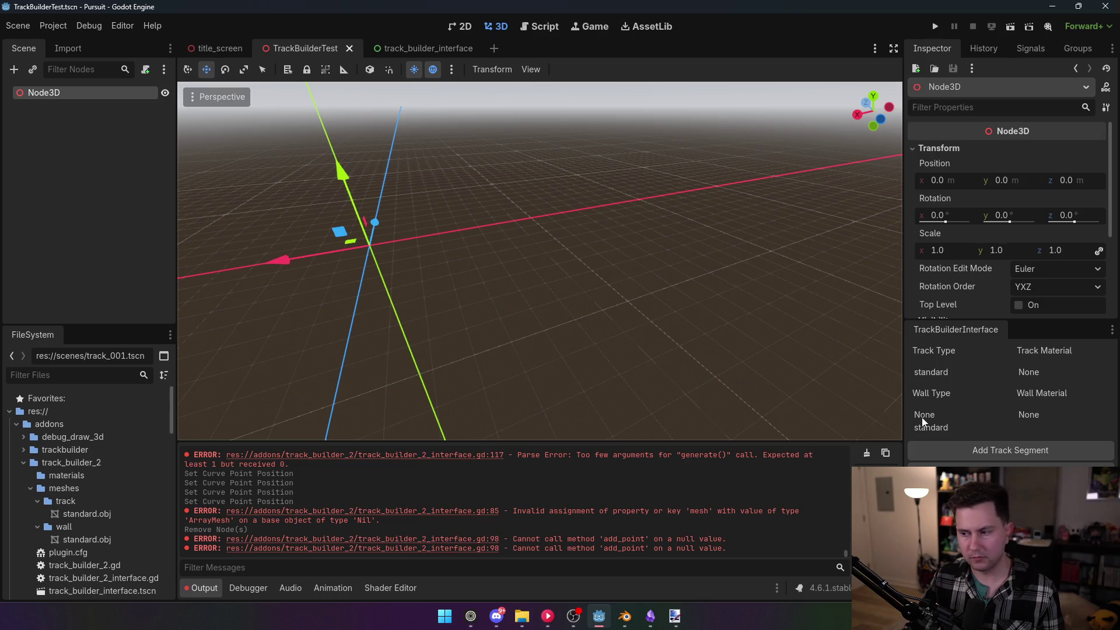
{"action": "left_click", "coordinate": [976, 454]}
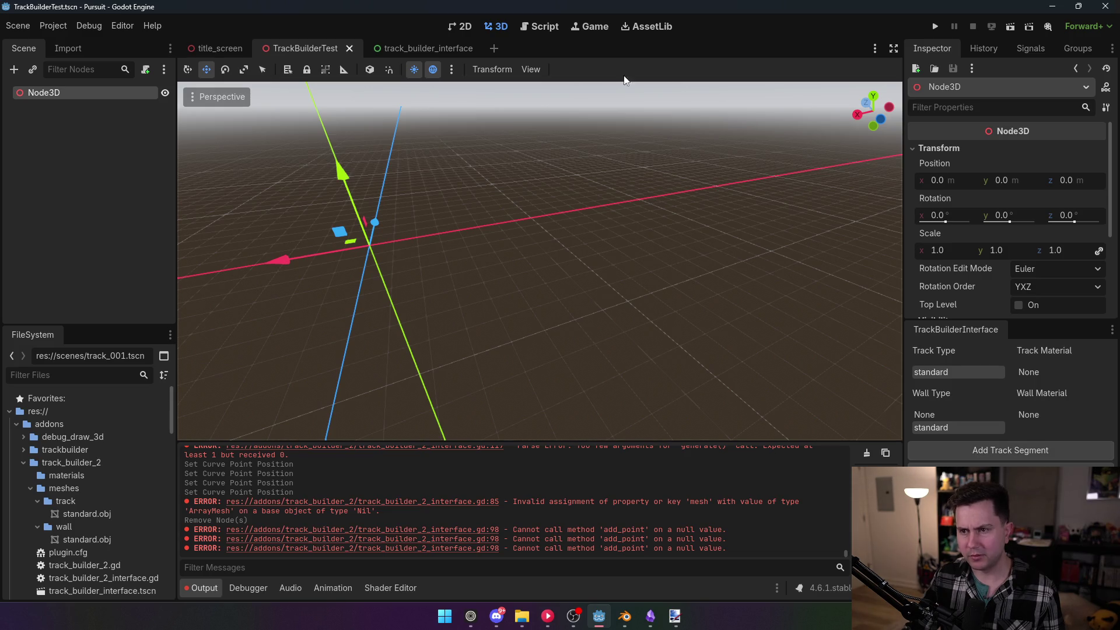
{"action": "left_click", "coordinate": [542, 27]}
{"action": "scroll", "coordinate": [496, 331], "scroll_direction": "up", "scroll_amount": 9}
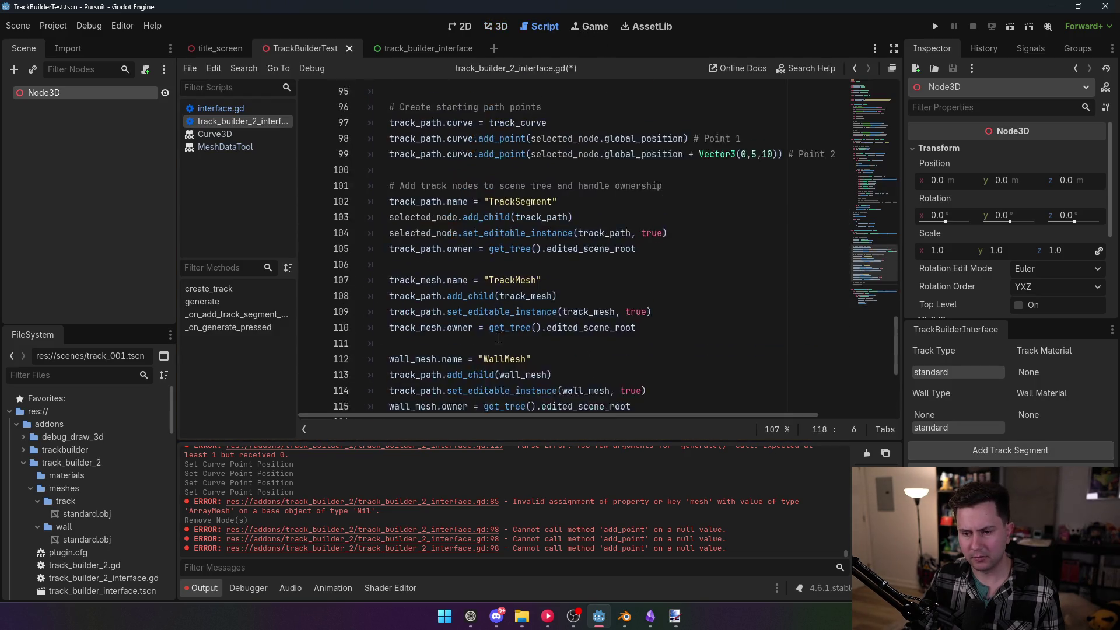
Inspect the curve usage on lines 97–98 of the interface script
{"action": "scroll", "coordinate": [496, 331], "scroll_direction": "down", "scroll_amount": 3}
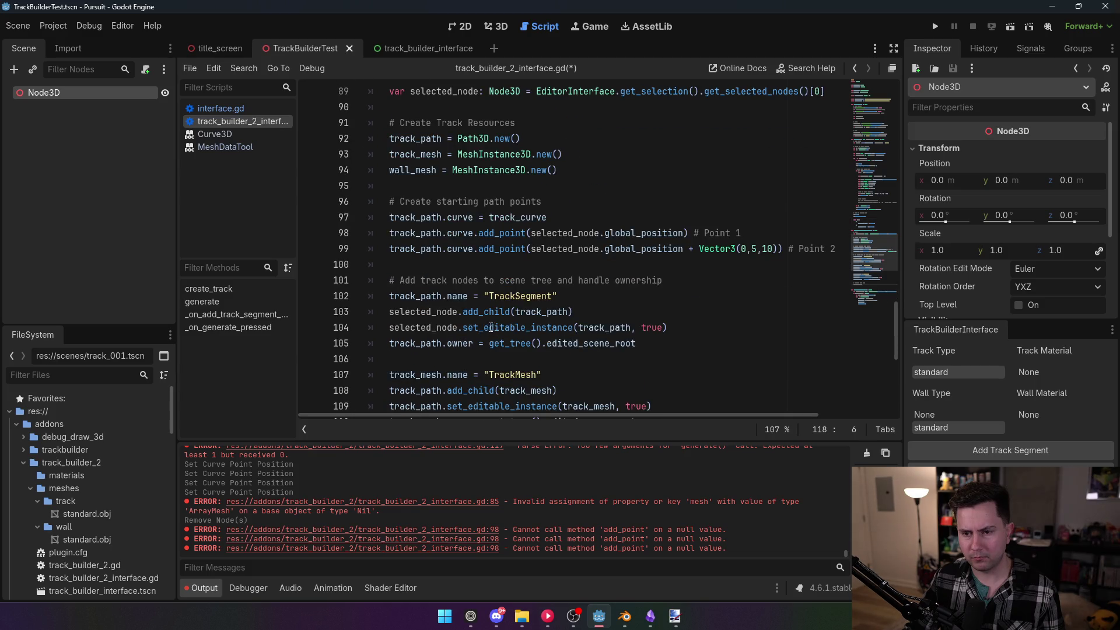
{"action": "left_click", "coordinate": [458, 234]}
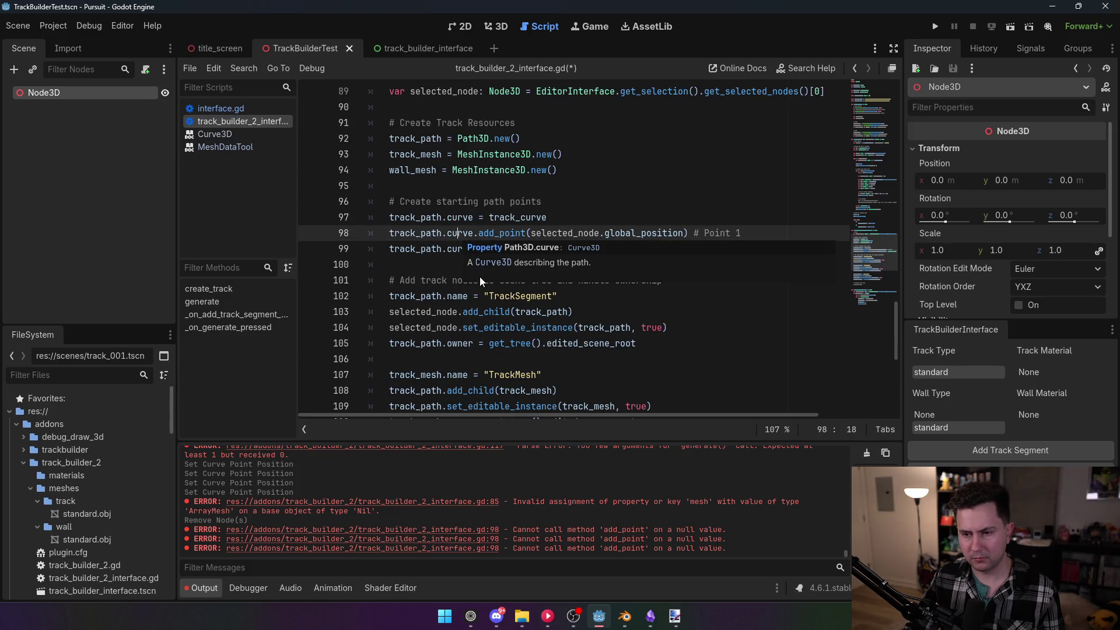
{"action": "scroll", "coordinate": [460, 272], "scroll_direction": "up", "scroll_amount": 1}
{"action": "mouse_move", "coordinate": [461, 280]}
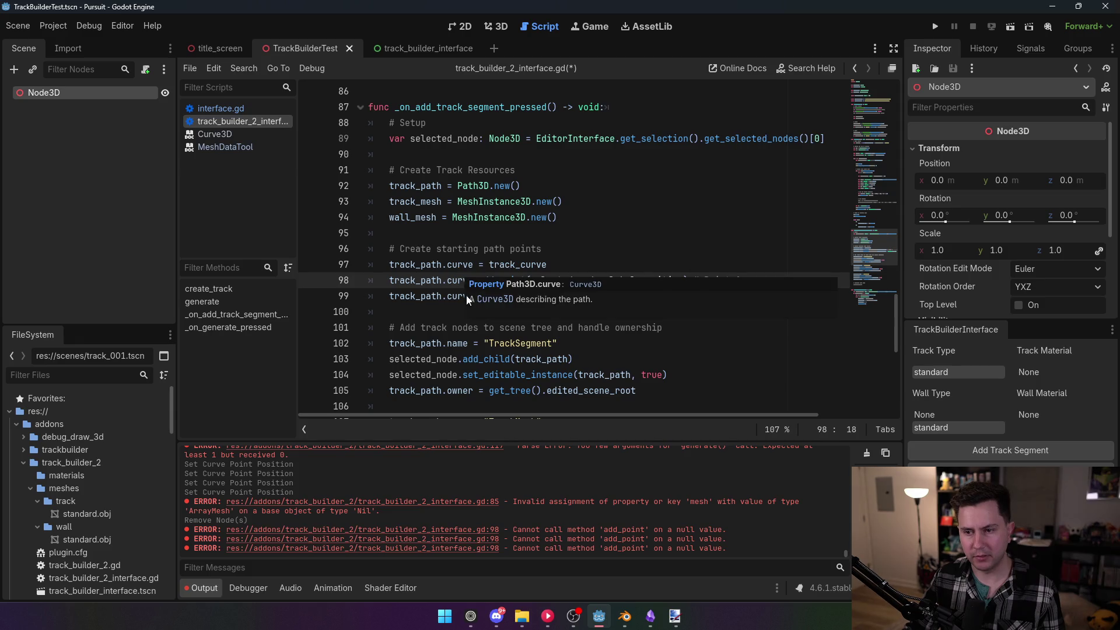
{"action": "left_click", "coordinate": [422, 312]}
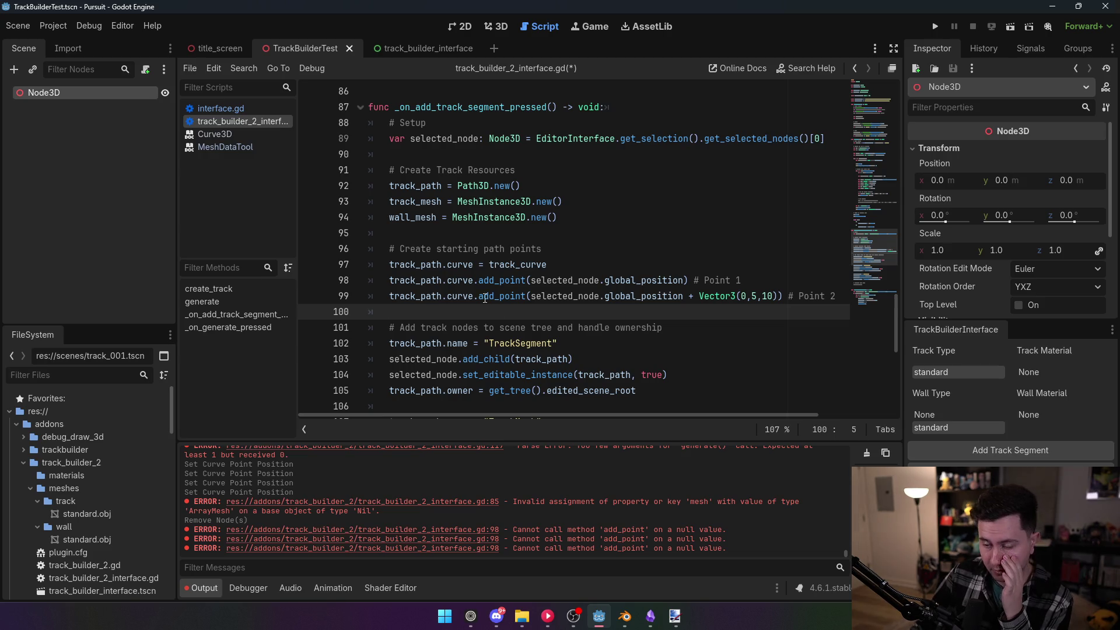
{"action": "left_click", "coordinate": [460, 280]}
{"action": "double_click", "coordinate": [460, 264]}
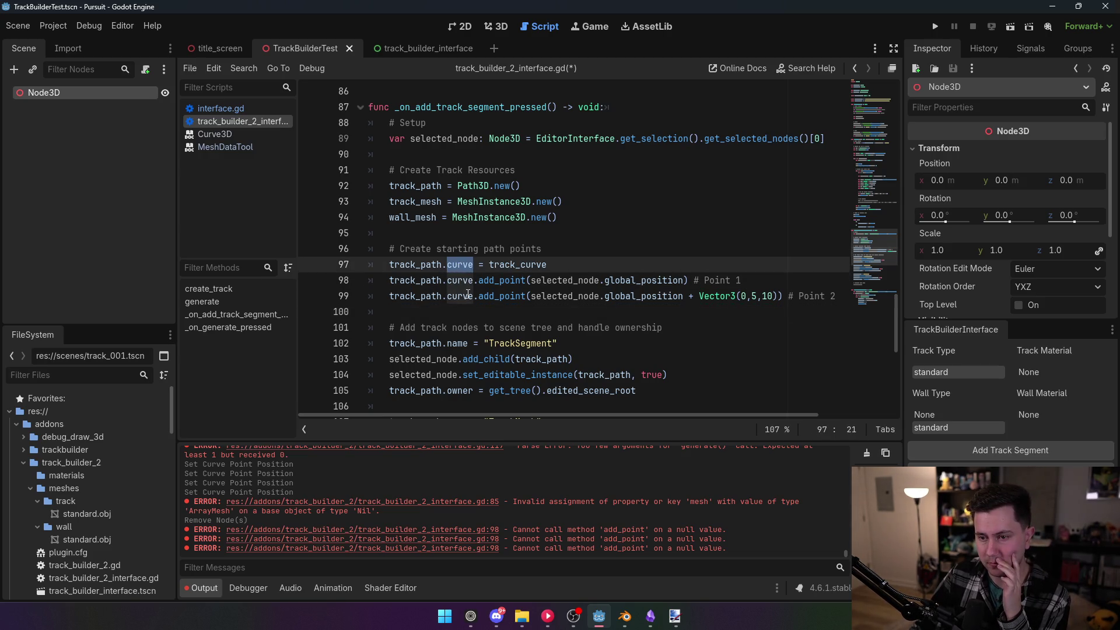
{"action": "mouse_move", "coordinate": [467, 294]}
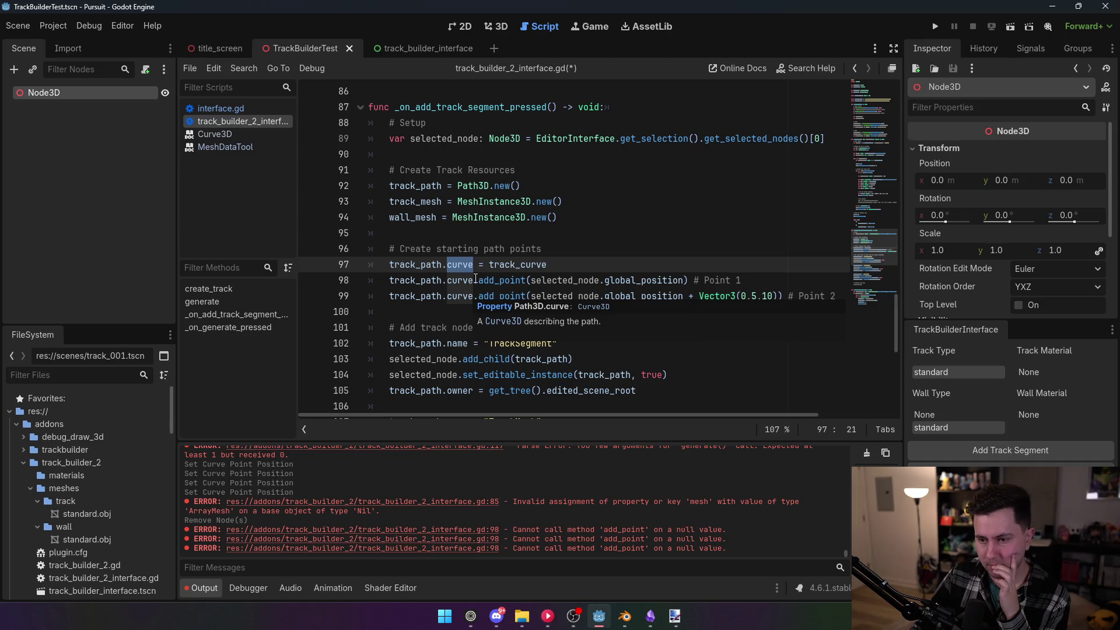
{"action": "mouse_move", "coordinate": [477, 274]}
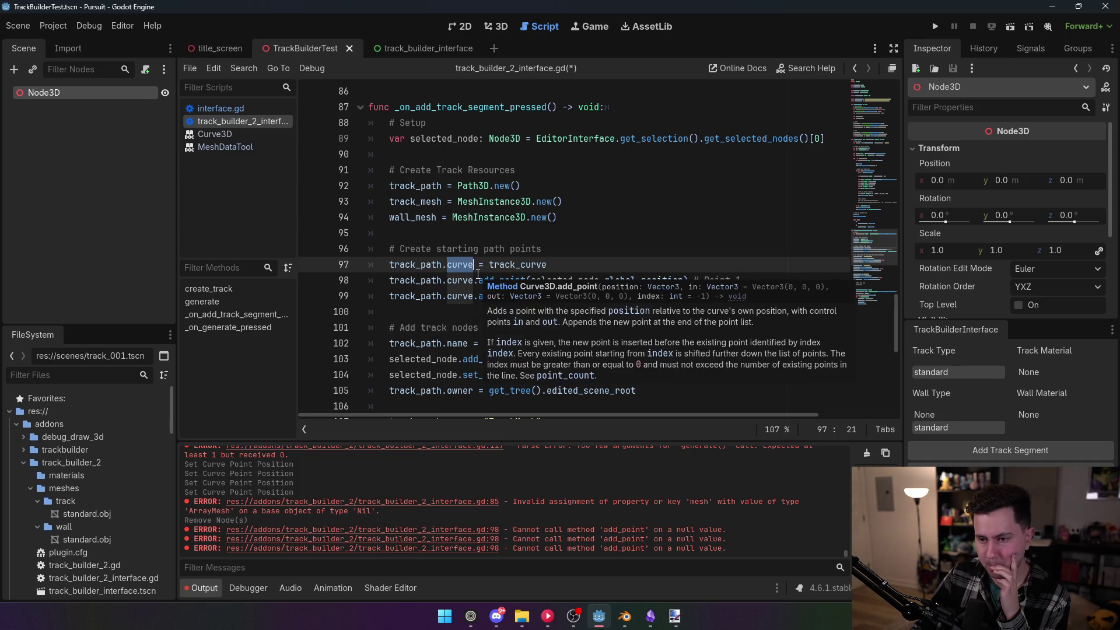
{"action": "left_click", "coordinate": [539, 182]}
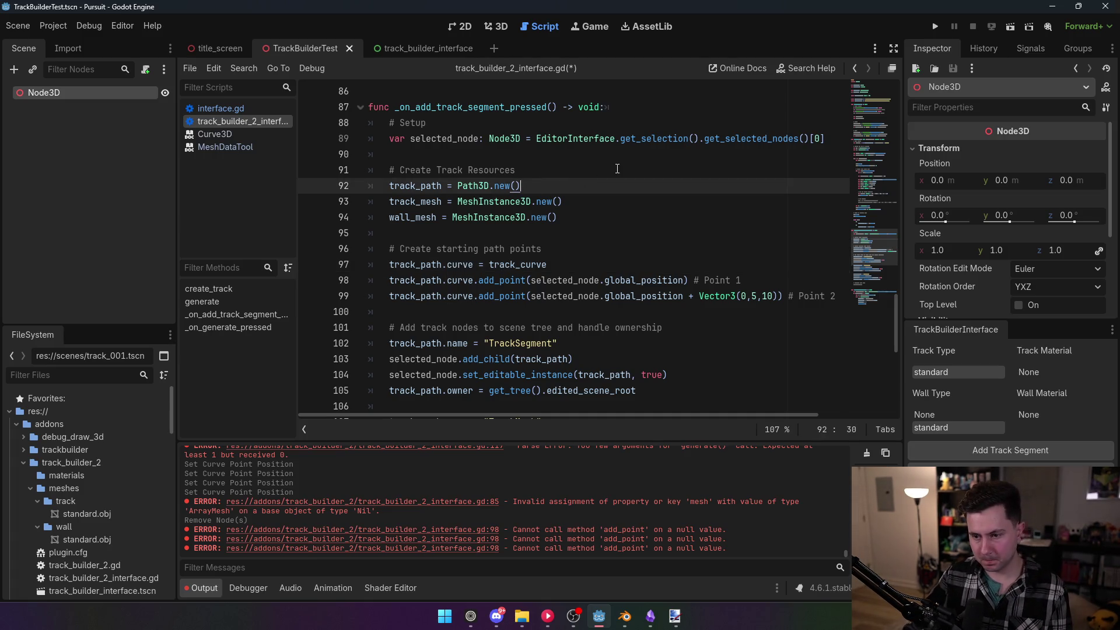
Replace track_curve on line 97 with Curve3D.new() and save the script
{"action": "double_click", "coordinate": [533, 264]}
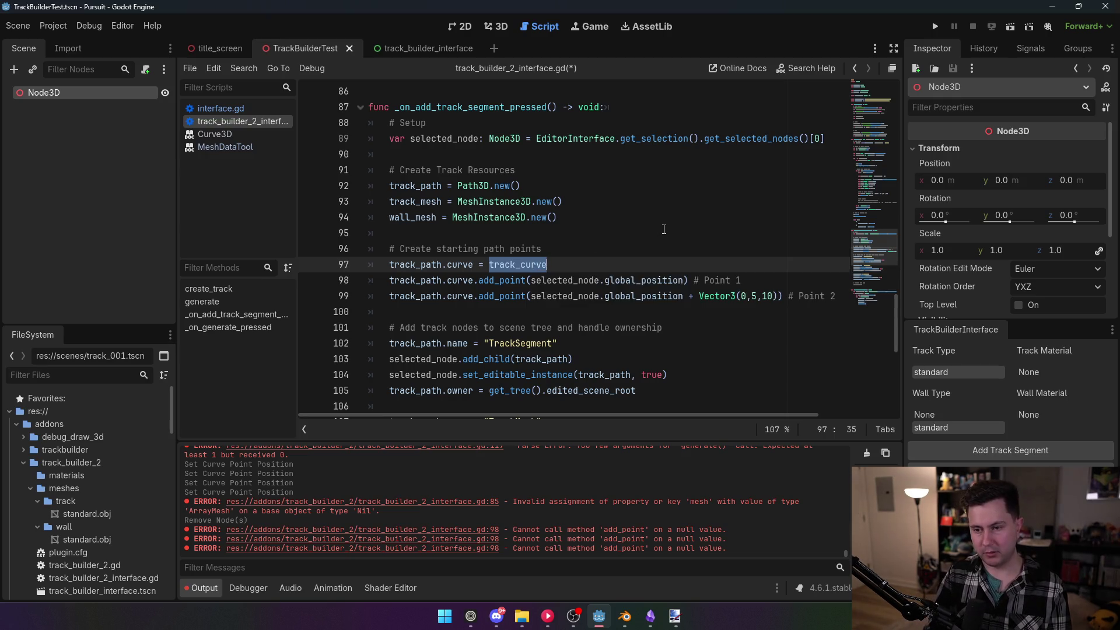
{"action": "type", "text": "Cur"}
{"action": "key", "text": "Down"}
{"action": "key", "text": "Down"}
{"action": "key", "text": "Return"}
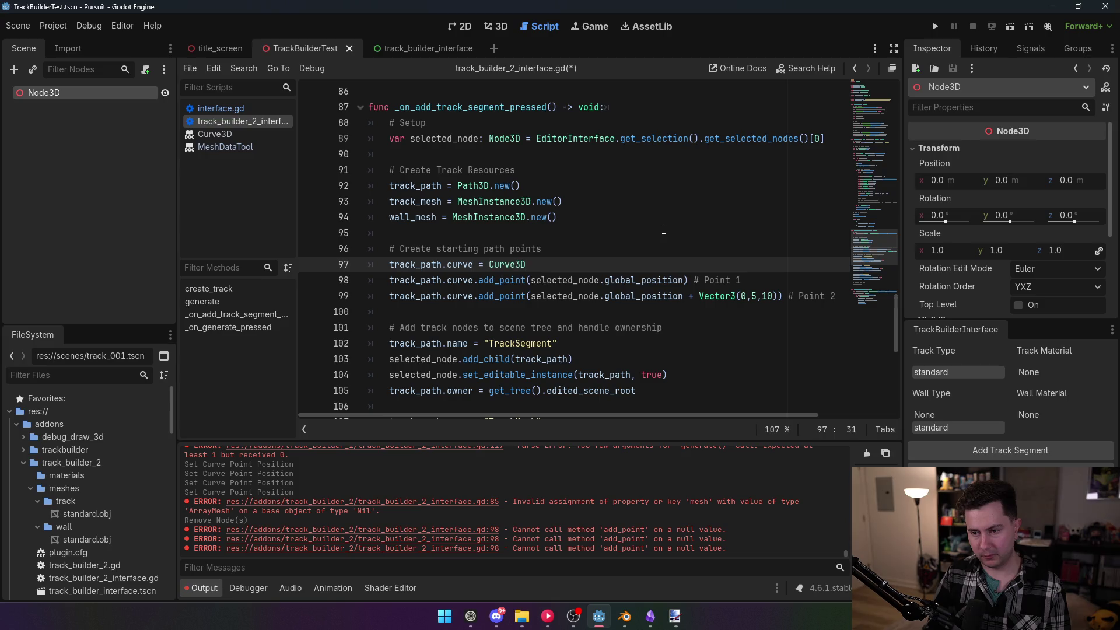
{"action": "type", "text": ".new()"}
{"action": "left_click", "coordinate": [610, 201]}
{"action": "key", "text": "ctrl+s"}
Uncomment the create_track() call on line 118 and save again
{"action": "left_click", "coordinate": [62, 26]}
{"action": "scroll", "coordinate": [446, 299], "scroll_direction": "down", "scroll_amount": 6}
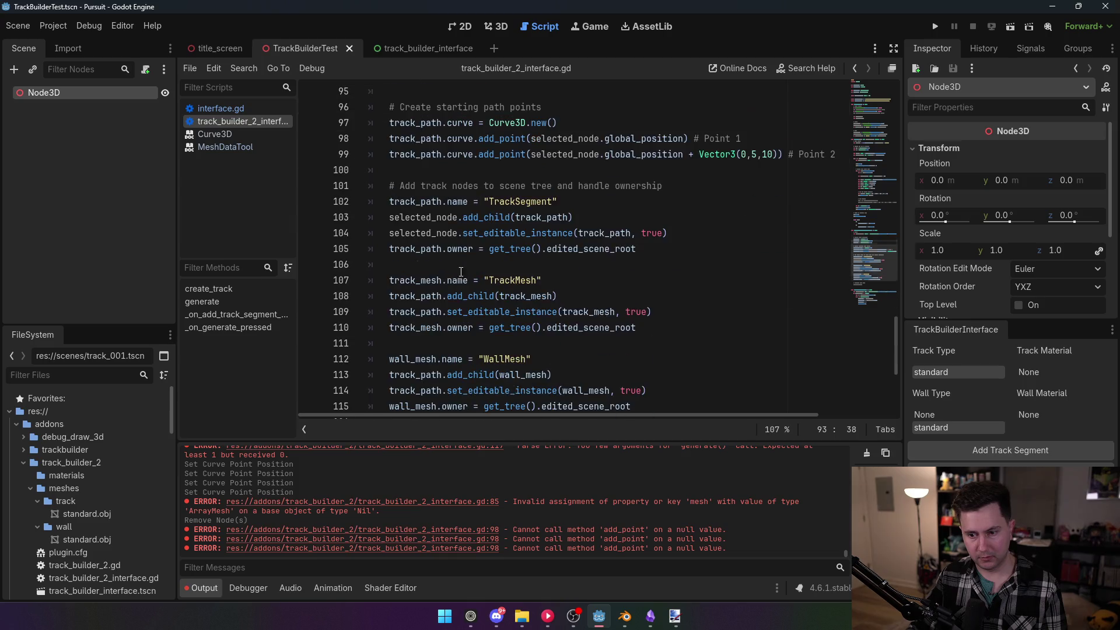
{"action": "left_click", "coordinate": [394, 264]}
{"action": "key", "text": "BackSpace"}
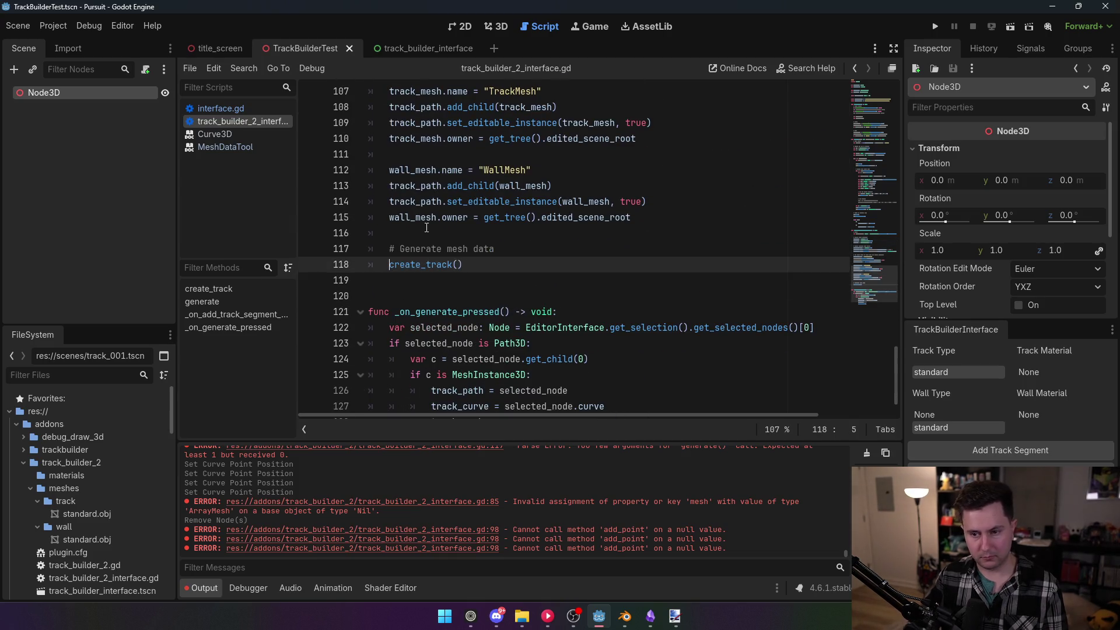
{"action": "key", "text": "ctrl+s"}
{"action": "left_click", "coordinate": [53, 26]}
Reload TrackBuilder2 and add a track segment, yielding TrackSegment with TrackMesh and WallMesh children
{"action": "left_click", "coordinate": [59, 40]}
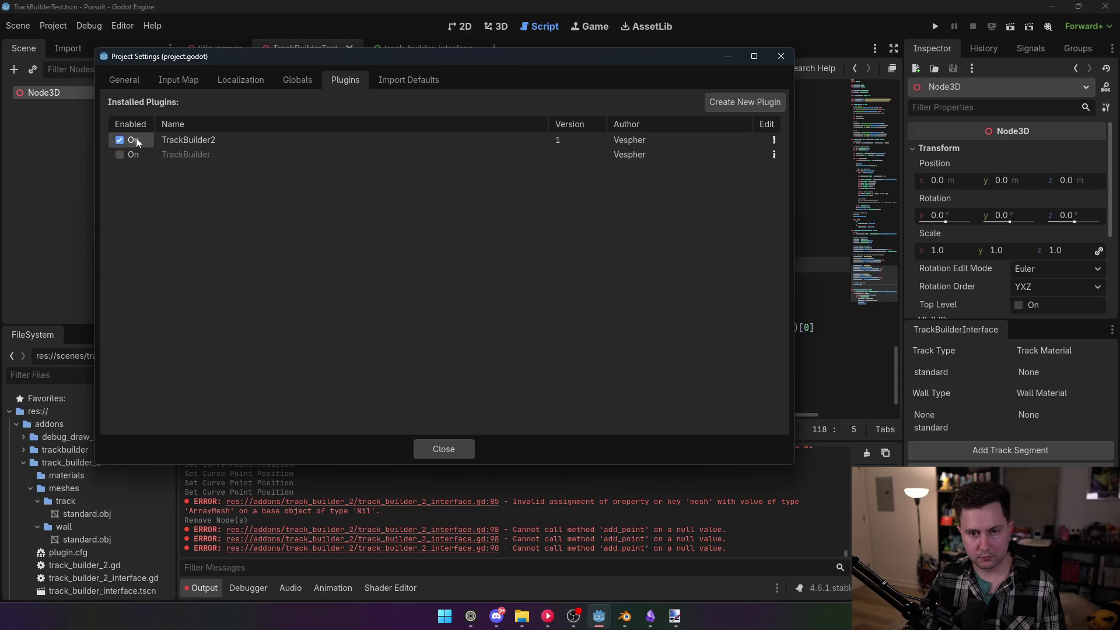
{"action": "left_click", "coordinate": [443, 449]}
{"action": "left_click", "coordinate": [496, 27]}
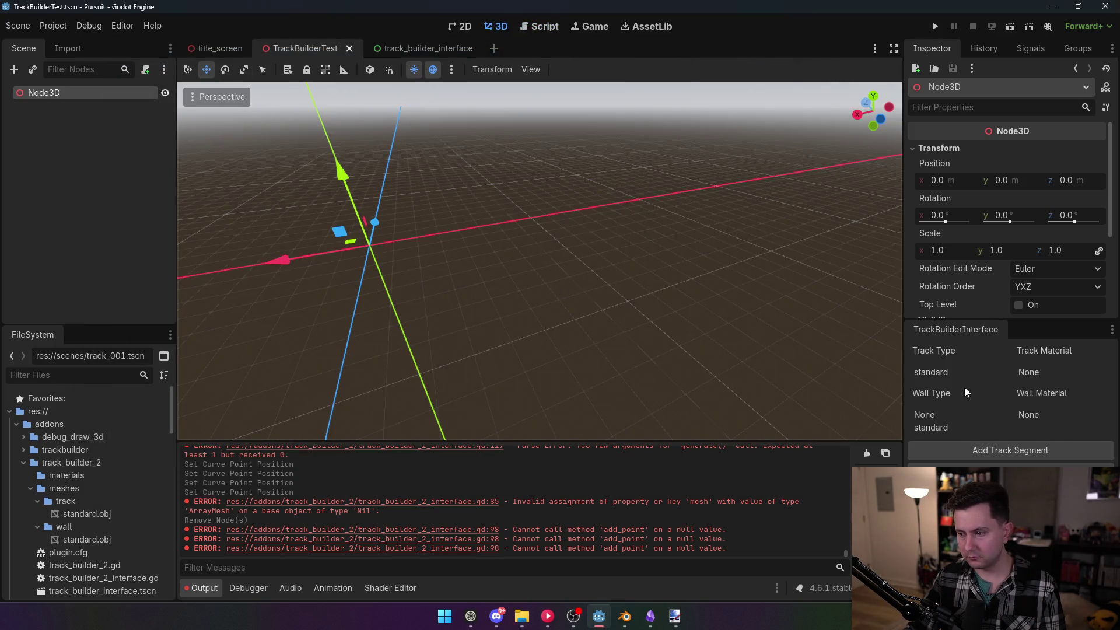
{"action": "left_click", "coordinate": [998, 450]}
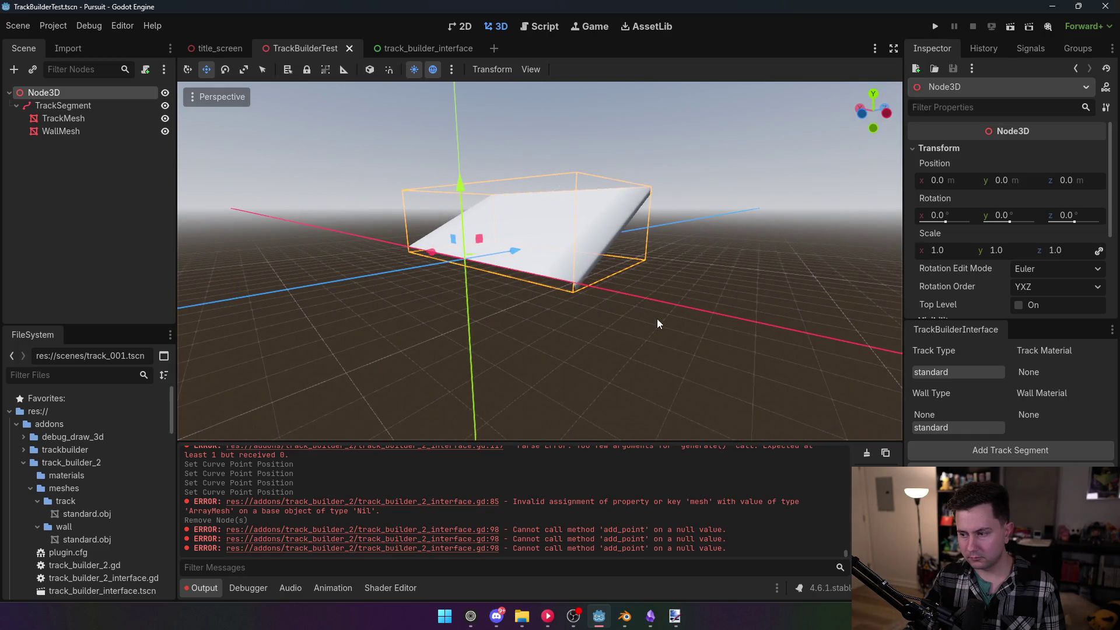
{"action": "left_click", "coordinate": [537, 26]}
{"action": "mouse_move", "coordinate": [876, 270]}
{"action": "left_mouse_down"}
{"action": "mouse_move", "coordinate": [872, 90]}
{"action": "mouse_move", "coordinate": [863, 119]}
{"action": "mouse_move", "coordinate": [870, 284]}
{"action": "mouse_move", "coordinate": [873, 243]}
{"action": "left_mouse_up"}
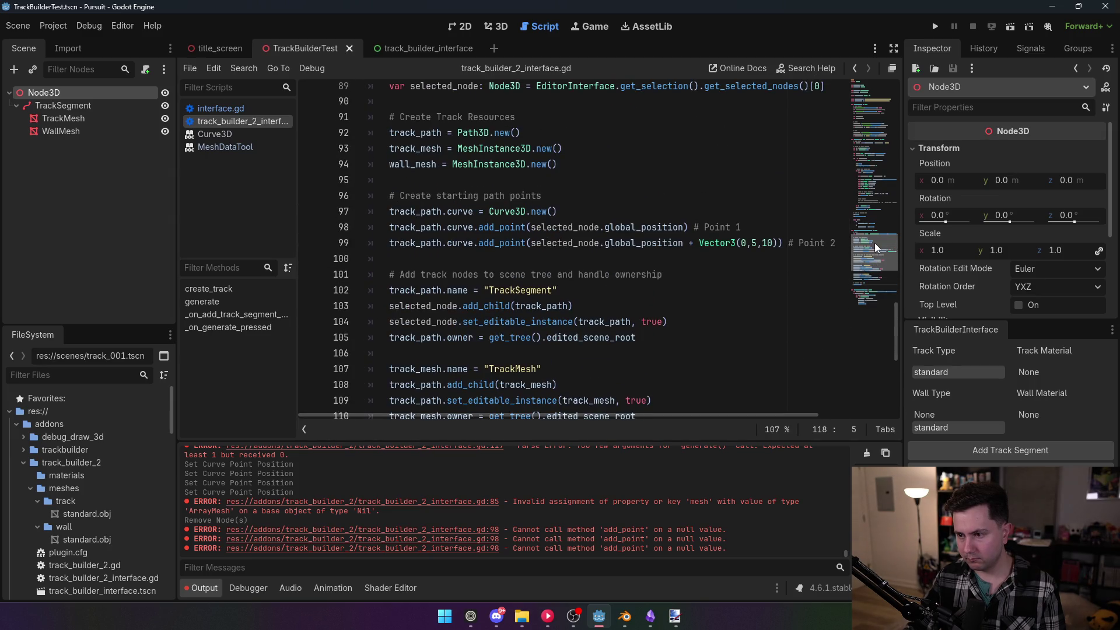
Set the second path point on line 99 to Vector3(0,0,20) and save the script
{"action": "left_click", "coordinate": [757, 243]}
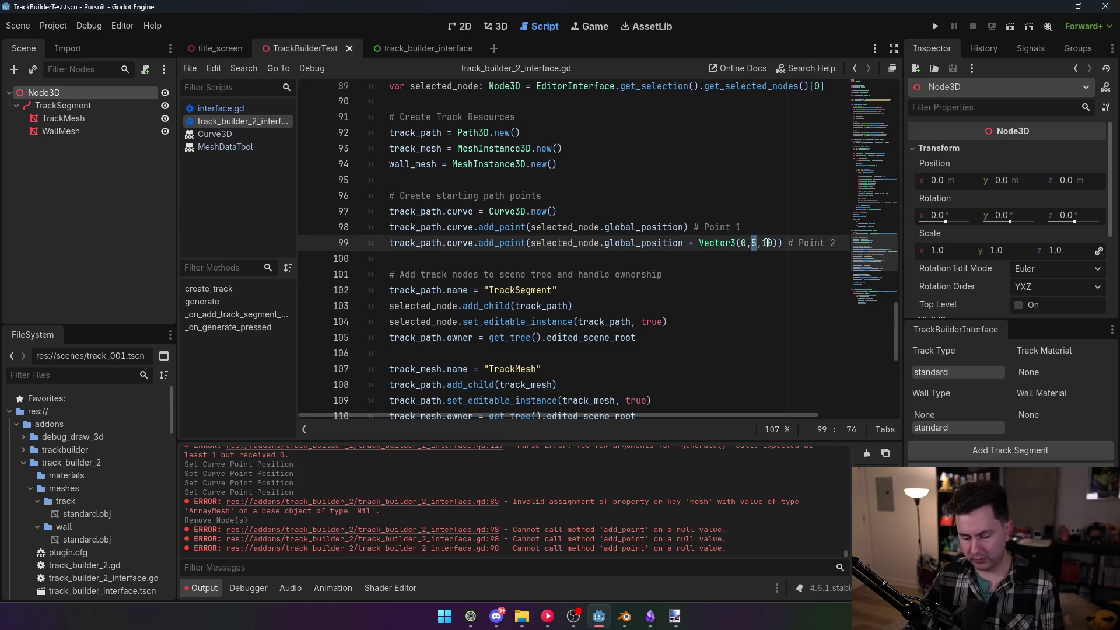
{"action": "key", "text": "BackSpace"}
{"action": "type", "text": "0"}
{"action": "left_click", "coordinate": [768, 242]}
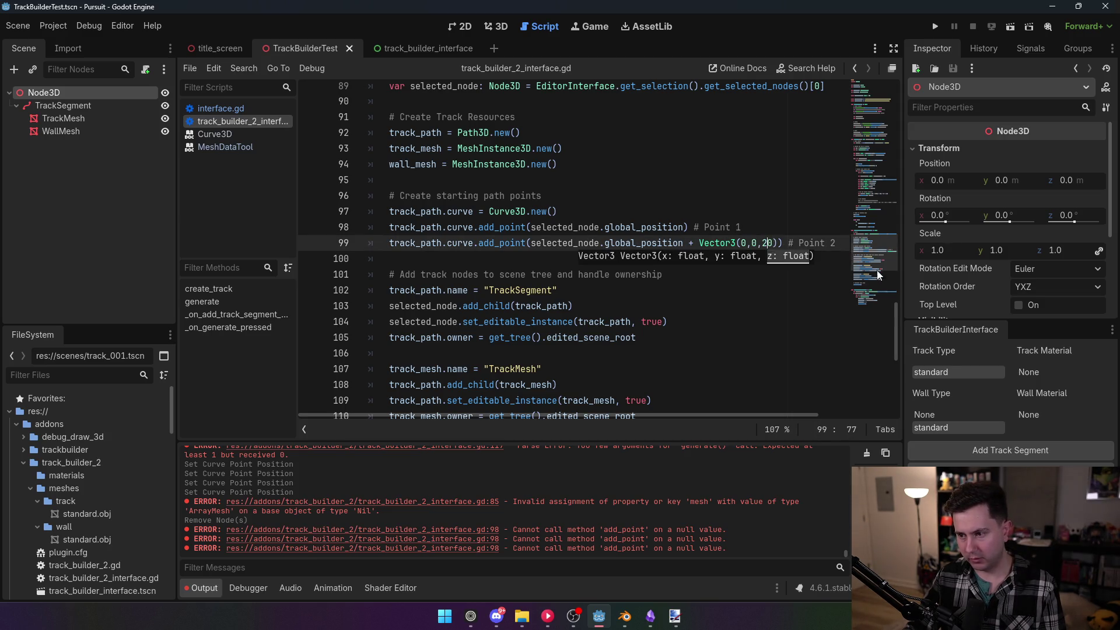
{"action": "mouse_move", "coordinate": [877, 252]}
{"action": "left_mouse_down"}
{"action": "mouse_move", "coordinate": [873, 297]}
{"action": "mouse_move", "coordinate": [867, 193]}
{"action": "mouse_move", "coordinate": [859, 271]}
{"action": "left_mouse_up"}
{"action": "key", "text": "BackSpace"}
{"action": "type", "text": "2"}
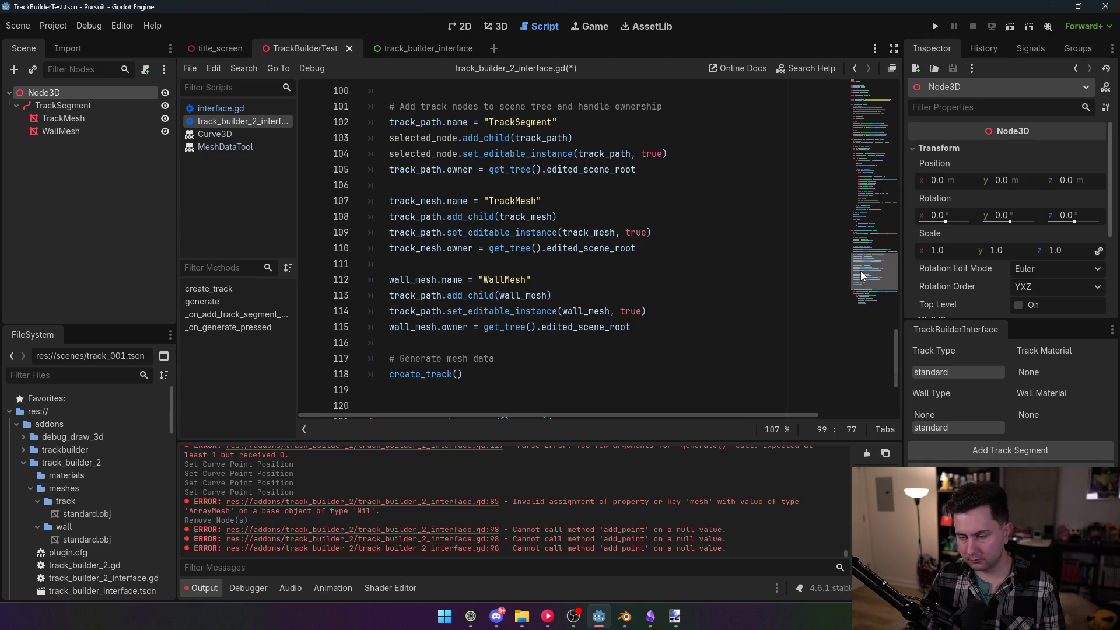
{"action": "mouse_move", "coordinate": [859, 271]}
{"action": "left_mouse_down"}
{"action": "mouse_move", "coordinate": [861, 299]}
{"action": "mouse_move", "coordinate": [870, 205]}
{"action": "mouse_move", "coordinate": [870, 226]}
{"action": "mouse_move", "coordinate": [858, 103]}
{"action": "left_mouse_up"}
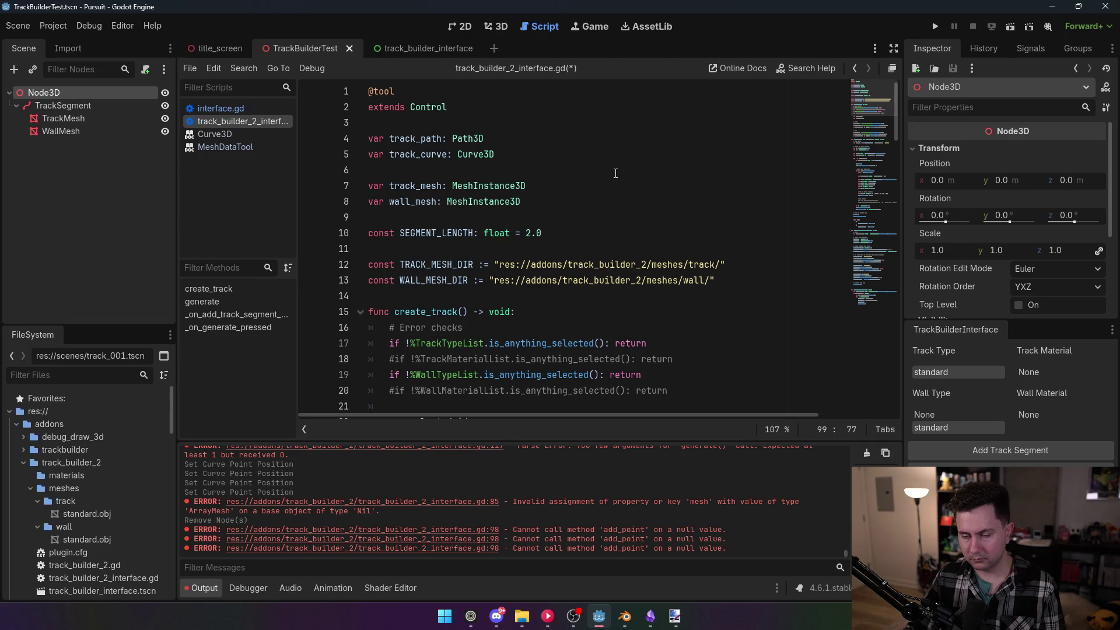
{"action": "key", "text": "ctrl+s"}
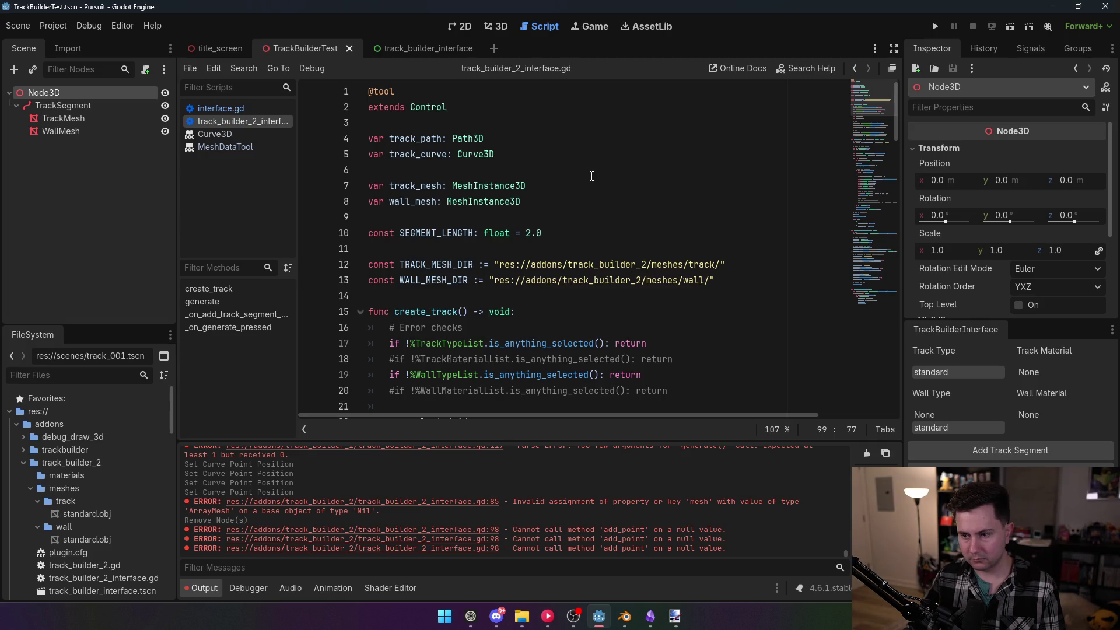
{"action": "left_click", "coordinate": [499, 27]}
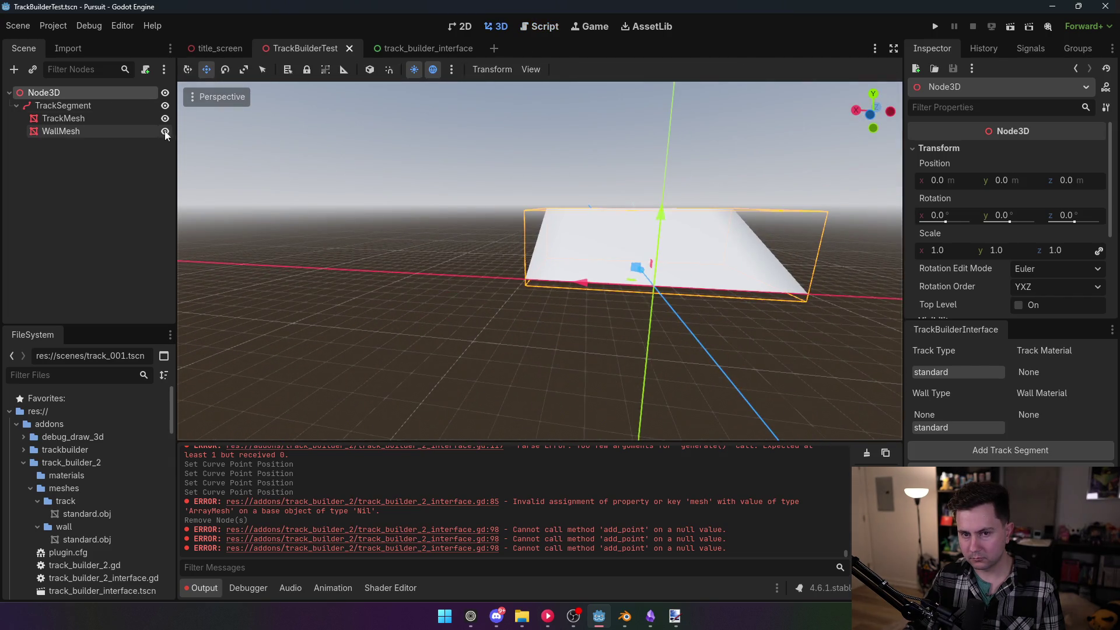
{"action": "left_click", "coordinate": [166, 132]}
{"action": "left_click", "coordinate": [165, 132]}
{"action": "left_click", "coordinate": [165, 131]}
{"action": "left_click", "coordinate": [165, 131]}
{"action": "left_click", "coordinate": [167, 118]}
{"action": "left_click", "coordinate": [167, 118]}
{"action": "key", "text": "f"}
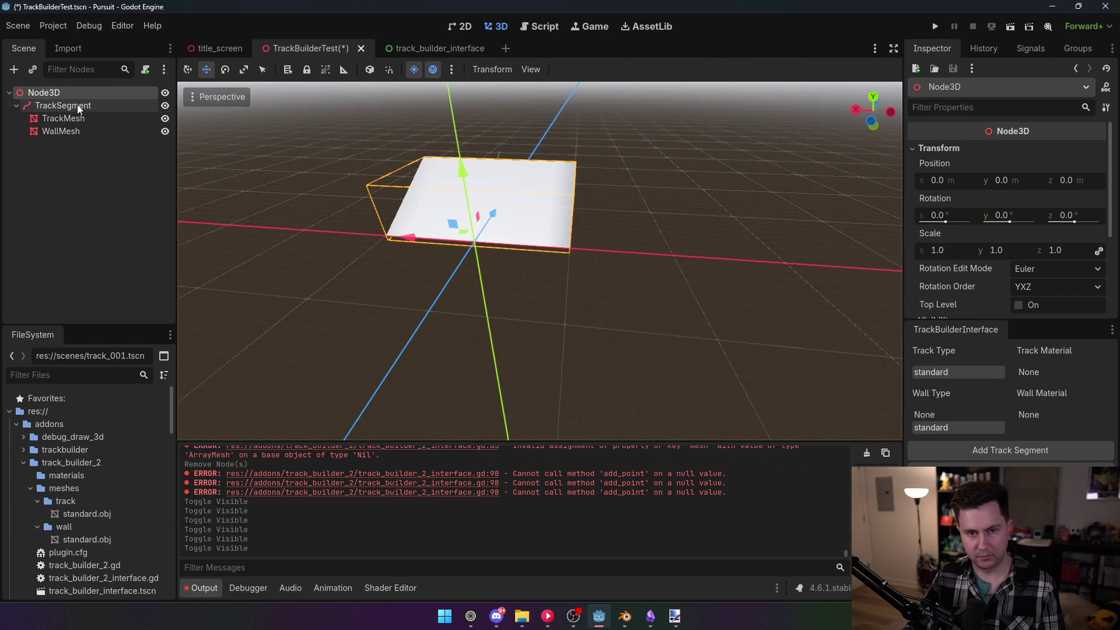
{"action": "left_click", "coordinate": [78, 106]}
{"action": "key", "text": "Delete"}
{"action": "left_click", "coordinate": [533, 326]}
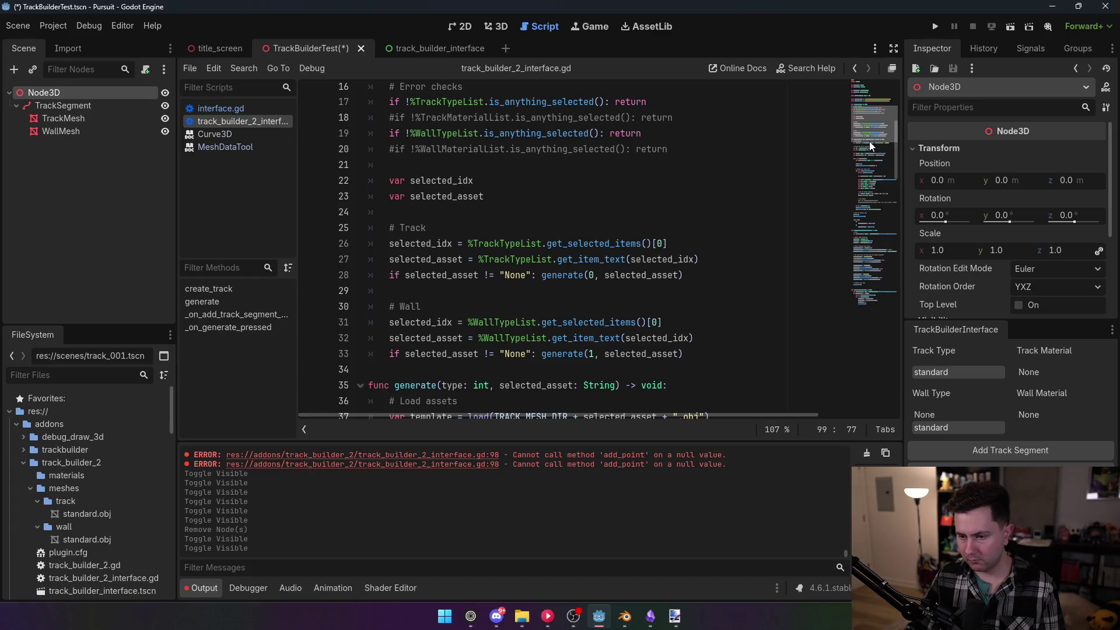
Cut the TRACK_MESH_DIR template load() call out of line 37
{"action": "left_click_drag", "start_coordinate": [868, 142], "coordinate": [873, 155]}
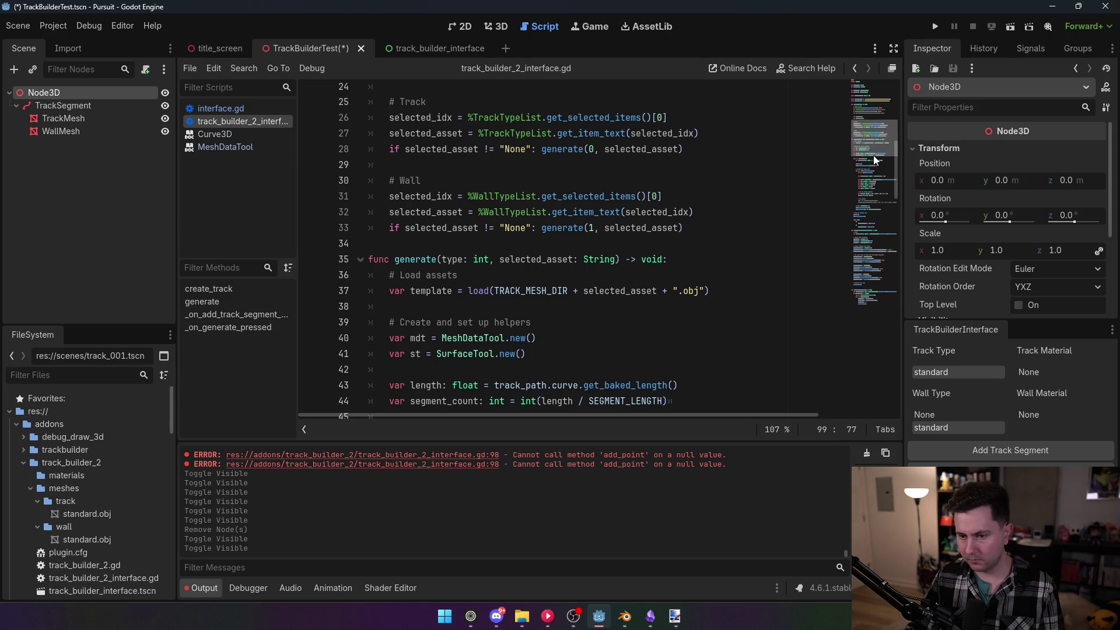
{"action": "double_click", "coordinate": [533, 288]}
{"action": "mouse_move", "coordinate": [533, 286]}
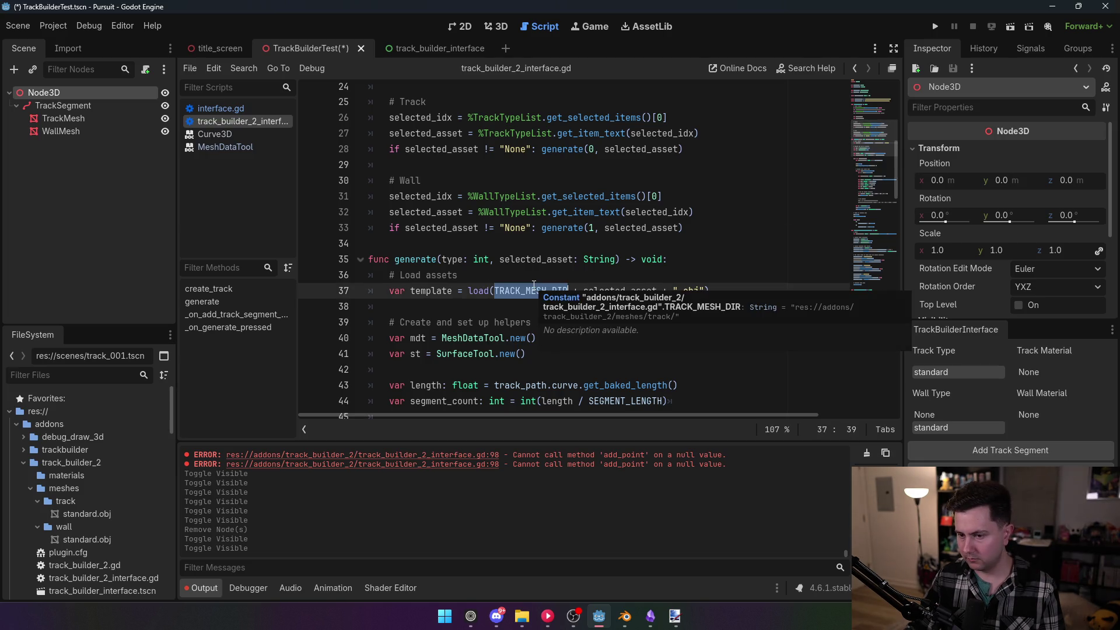
{"action": "left_click", "coordinate": [505, 264]}
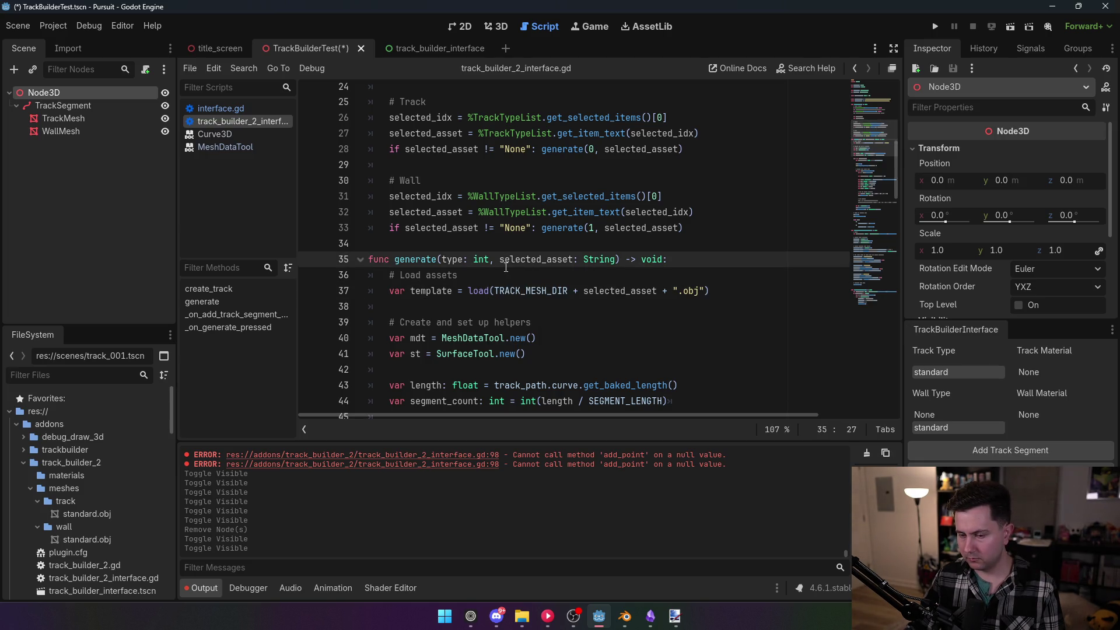
{"action": "scroll", "coordinate": [496, 277], "scroll_direction": "down", "scroll_amount": 1}
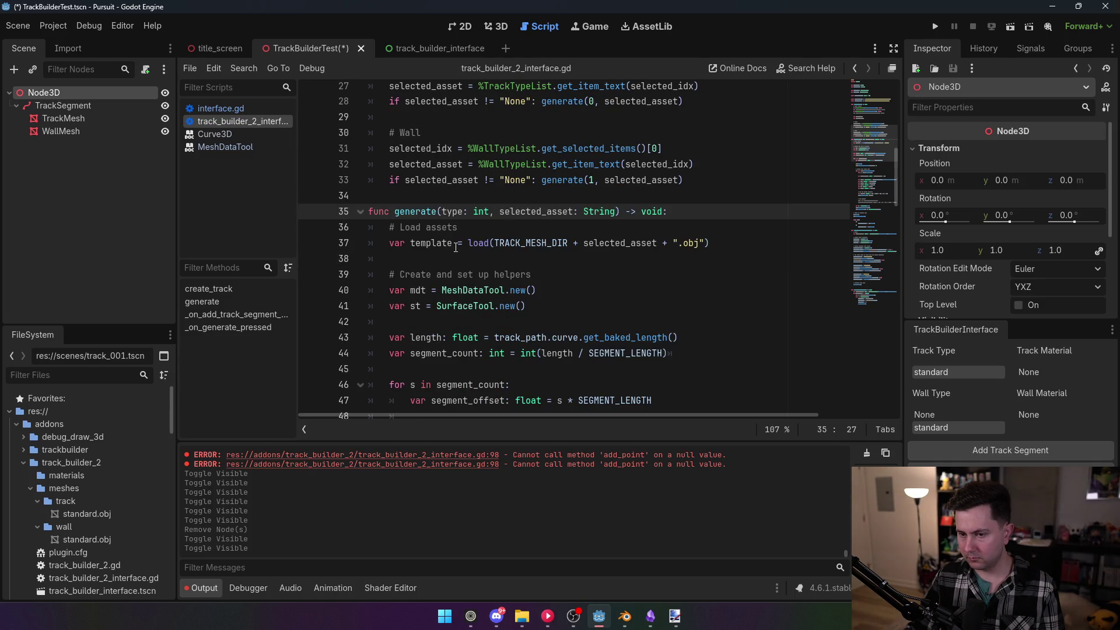
{"action": "left_click_drag", "start_coordinate": [469, 243], "coordinate": [723, 241]}
{"action": "key", "text": "ctrl+c"}
{"action": "key", "text": "BackSpace"}
{"action": "key", "text": "BackSpace"}
{"action": "key", "text": "BackSpace"}
Add a 'match type:' block whose case 0 assigns the pasted track template load
{"action": "key", "text": "Return"}
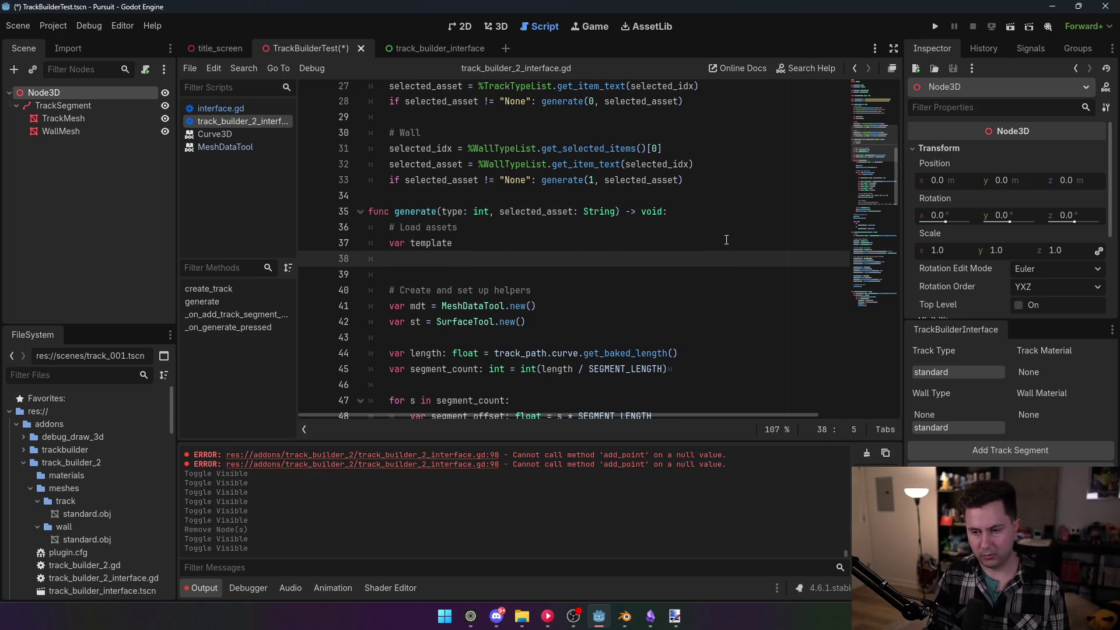
{"action": "type", "text": "match type"}
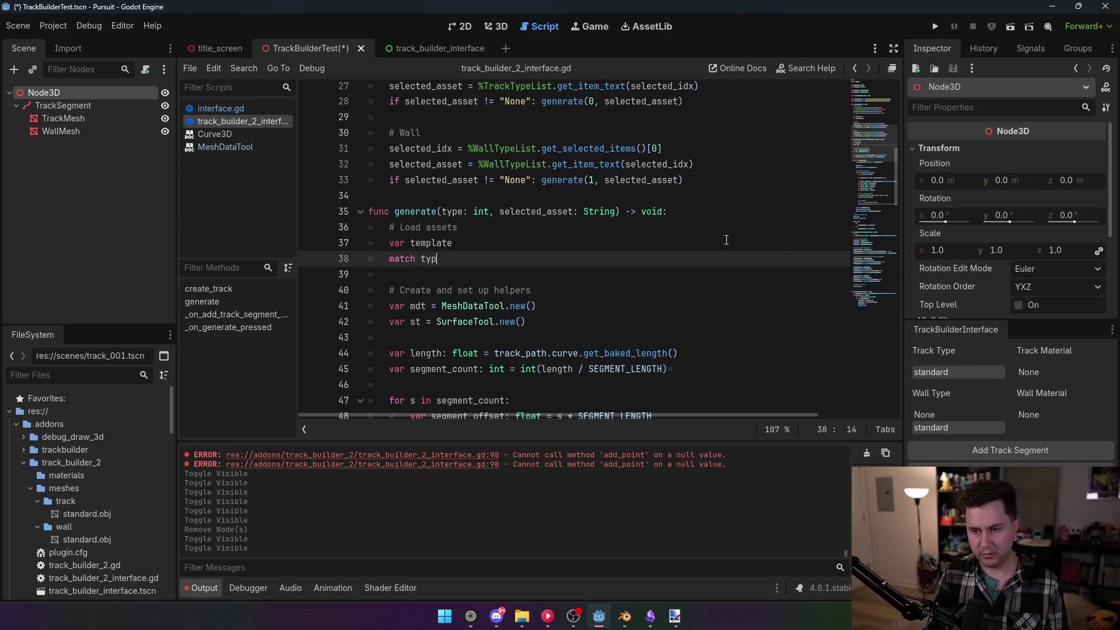
{"action": "type", "text": ":"}
{"action": "key", "text": "Return"}
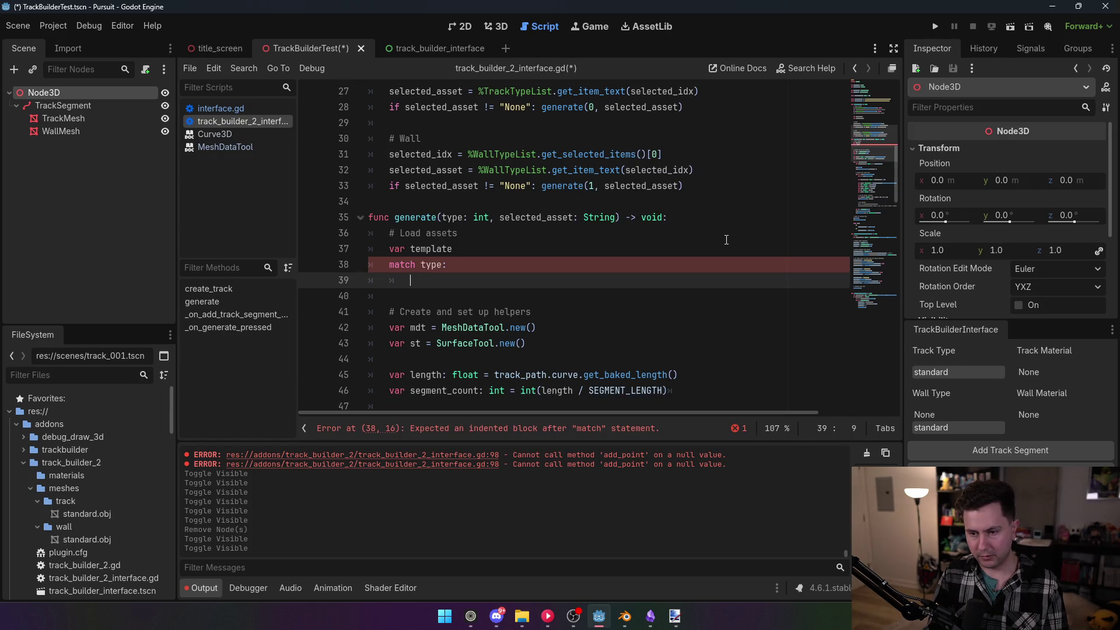
{"action": "type", "text": "0:"}
{"action": "key", "text": "Return"}
{"action": "key", "text": "ctrl+v"}
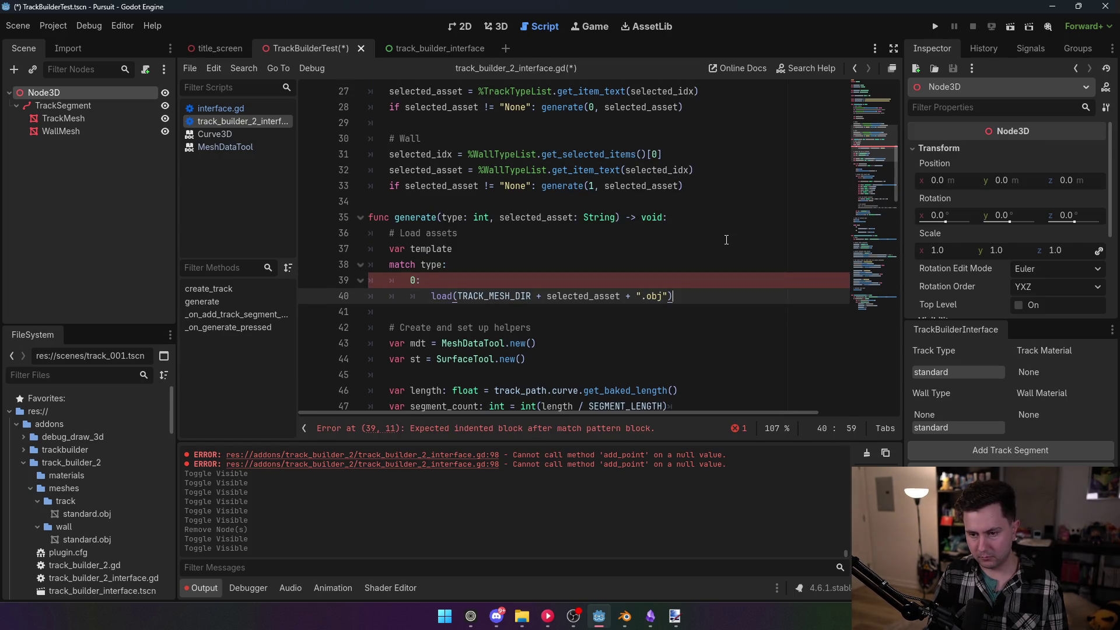
{"action": "key", "text": "Home"}
{"action": "type", "text": "template ="}
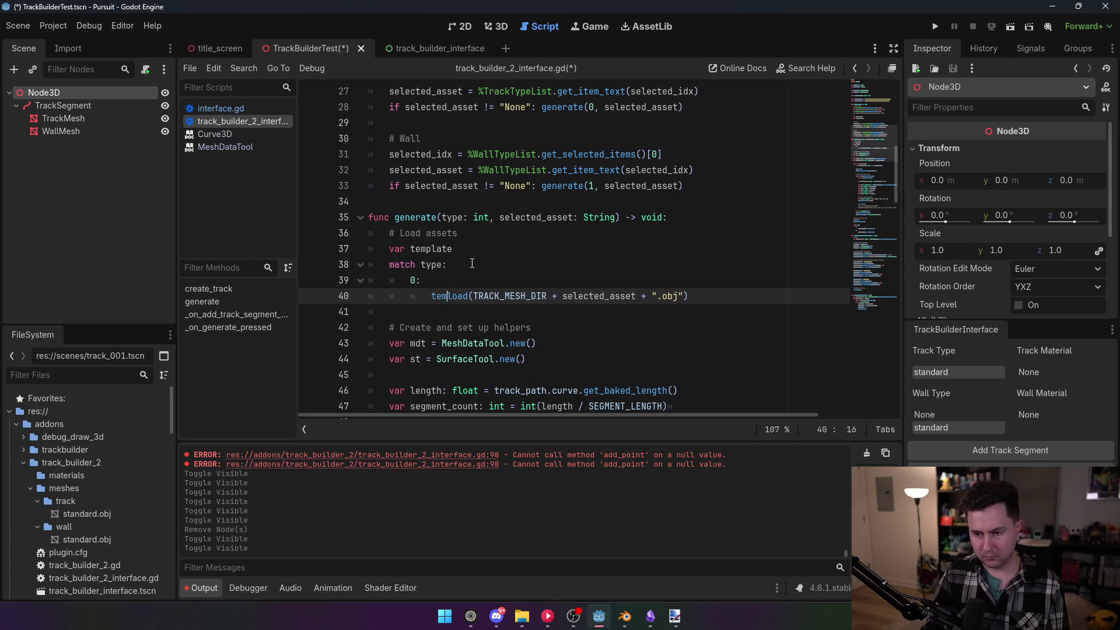
{"action": "left_click", "coordinate": [472, 264]}
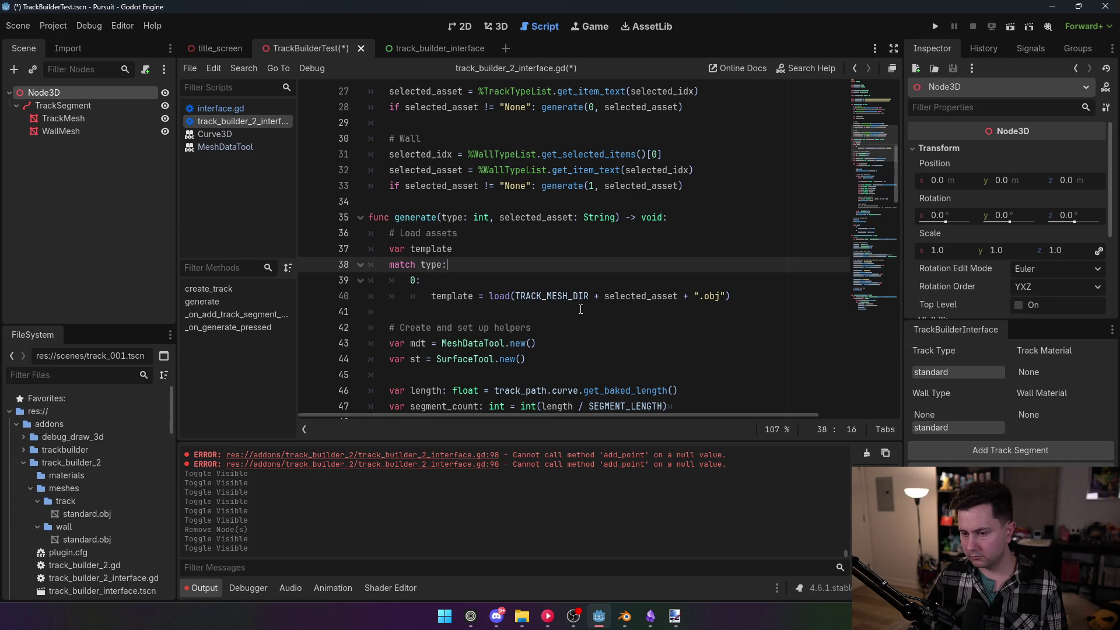
Add case 1 loading the wall template from WALL_MESH_DIR, then save
{"action": "left_click", "coordinate": [751, 294]}
{"action": "key", "text": "Return"}
{"action": "key", "text": "BackSpace"}
{"action": "type", "text": "1:"}
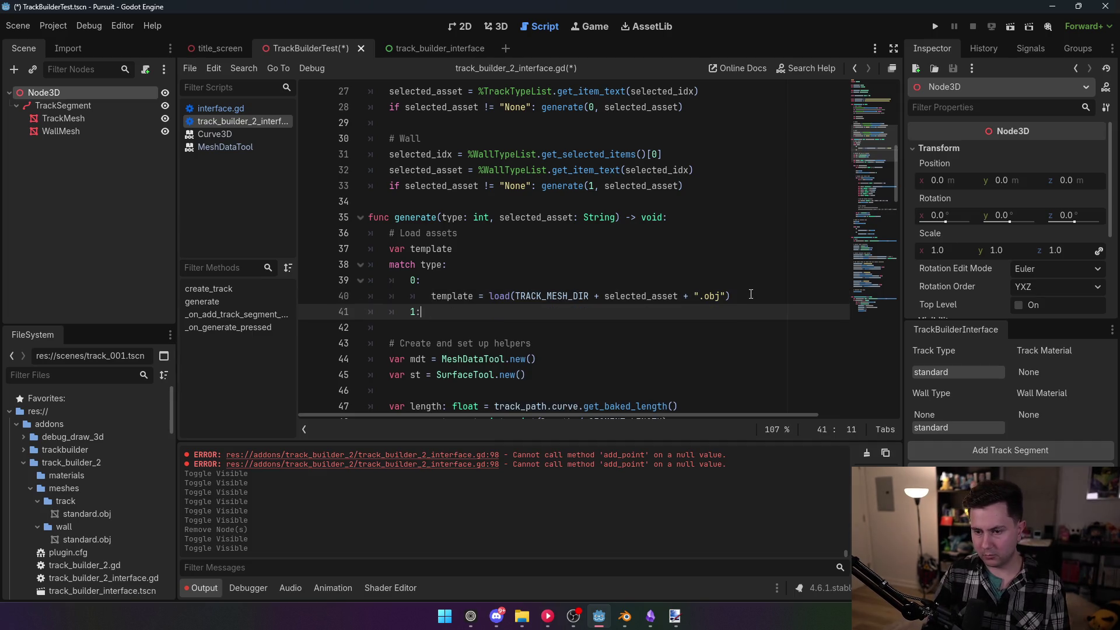
{"action": "key", "text": "Return"}
{"action": "type", "text": "template = l;"}
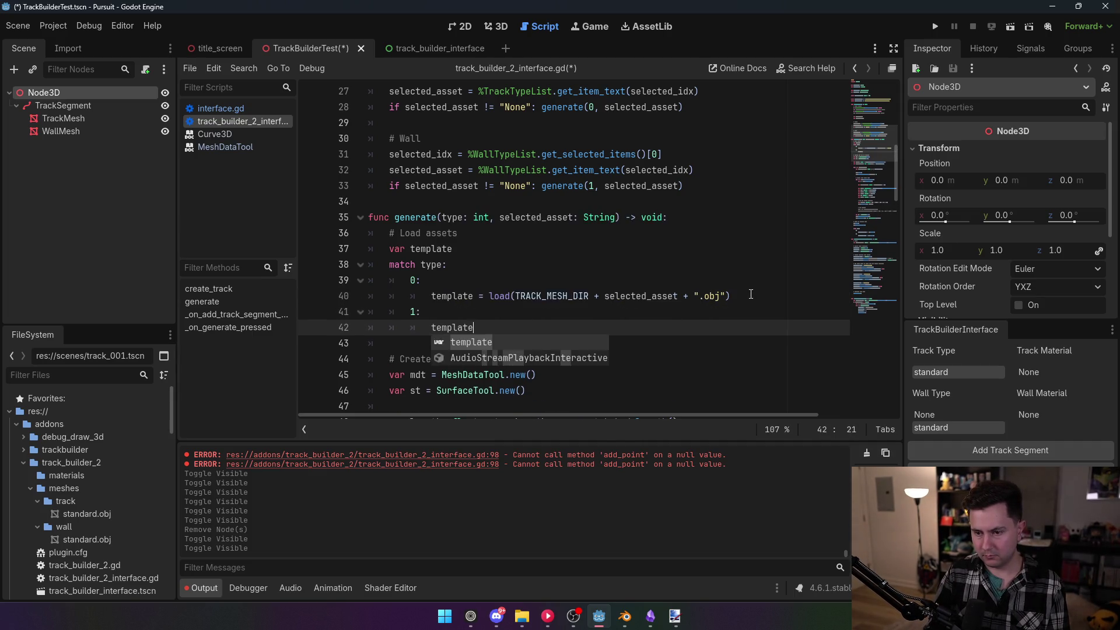
{"action": "key", "text": "BackSpace"}
{"action": "key", "text": "BackSpace"}
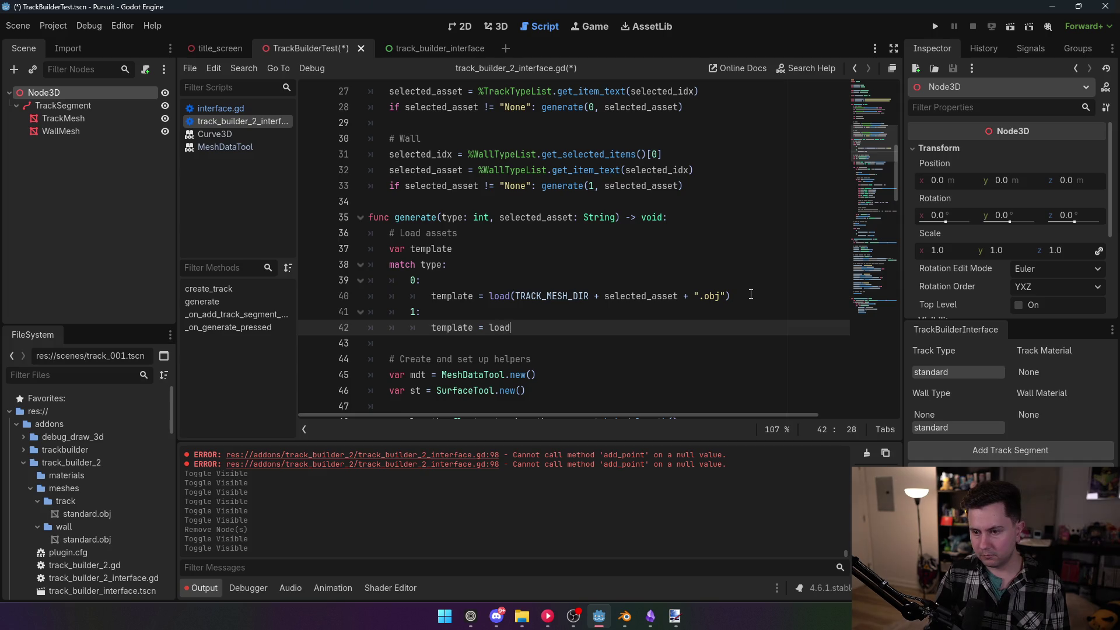
{"action": "type", "text": "(WALL_MESH_DIR + sele"}
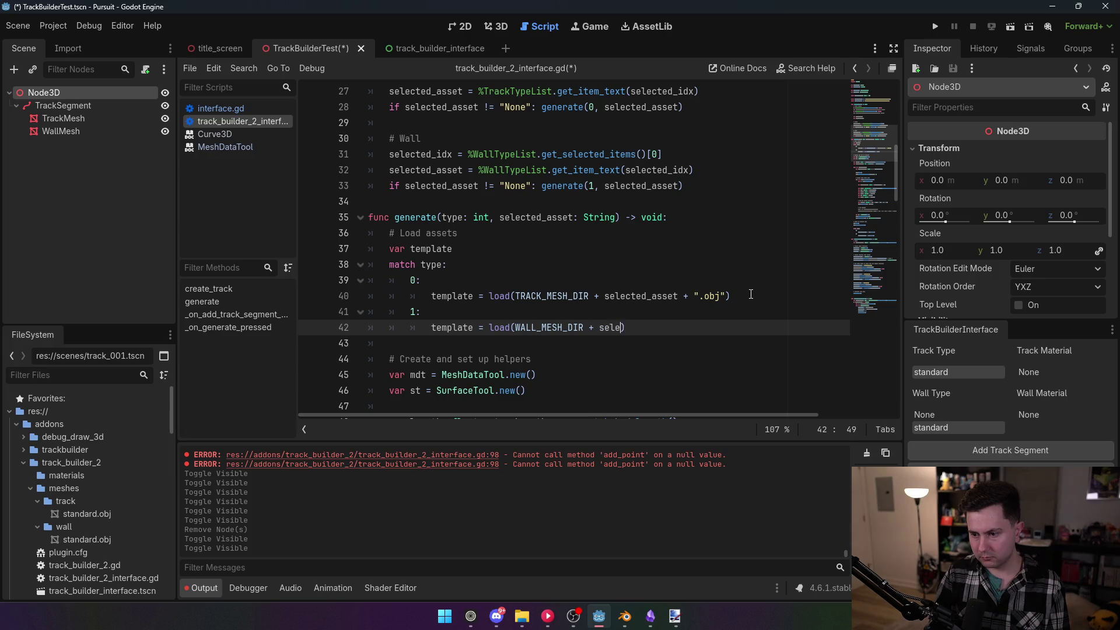
{"action": "type", "text": "set + \".obj"}
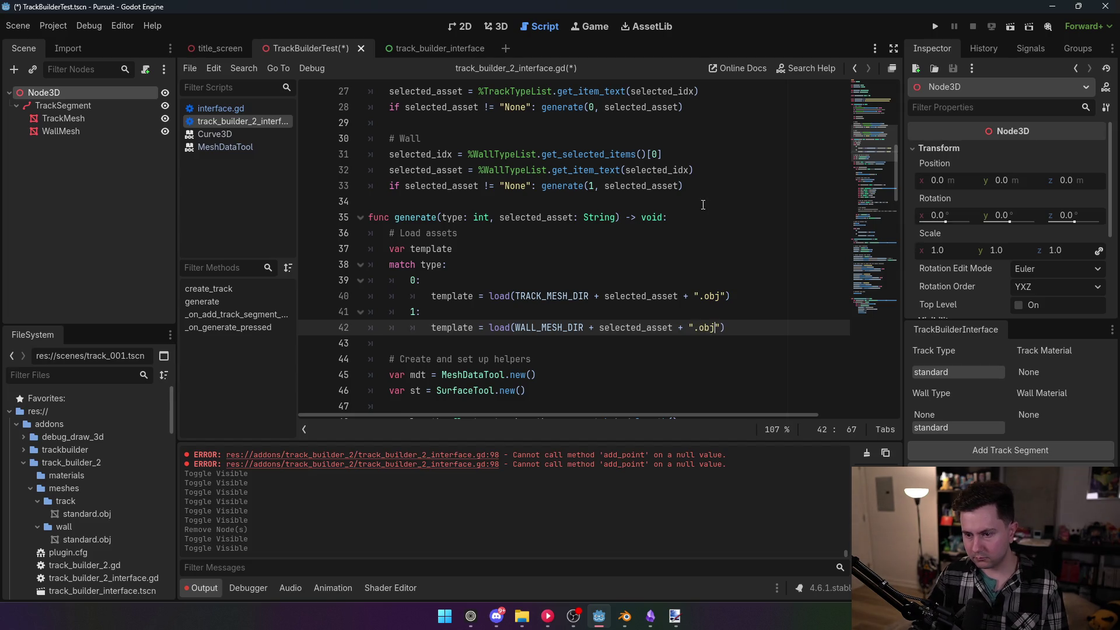
{"action": "left_click", "coordinate": [707, 201]}
{"action": "key", "text": "ctrl+s"}
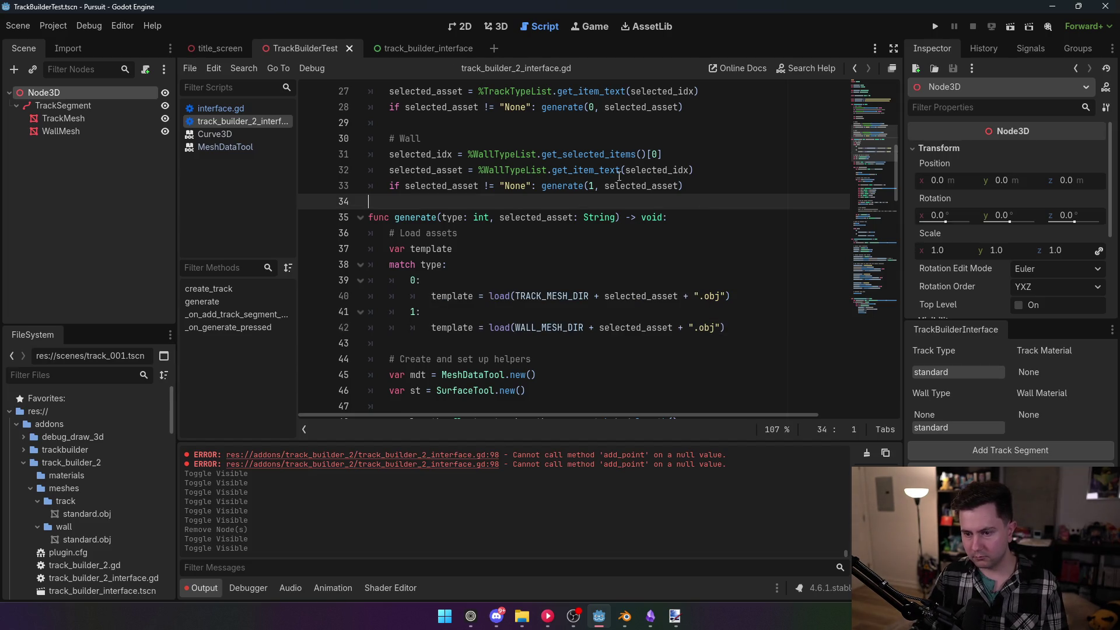
Toggle the track builder plugin in Project Settings to reload it
{"action": "left_click", "coordinate": [53, 25]}
{"action": "left_click", "coordinate": [58, 45]}
{"action": "left_click", "coordinate": [125, 138]}
{"action": "key", "text": "Escape"}
Delete the old TrackSegment and generate a new one under Node3D
{"action": "left_click", "coordinate": [503, 26]}
{"action": "scroll", "coordinate": [474, 85], "scroll_direction": "down", "scroll_amount": 5}
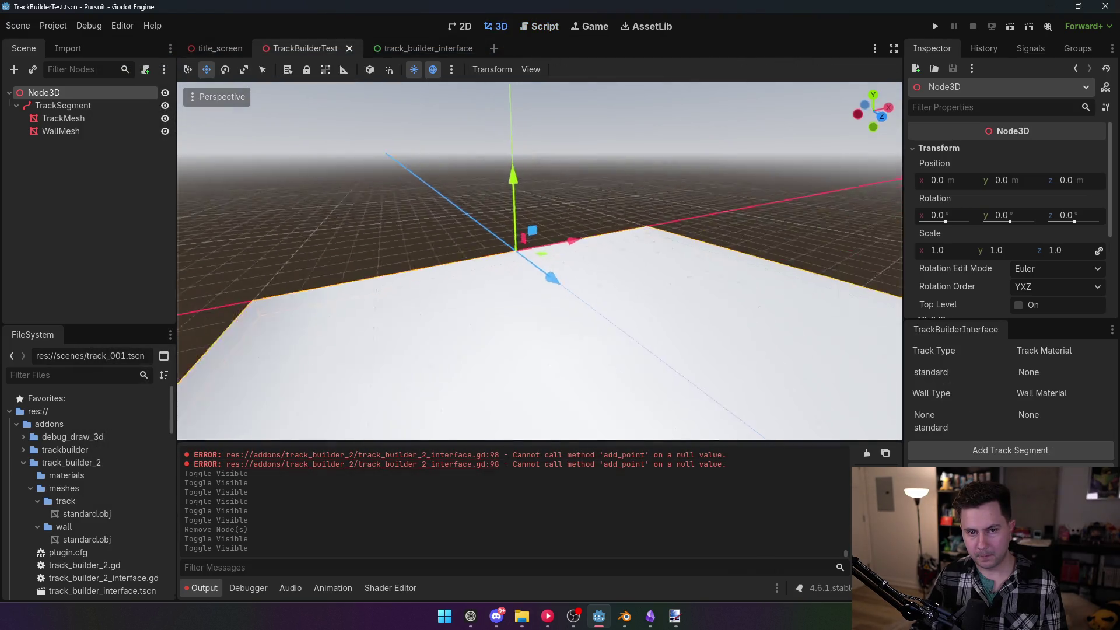
{"action": "left_click", "coordinate": [85, 103]}
{"action": "key", "text": "Delete"}
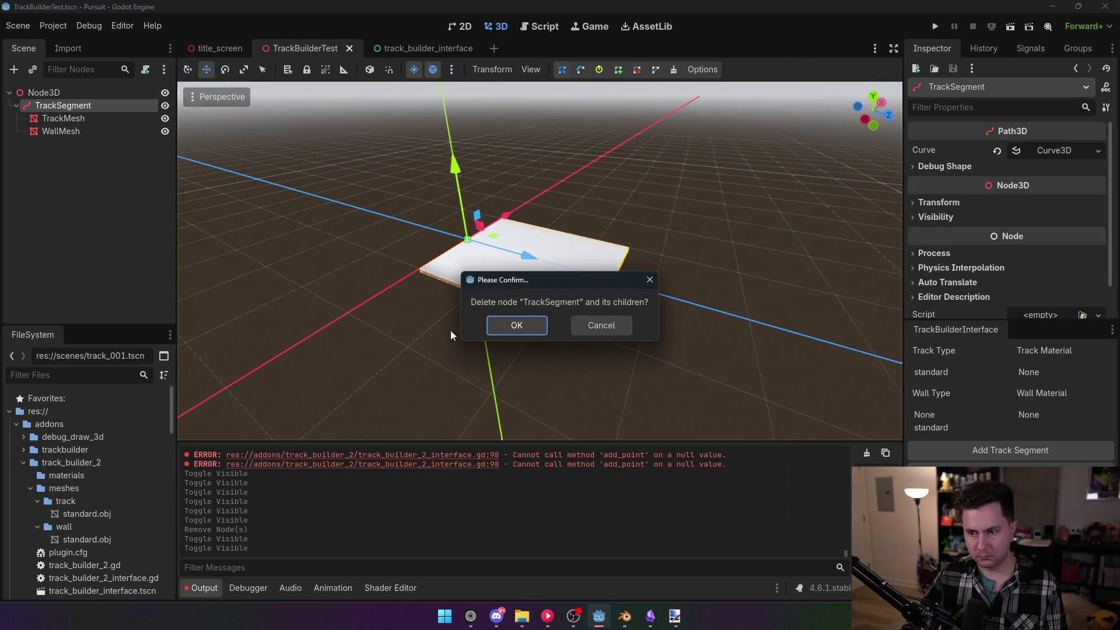
{"action": "left_click", "coordinate": [535, 327]}
{"action": "left_click", "coordinate": [69, 91]}
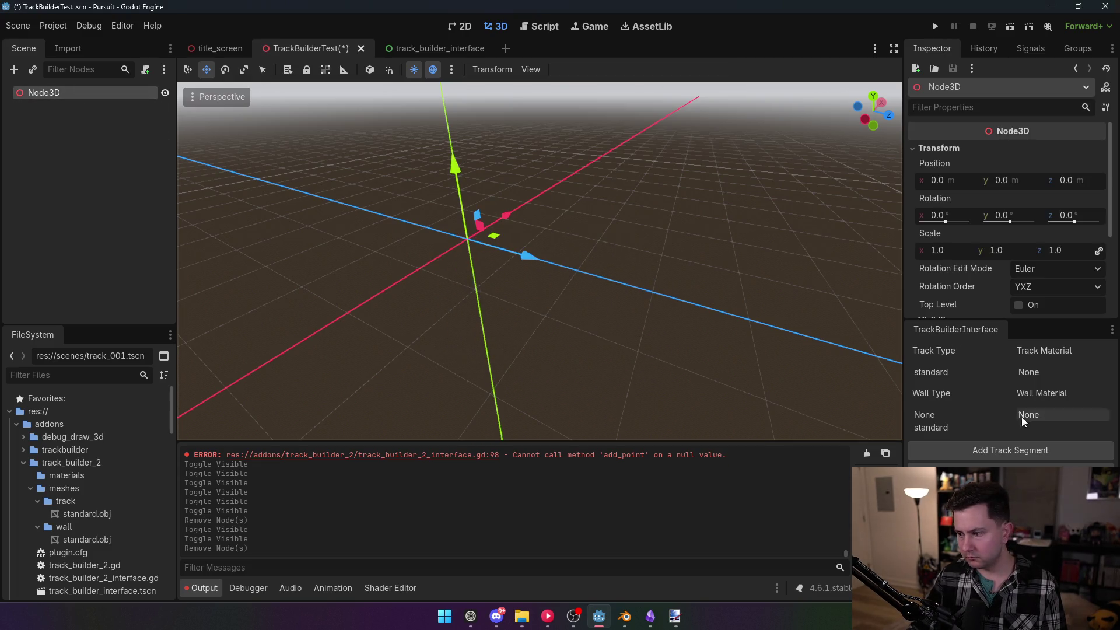
{"action": "left_click", "coordinate": [996, 450]}
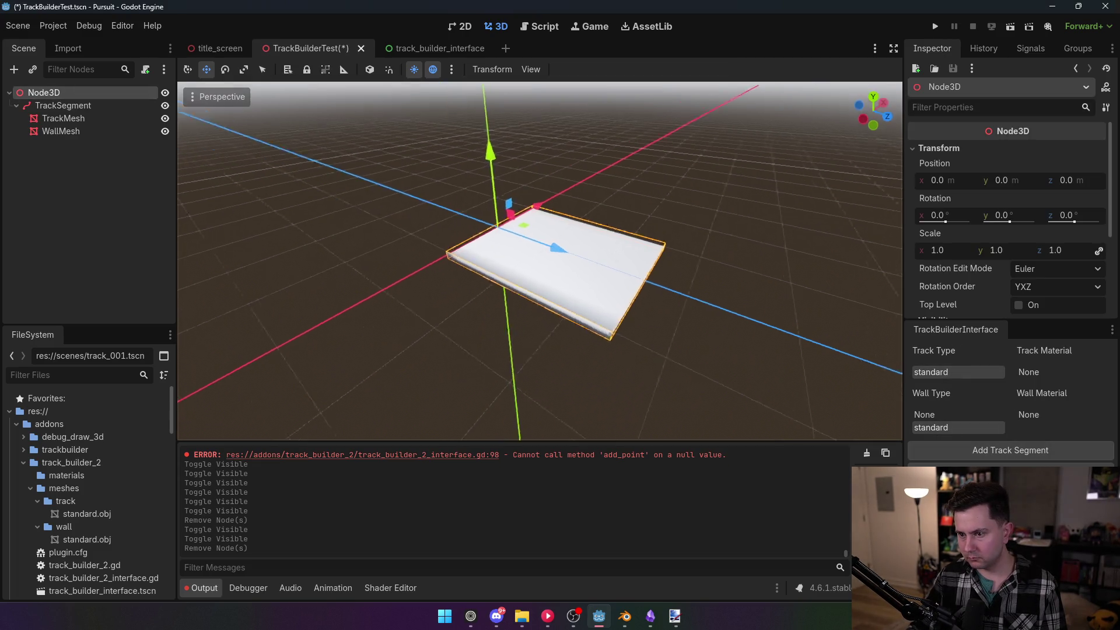
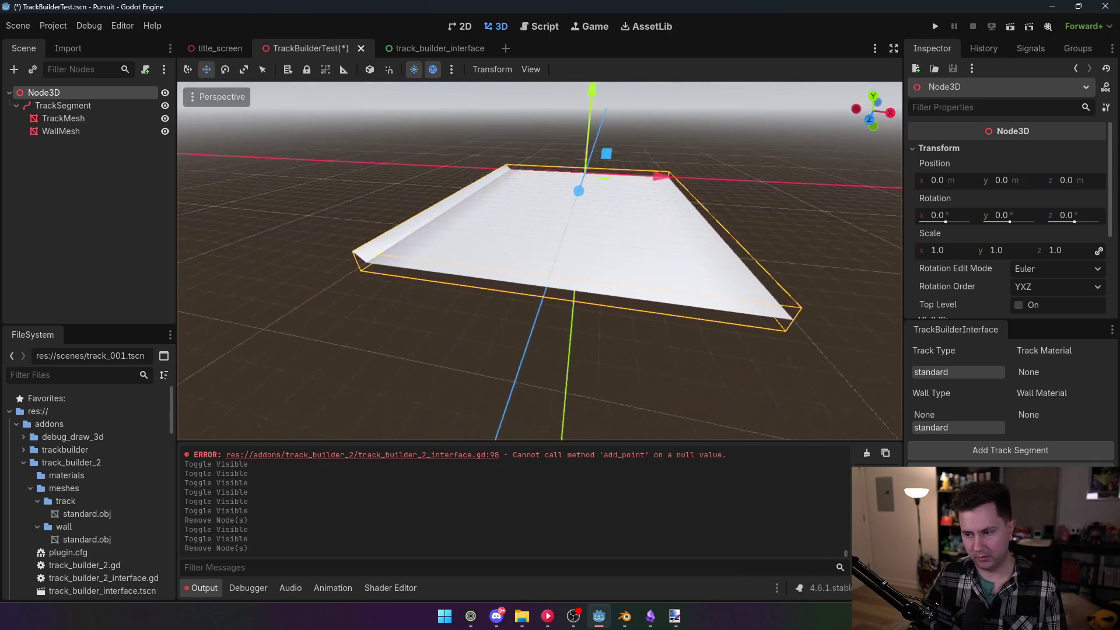
Return to Godot and collapse the addons and machines folders to reach assets/sprites
{"action": "left_click", "coordinate": [624, 615]}
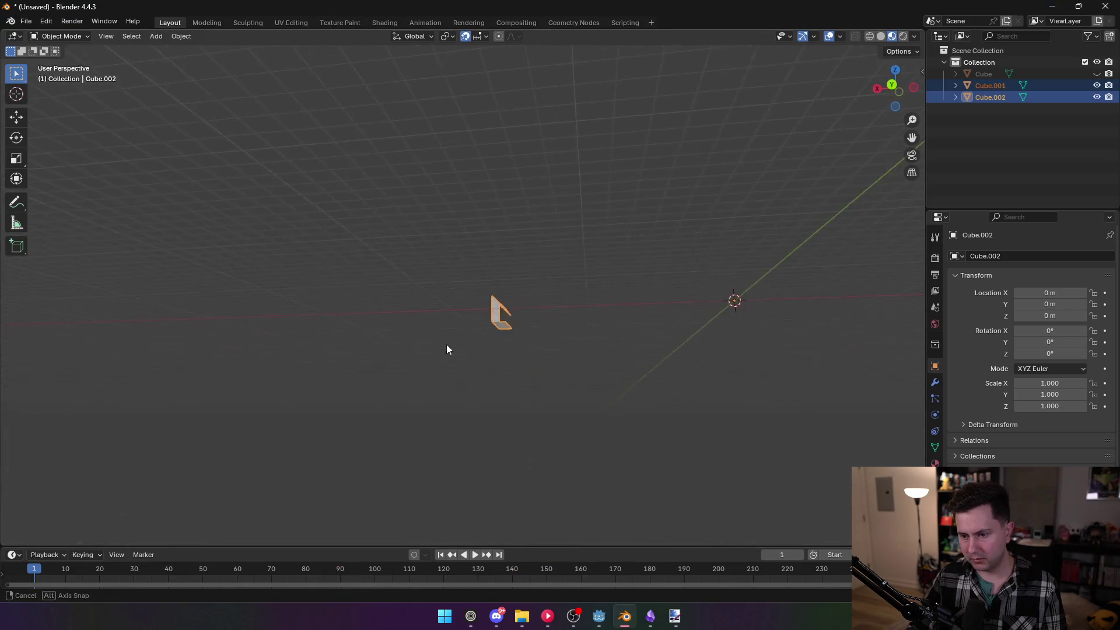
{"action": "key", "text": "alt+Tab"}
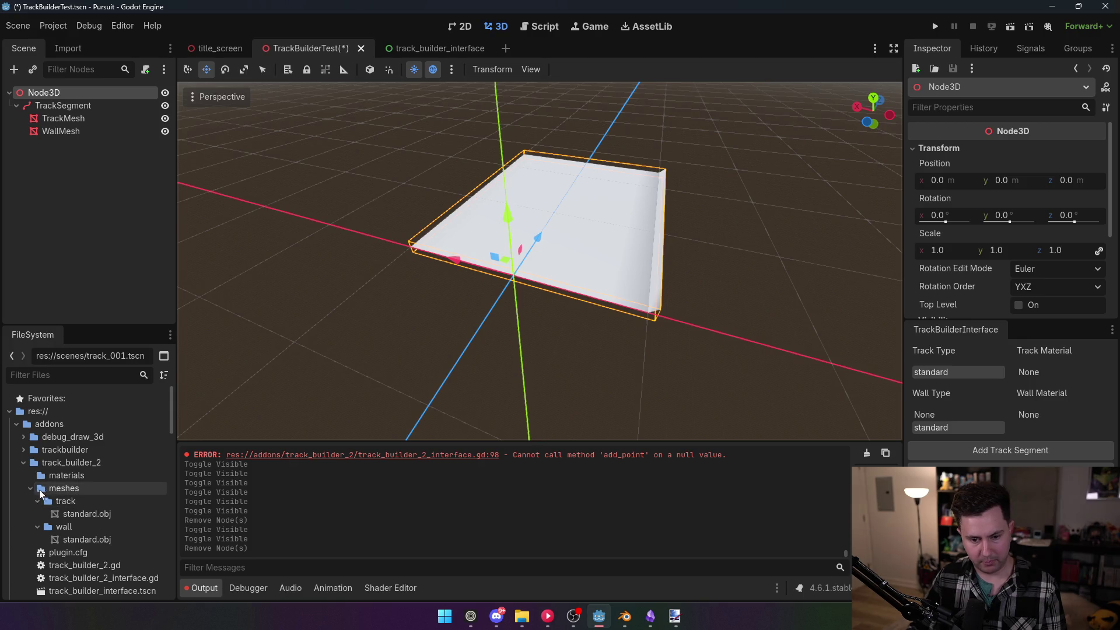
{"action": "left_click", "coordinate": [15, 426]}
{"action": "left_click", "coordinate": [23, 461]}
{"action": "scroll", "coordinate": [35, 485], "scroll_direction": "down", "scroll_amount": 10}
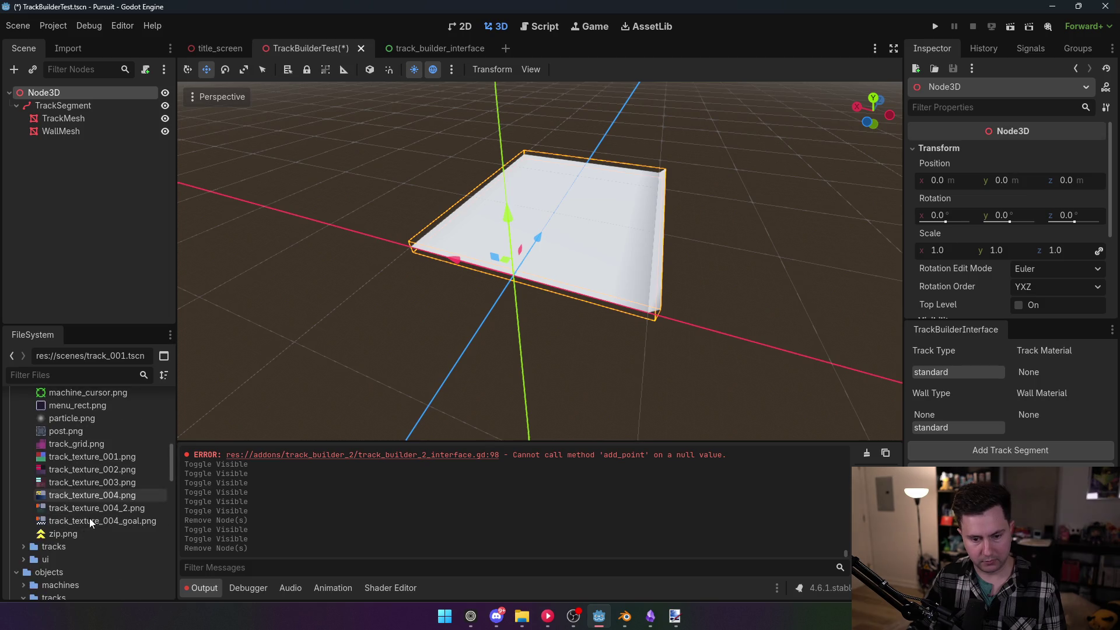
Apply track_texture_002.png to the track mesh, turning its surface purple and striped
{"action": "mouse_move", "coordinate": [70, 469]}
{"action": "left_mouse_down"}
{"action": "mouse_move", "coordinate": [365, 388]}
{"action": "mouse_move", "coordinate": [575, 281]}
{"action": "left_mouse_up"}
{"action": "scroll", "coordinate": [576, 281], "scroll_direction": "up", "scroll_amount": 6}
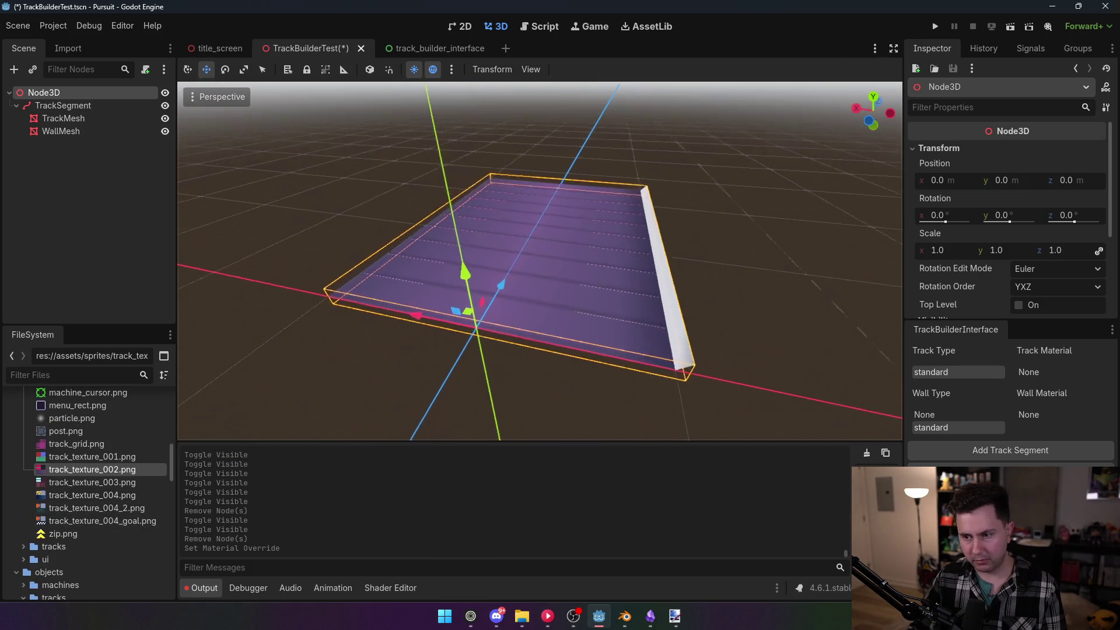
{"action": "scroll", "coordinate": [575, 281], "scroll_direction": "down", "scroll_amount": 5}
{"action": "left_click_drag", "start_coordinate": [157, 469], "coordinate": [586, 338]}
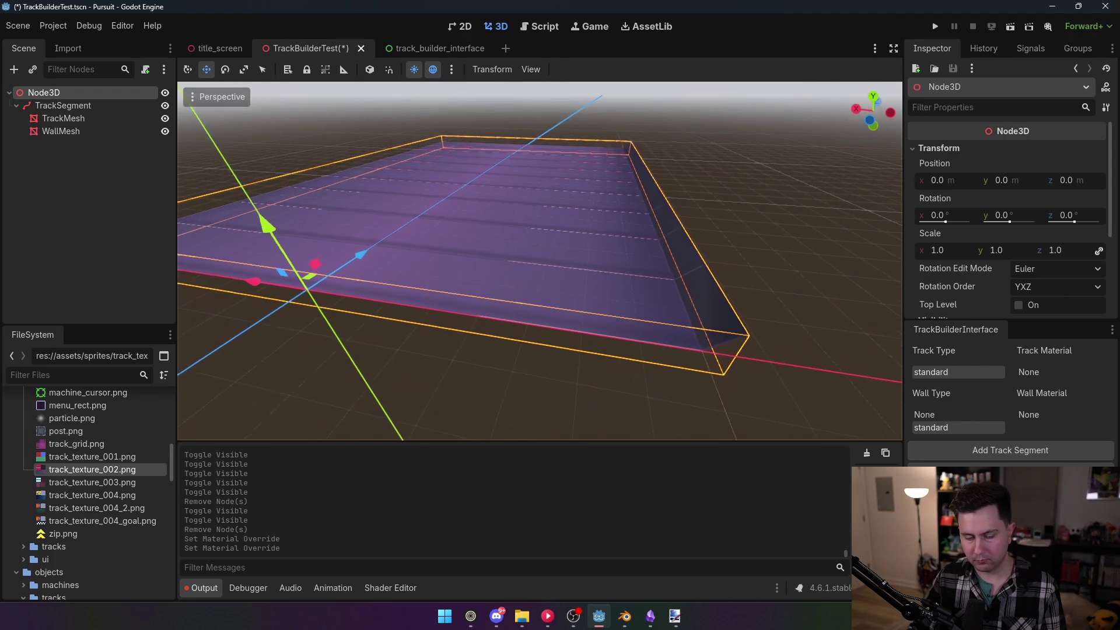
{"action": "mouse_move", "coordinate": [630, 623]}
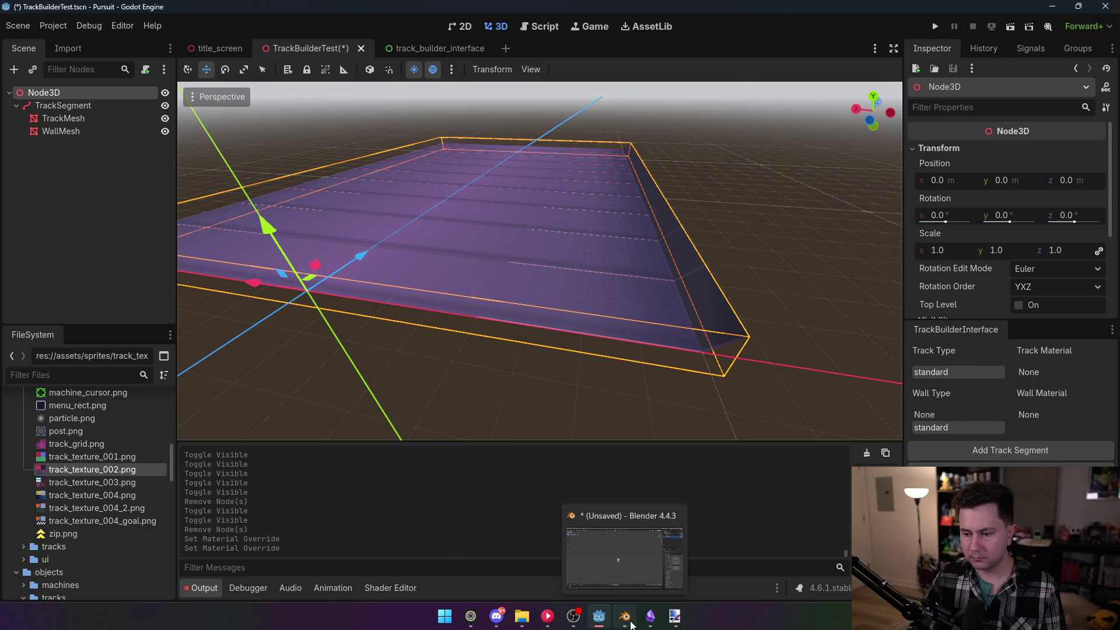
Bring Blender forward and undo the unwanted duplicate cubes
{"action": "left_click", "coordinate": [630, 622]}
{"action": "key", "text": "shift+d"}
{"action": "key", "text": "Escape"}
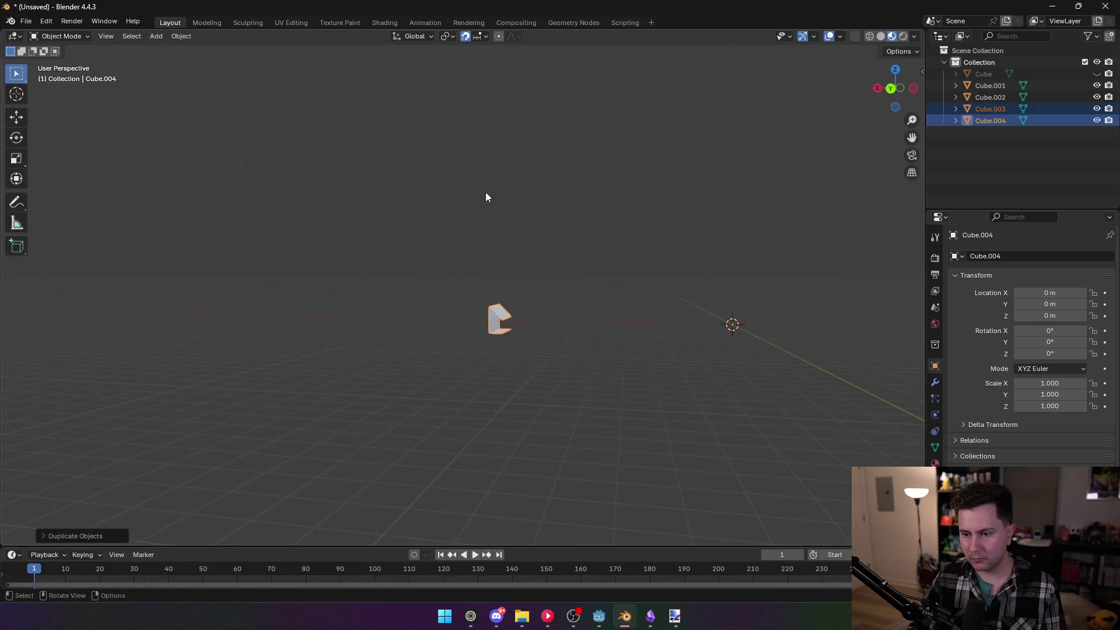
{"action": "key", "text": "ctrl+z"}
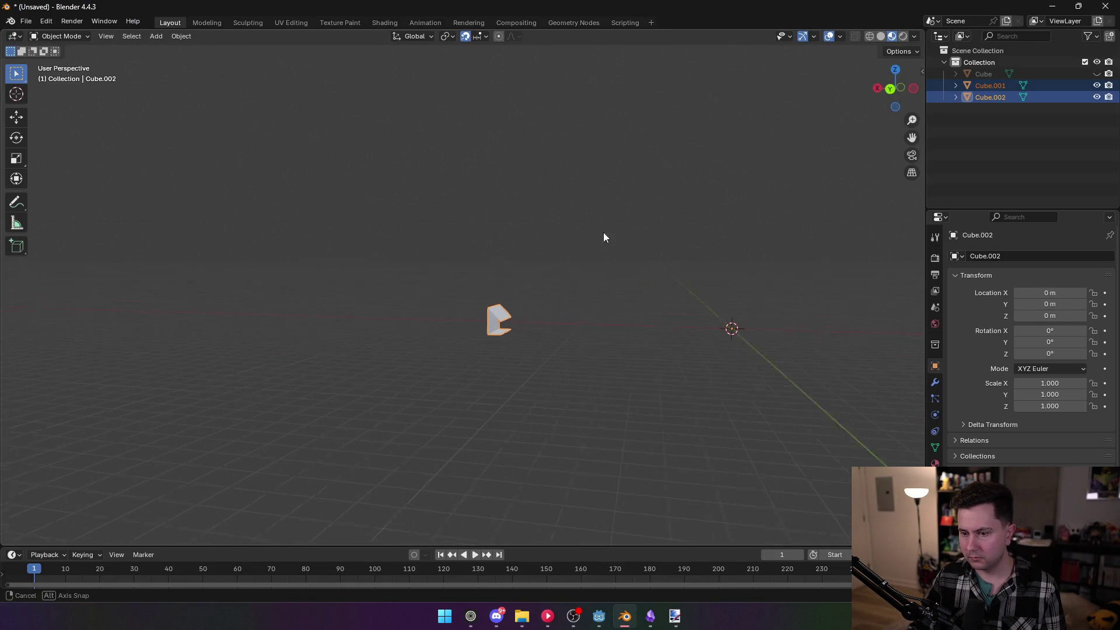
{"action": "left_click_drag", "start_coordinate": [607, 235], "coordinate": [533, 264]}
Select Cube.001 and enter Edit Mode with the whole mesh selected, in the UV Editing workspace
{"action": "left_click", "coordinate": [989, 86]}
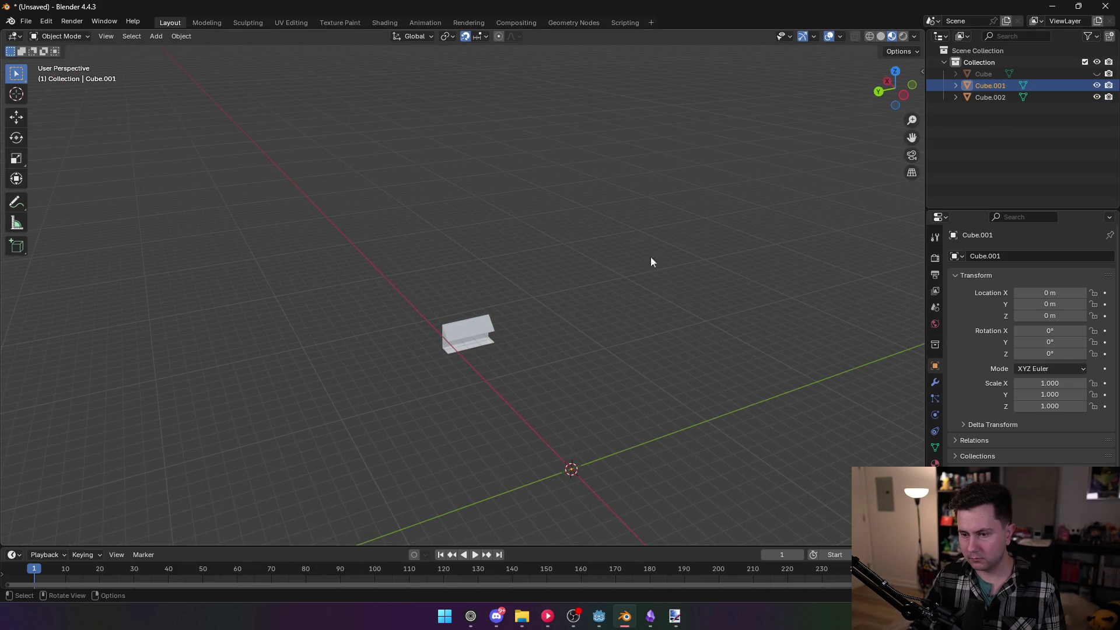
{"action": "key", "text": "Tab"}
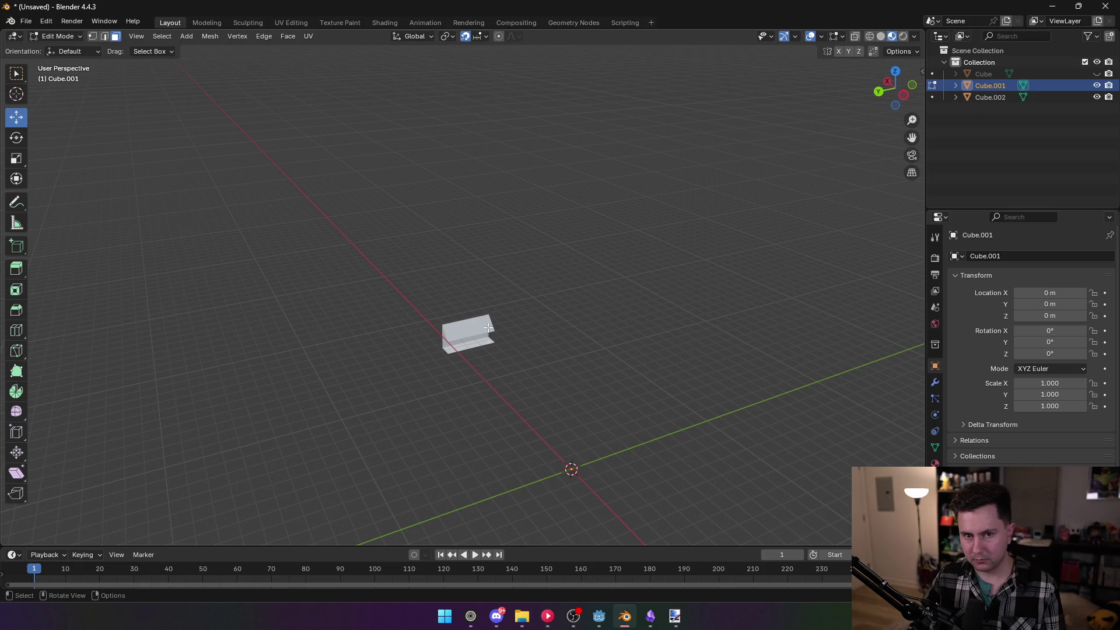
{"action": "key", "text": "Tab"}
{"action": "mouse_move", "coordinate": [471, 328]}
{"action": "left_mouse_down"}
{"action": "mouse_move", "coordinate": [633, 343]}
{"action": "mouse_move", "coordinate": [440, 297]}
{"action": "mouse_move", "coordinate": [577, 301]}
{"action": "left_mouse_up"}
{"action": "key", "text": "Tab"}
{"action": "key", "text": "Tab"}
{"action": "key", "text": "Tab"}
{"action": "key", "text": "a"}
{"action": "left_click_drag", "start_coordinate": [612, 232], "coordinate": [515, 235]}
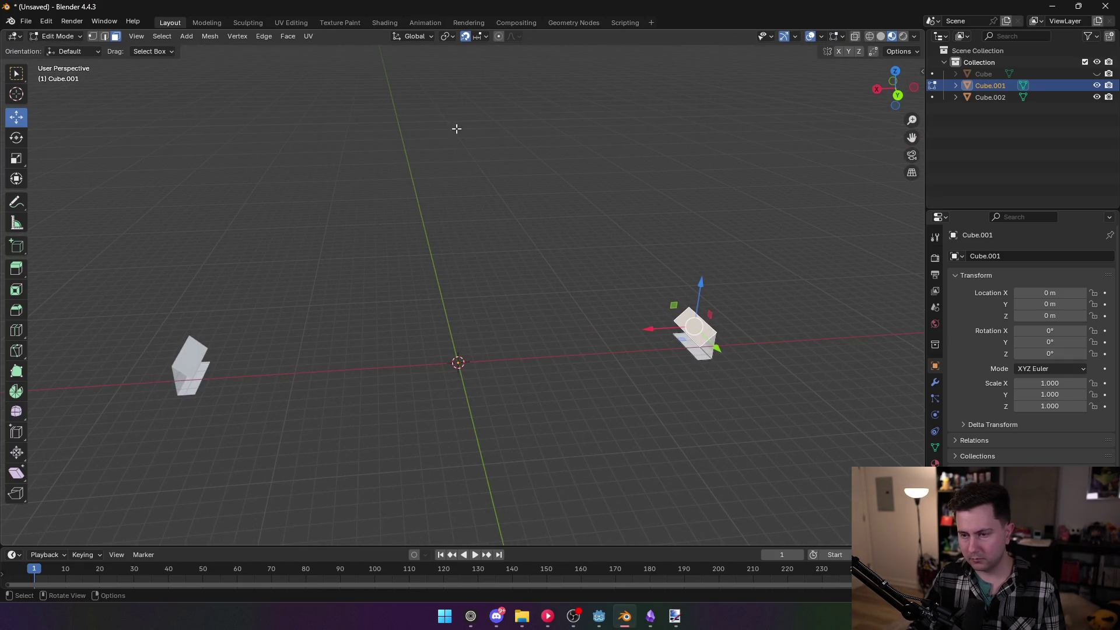
{"action": "left_click", "coordinate": [293, 23]}
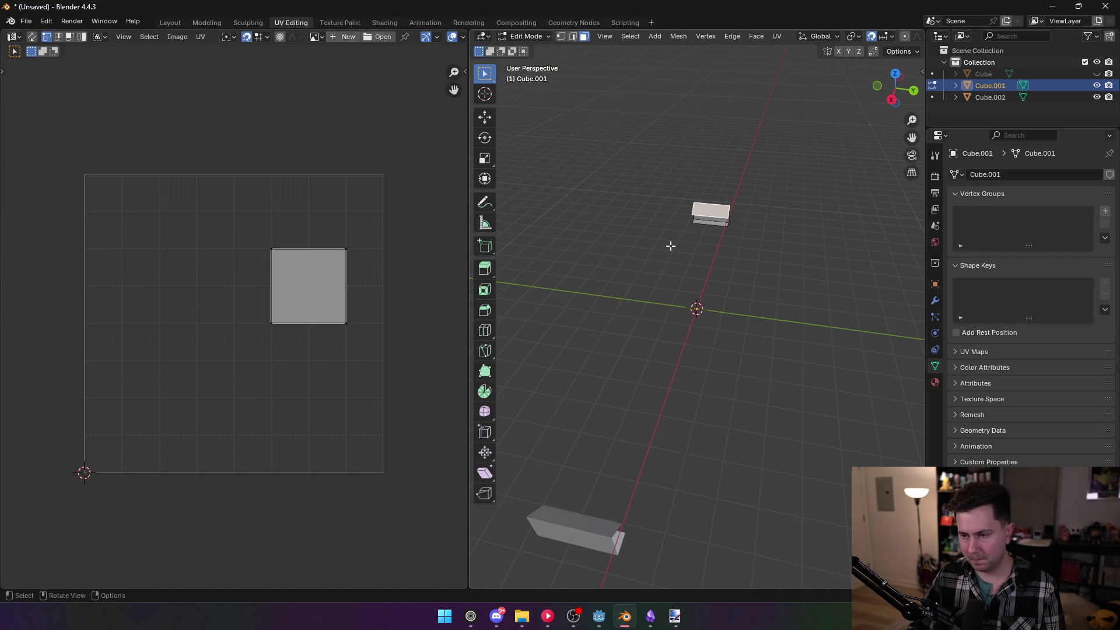
Move the first face's UVs and square them into the grid's top-left quarter
{"action": "key", "text": "a"}
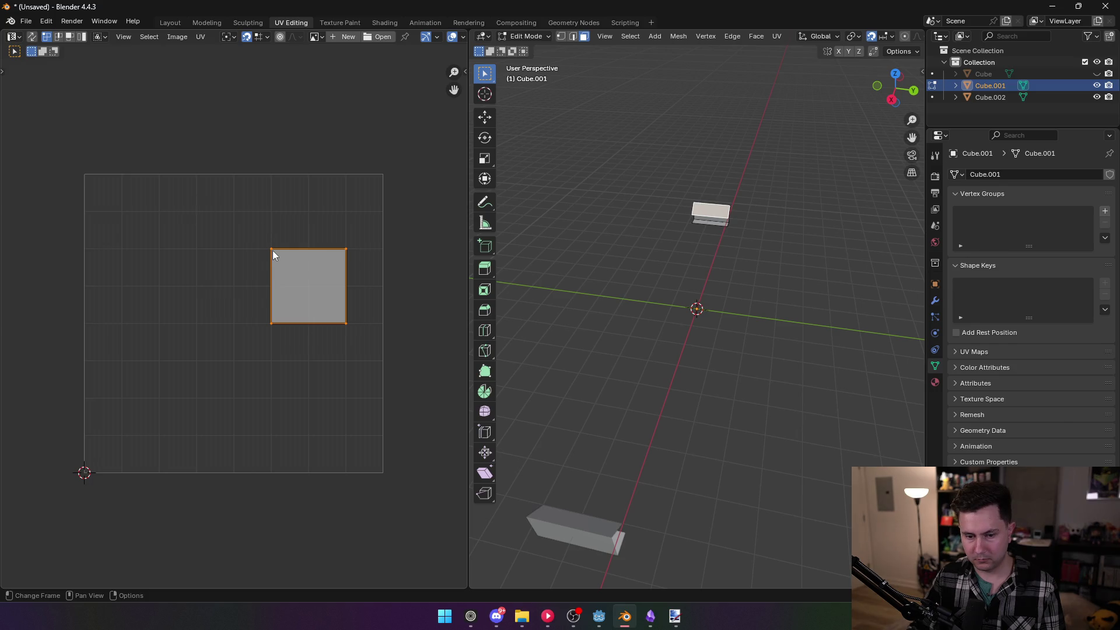
{"action": "key", "text": "g"}
{"action": "left_click", "coordinate": [112, 199]}
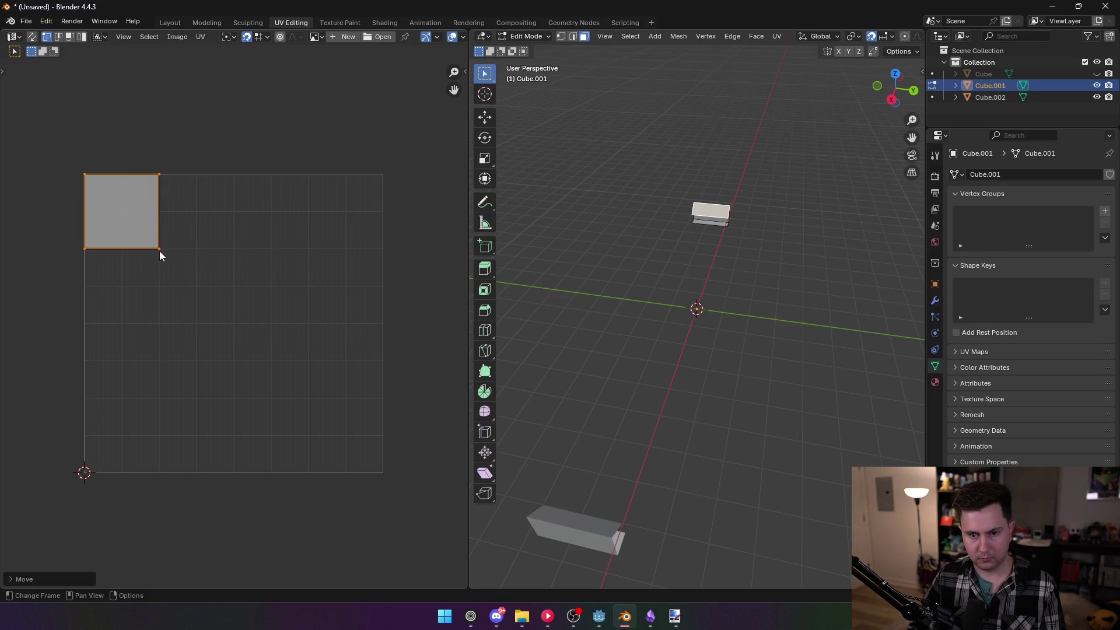
{"action": "left_click_drag", "start_coordinate": [158, 249], "coordinate": [236, 306]}
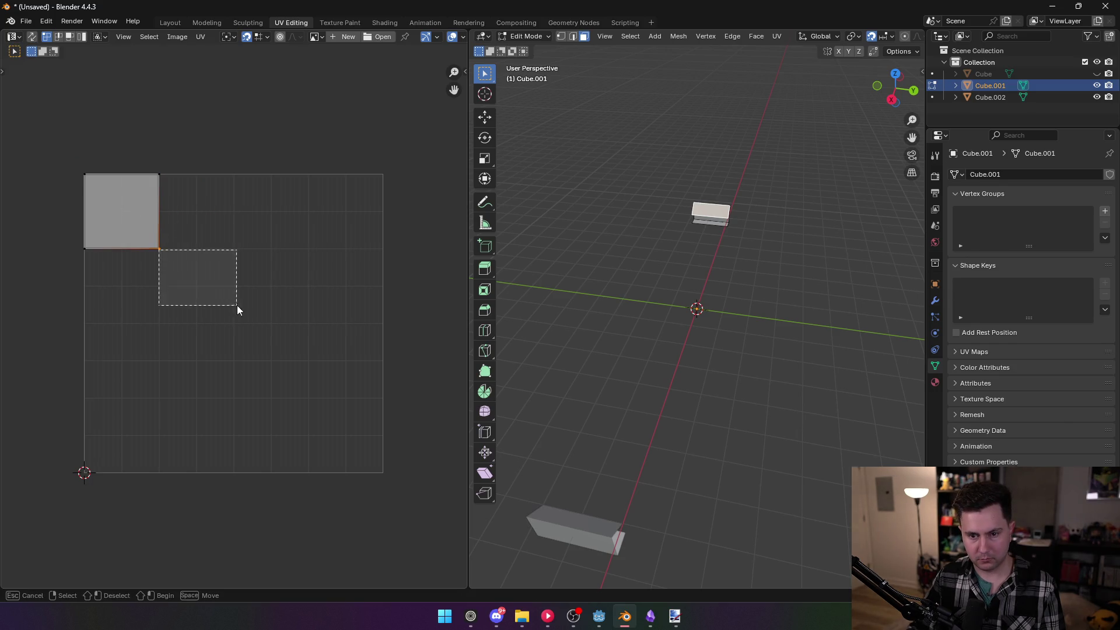
{"action": "left_click", "coordinate": [162, 181]}
{"action": "key", "text": "g"}
{"action": "left_click", "coordinate": [236, 181]}
{"action": "left_click", "coordinate": [153, 240]}
{"action": "key", "text": "g"}
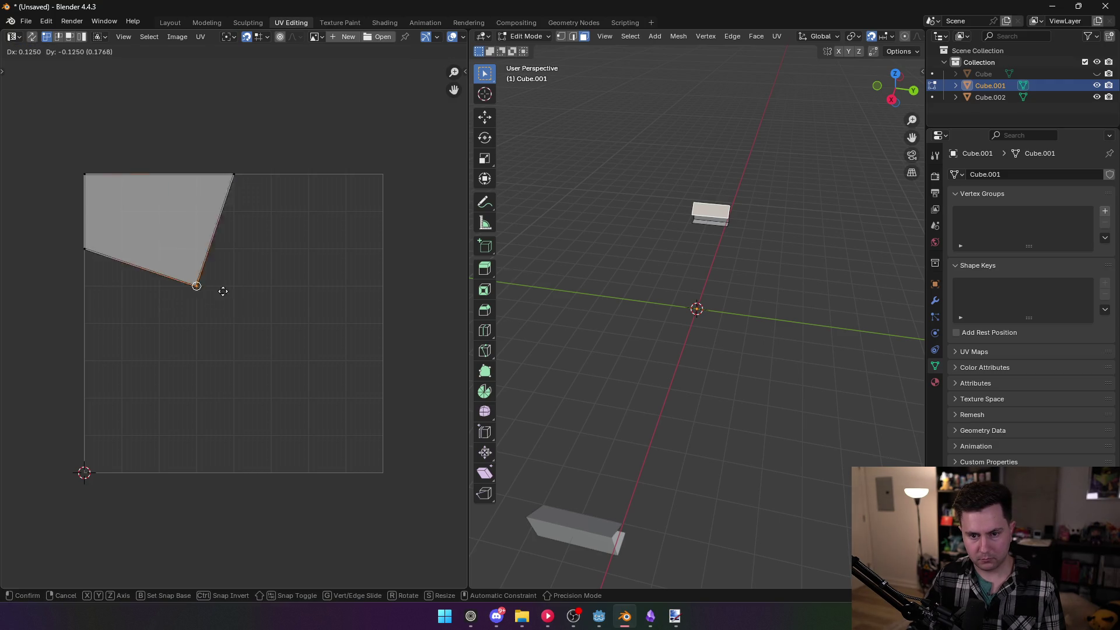
{"action": "left_click", "coordinate": [247, 317]}
{"action": "left_click_drag", "start_coordinate": [117, 221], "coordinate": [45, 270]}
{"action": "key", "text": "g"}
{"action": "left_click", "coordinate": [76, 332]}
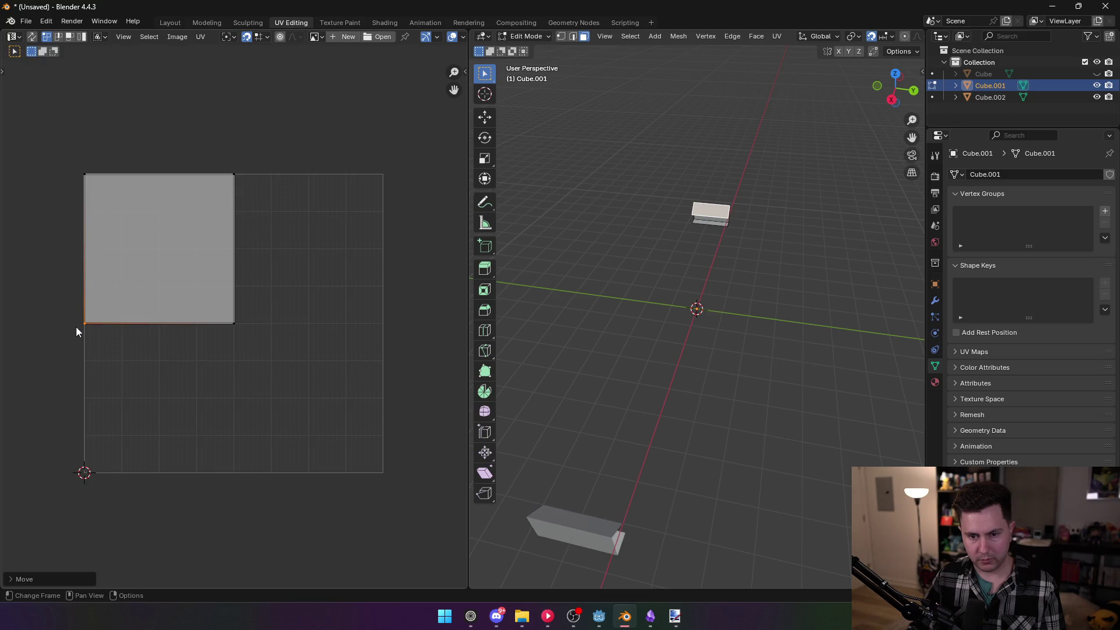
Select the next face and square its UV island into the top-right quarter
{"action": "left_click_drag", "start_coordinate": [760, 282], "coordinate": [658, 266]}
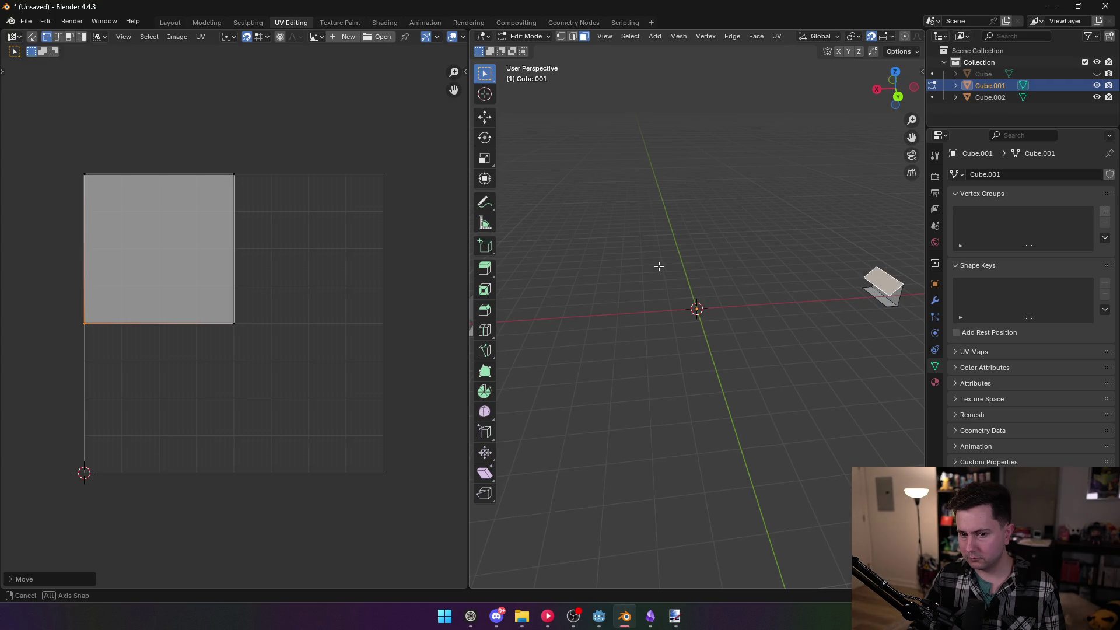
{"action": "mouse_move", "coordinate": [659, 266]}
{"action": "left_mouse_down"}
{"action": "mouse_move", "coordinate": [709, 268]}
{"action": "mouse_move", "coordinate": [708, 251]}
{"action": "mouse_move", "coordinate": [800, 288]}
{"action": "mouse_move", "coordinate": [552, 307]}
{"action": "mouse_move", "coordinate": [707, 333]}
{"action": "mouse_move", "coordinate": [579, 319]}
{"action": "mouse_move", "coordinate": [551, 298]}
{"action": "left_mouse_up"}
{"action": "left_click", "coordinate": [861, 341]}
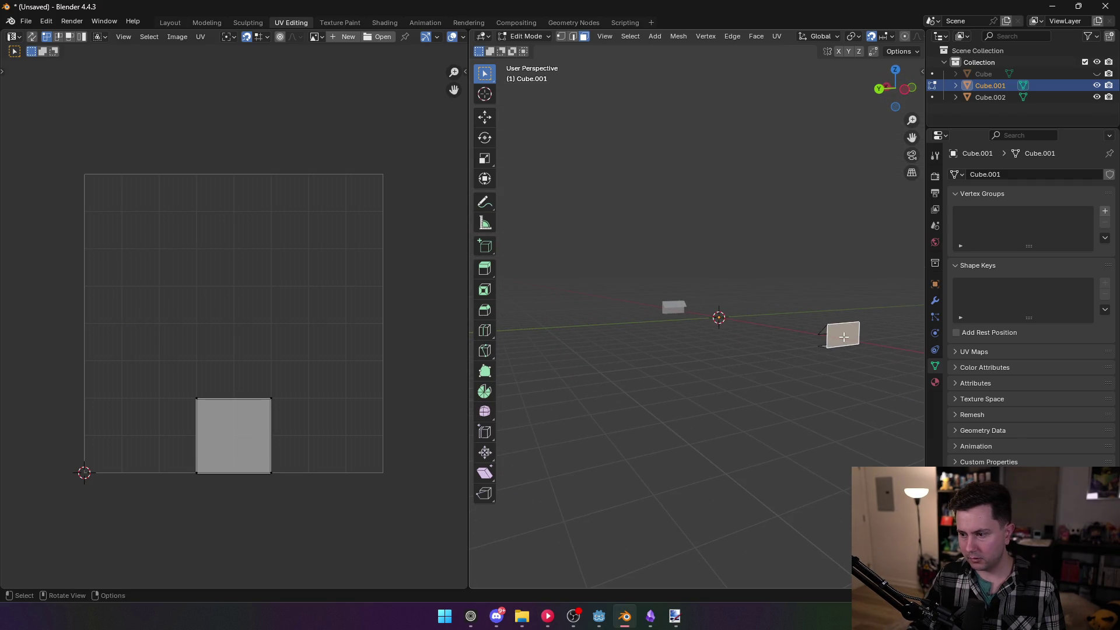
{"action": "mouse_move", "coordinate": [274, 406]}
{"action": "left_mouse_down"}
{"action": "mouse_move", "coordinate": [388, 213]}
{"action": "mouse_move", "coordinate": [394, 165]}
{"action": "mouse_move", "coordinate": [299, 512]}
{"action": "mouse_move", "coordinate": [391, 319]}
{"action": "left_mouse_up"}
{"action": "mouse_move", "coordinate": [202, 393]}
{"action": "left_mouse_down"}
{"action": "mouse_move", "coordinate": [237, 304]}
{"action": "mouse_move", "coordinate": [236, 172]}
{"action": "left_mouse_up"}
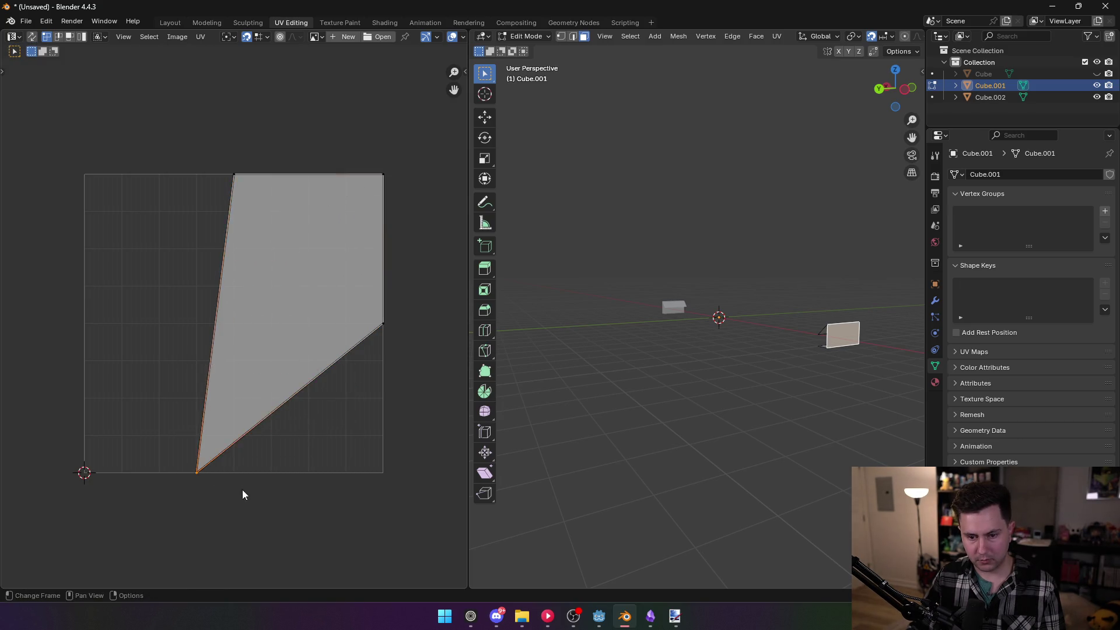
{"action": "key", "text": "g"}
{"action": "left_click", "coordinate": [233, 320]}
Select another face and stretch its UV island against the grid's right side
{"action": "left_click", "coordinate": [855, 359]}
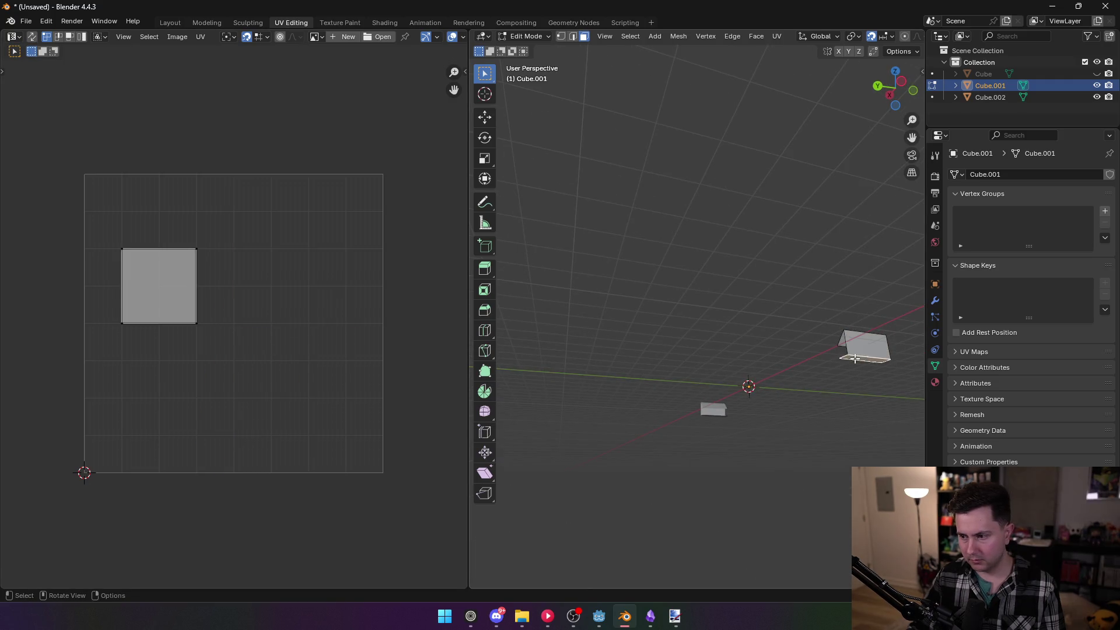
{"action": "mouse_move", "coordinate": [193, 240]}
{"action": "left_mouse_down"}
{"action": "mouse_move", "coordinate": [248, 206]}
{"action": "mouse_move", "coordinate": [376, 198]}
{"action": "mouse_move", "coordinate": [376, 163]}
{"action": "left_mouse_up"}
{"action": "mouse_move", "coordinate": [120, 246]}
{"action": "left_mouse_down"}
{"action": "mouse_move", "coordinate": [229, 208]}
{"action": "mouse_move", "coordinate": [233, 170]}
{"action": "left_mouse_up"}
{"action": "mouse_move", "coordinate": [196, 322]}
{"action": "left_mouse_down"}
{"action": "mouse_move", "coordinate": [274, 348]}
{"action": "mouse_move", "coordinate": [383, 325]}
{"action": "left_mouse_up"}
{"action": "left_click", "coordinate": [122, 322]}
{"action": "left_click_drag", "start_coordinate": [123, 322], "coordinate": [234, 322]}
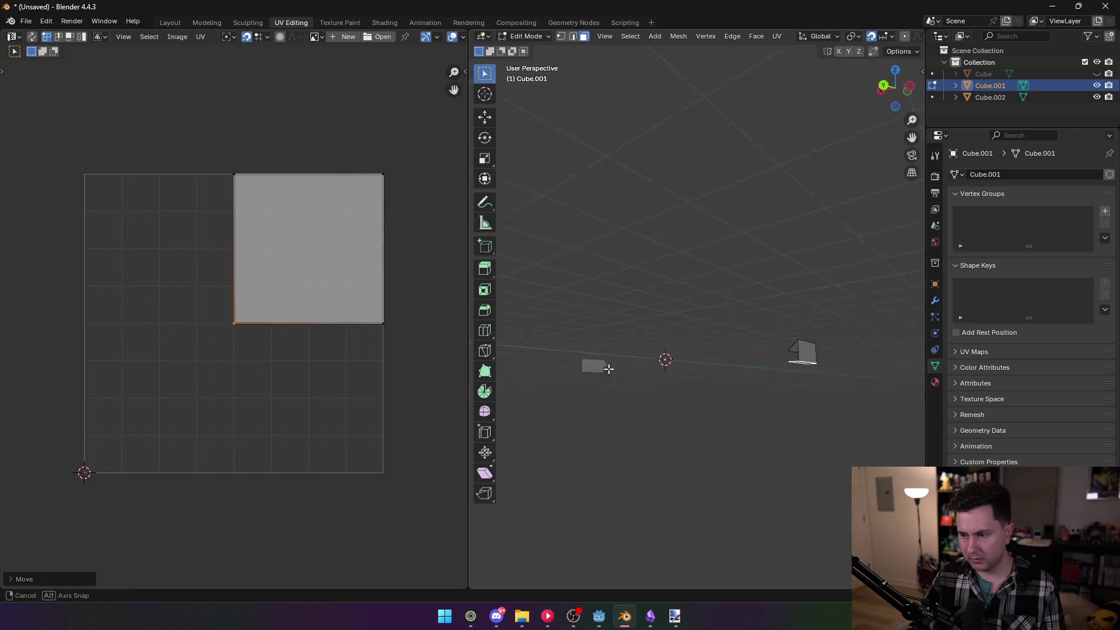
Narrow that island into a thin right-edge strip with G-moves and an edge slide
{"action": "left_click_drag", "start_coordinate": [612, 374], "coordinate": [604, 318]}
{"action": "key", "text": "g"}
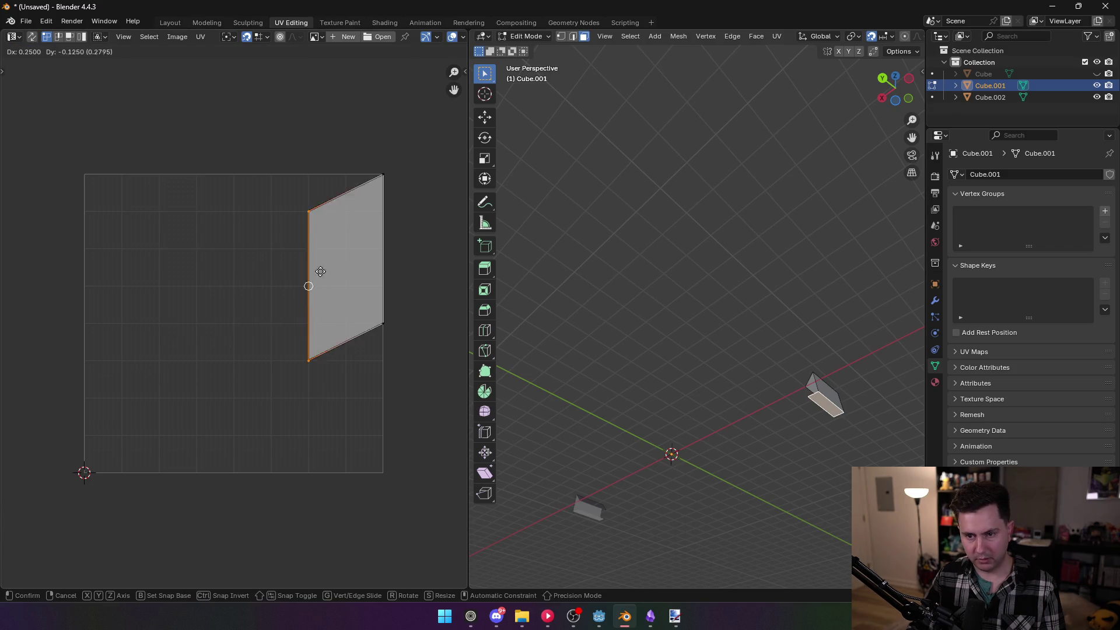
{"action": "left_click", "coordinate": [360, 253]}
{"action": "key", "text": "g"}
{"action": "left_click", "coordinate": [303, 247]}
{"action": "mouse_move", "coordinate": [620, 273]}
{"action": "left_mouse_down"}
{"action": "mouse_move", "coordinate": [693, 241]}
{"action": "mouse_move", "coordinate": [695, 424]}
{"action": "left_mouse_up"}
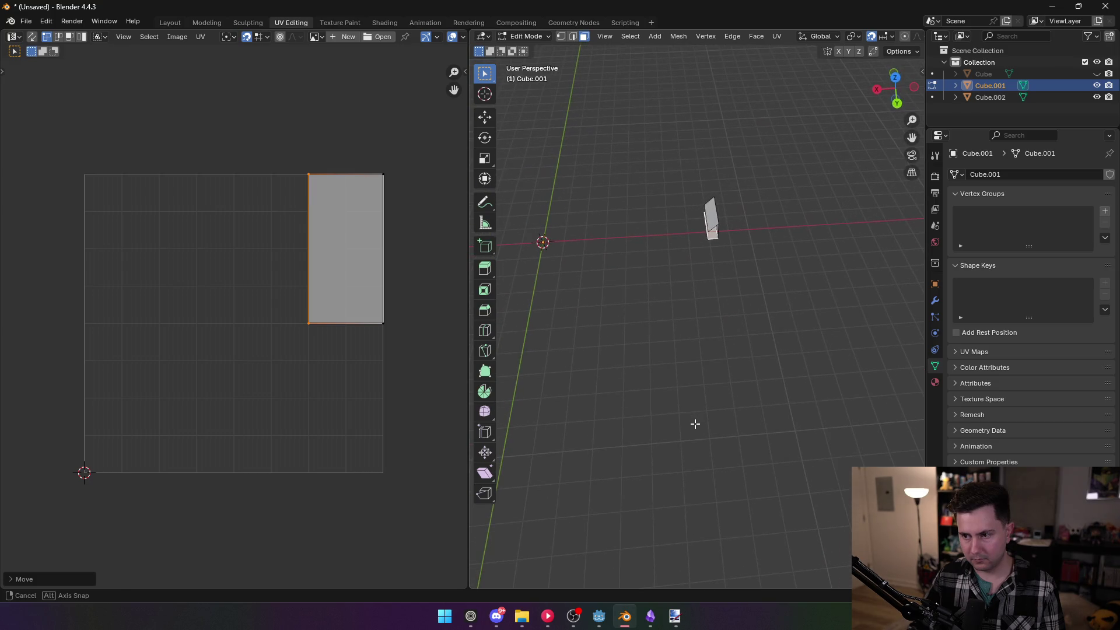
{"action": "key", "text": "g"}
{"action": "left_click", "coordinate": [349, 257]}
{"action": "key", "text": "g"}
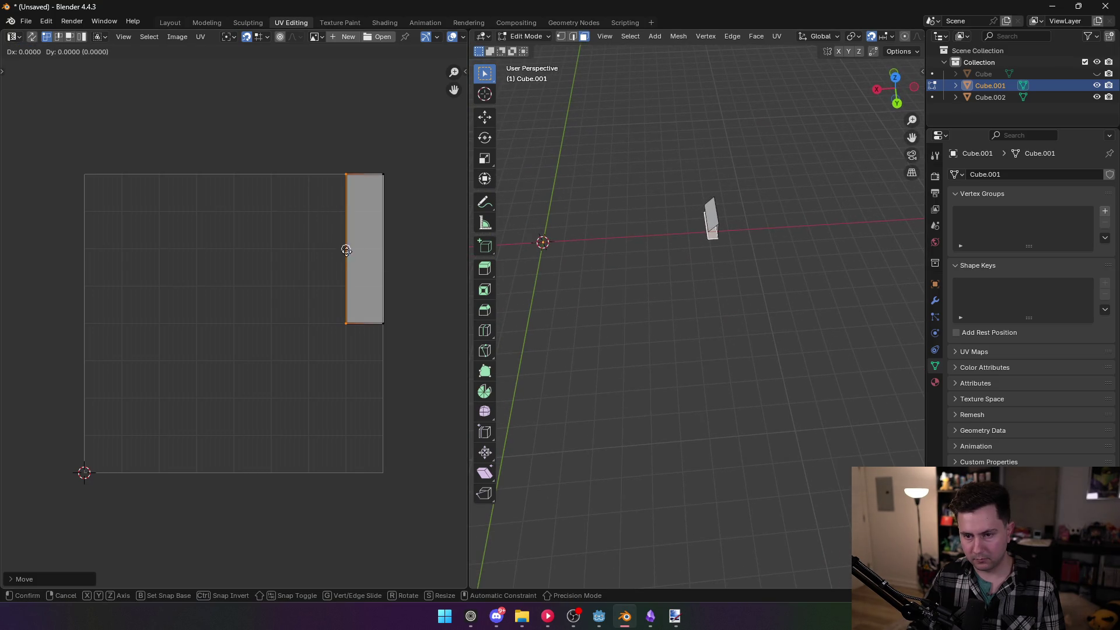
{"action": "key", "text": "g"}
{"action": "left_click", "coordinate": [342, 243]}
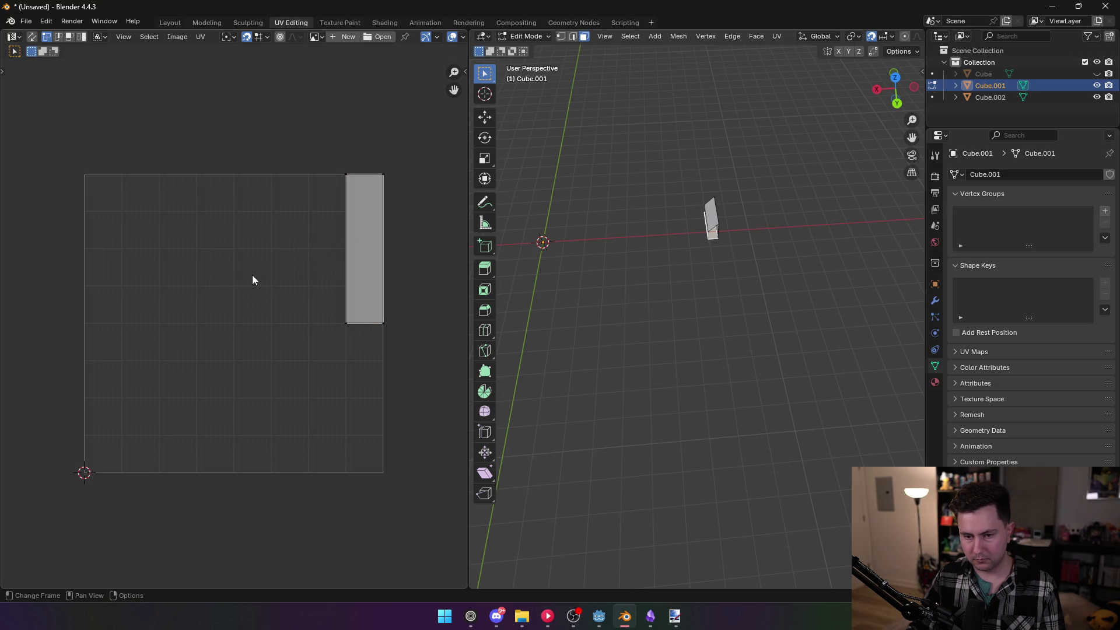
Return to Object Mode and select Cube.002 in the outliner
{"action": "left_click", "coordinate": [25, 21]}
{"action": "mouse_move", "coordinate": [80, 200]}
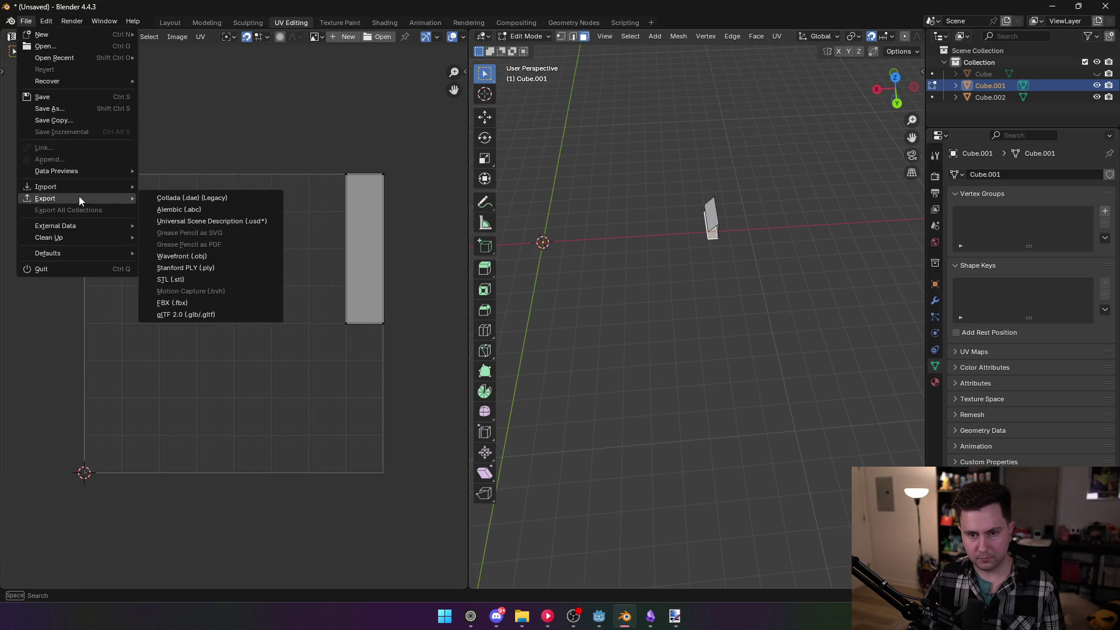
{"action": "left_click", "coordinate": [812, 214]}
{"action": "key", "text": "Tab"}
{"action": "left_click", "coordinate": [999, 100]}
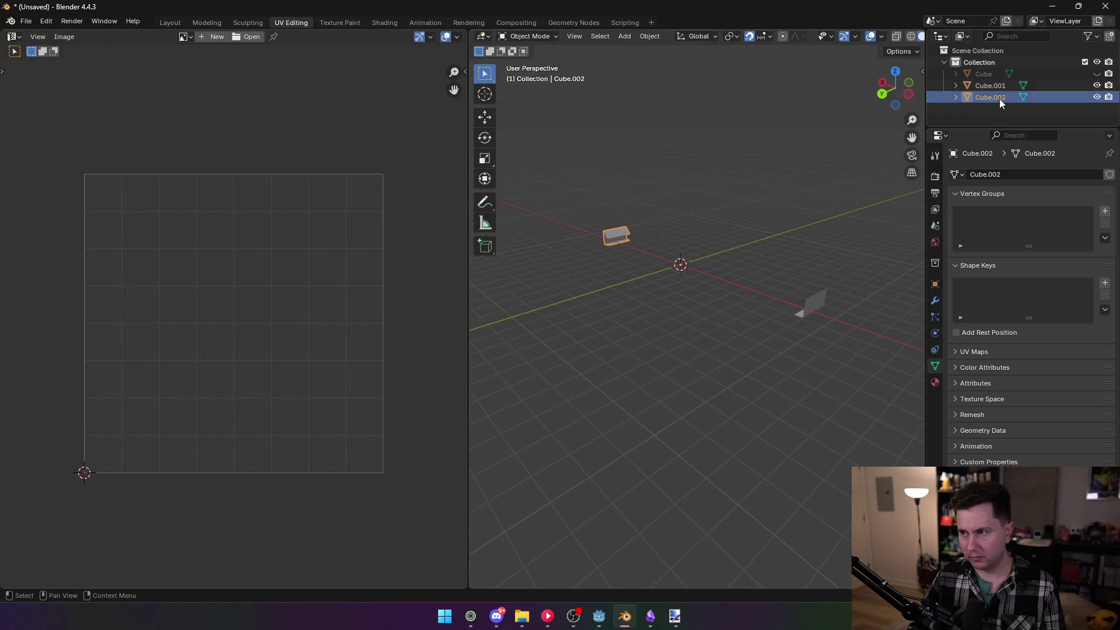
Enter Edit Mode on Cube.002 and move one face's UVs into the grid's top-left corner
{"action": "key", "text": "Tab"}
{"action": "left_click", "coordinate": [617, 233]}
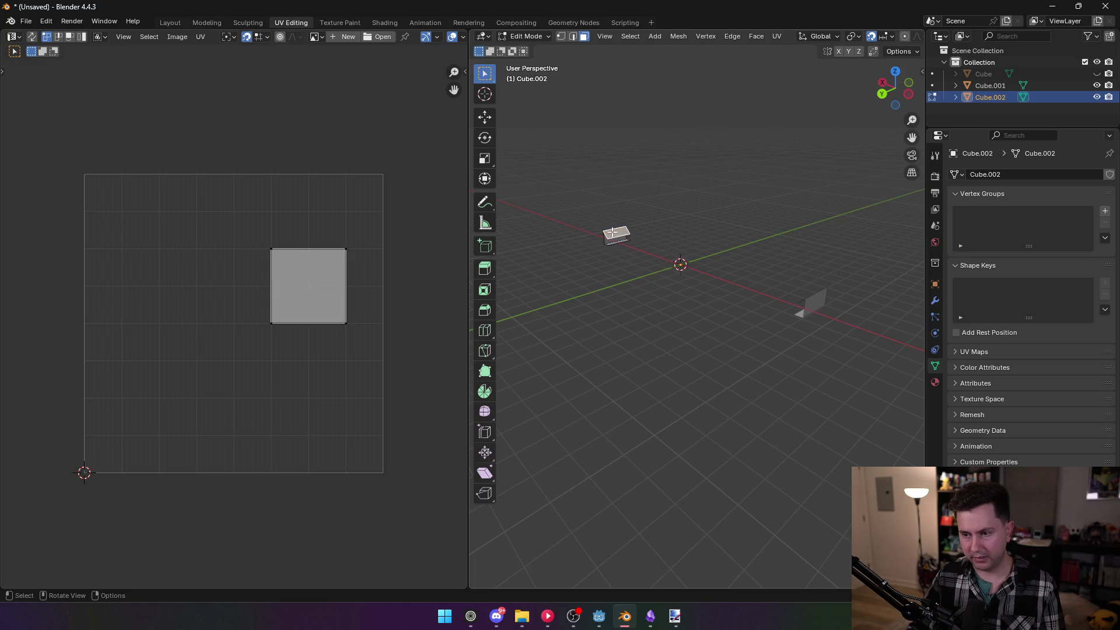
{"action": "left_click_drag", "start_coordinate": [264, 248], "coordinate": [361, 354]}
{"action": "key", "text": "g"}
{"action": "left_click", "coordinate": [207, 224]}
Reposition that face's three UV vertices to square it in the top-left cell
{"action": "left_click", "coordinate": [169, 183]}
{"action": "key", "text": "g"}
{"action": "left_click", "coordinate": [240, 185]}
{"action": "left_click", "coordinate": [156, 213]}
{"action": "key", "text": "g"}
{"action": "left_click", "coordinate": [256, 309]}
{"action": "left_click", "coordinate": [115, 250]}
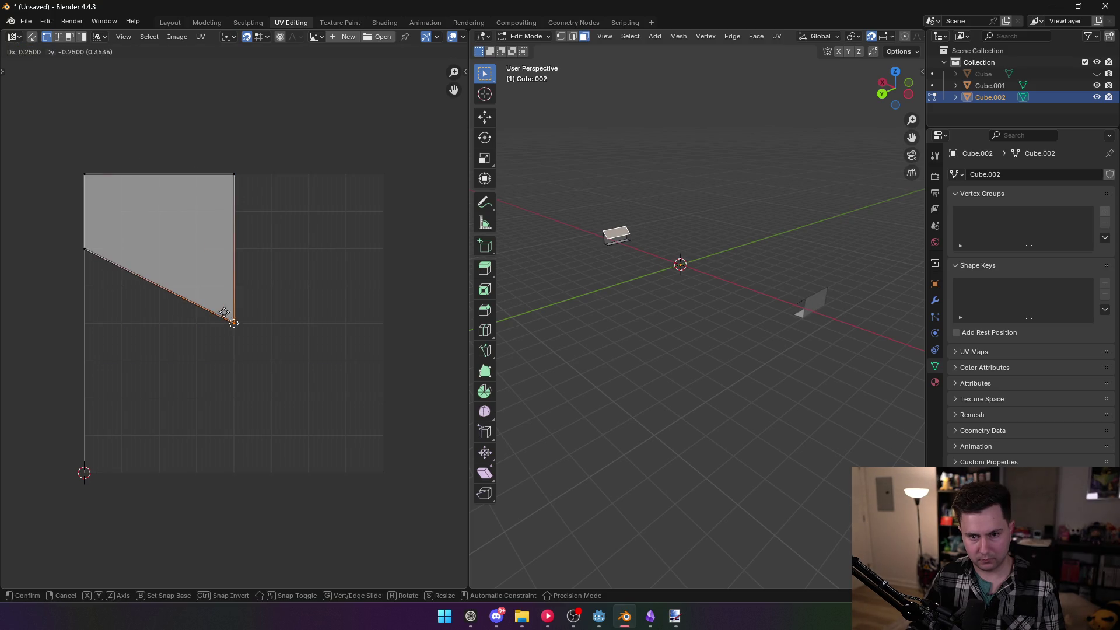
{"action": "key", "text": "g"}
{"action": "left_click", "coordinate": [111, 324]}
Select another Cube.002 face and reposition its UV square, undoing stray vertex edits
{"action": "mouse_move", "coordinate": [599, 285]}
{"action": "left_mouse_down"}
{"action": "mouse_move", "coordinate": [707, 300]}
{"action": "mouse_move", "coordinate": [619, 340]}
{"action": "mouse_move", "coordinate": [712, 157]}
{"action": "mouse_move", "coordinate": [662, 319]}
{"action": "mouse_move", "coordinate": [705, 309]}
{"action": "left_mouse_up"}
{"action": "left_click", "coordinate": [705, 310]}
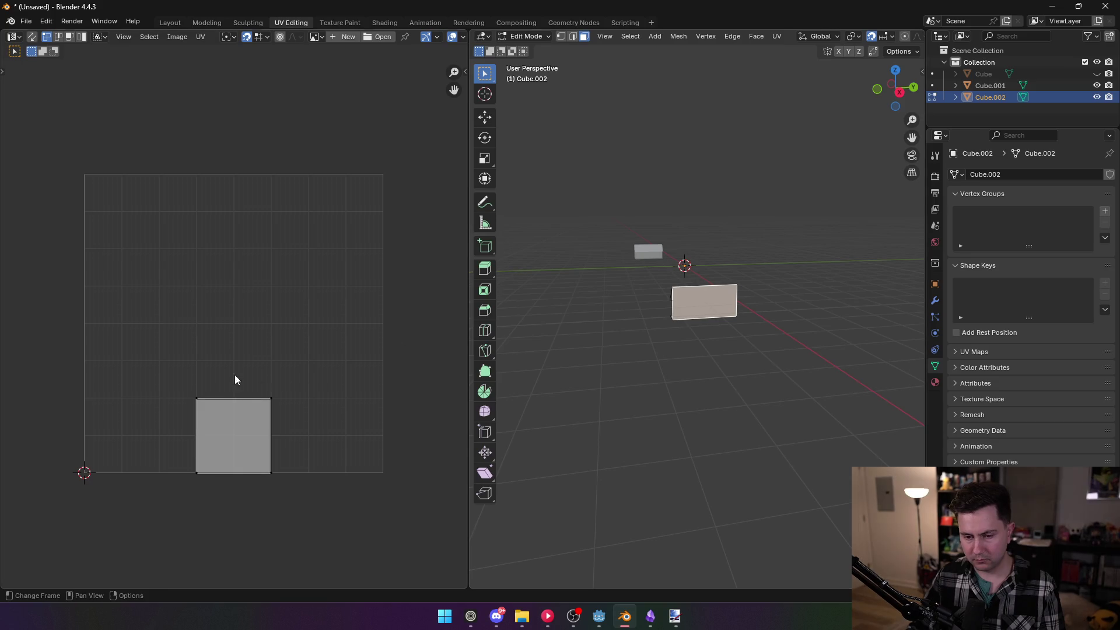
{"action": "left_click_drag", "start_coordinate": [161, 357], "coordinate": [287, 484]}
{"action": "key", "text": "g"}
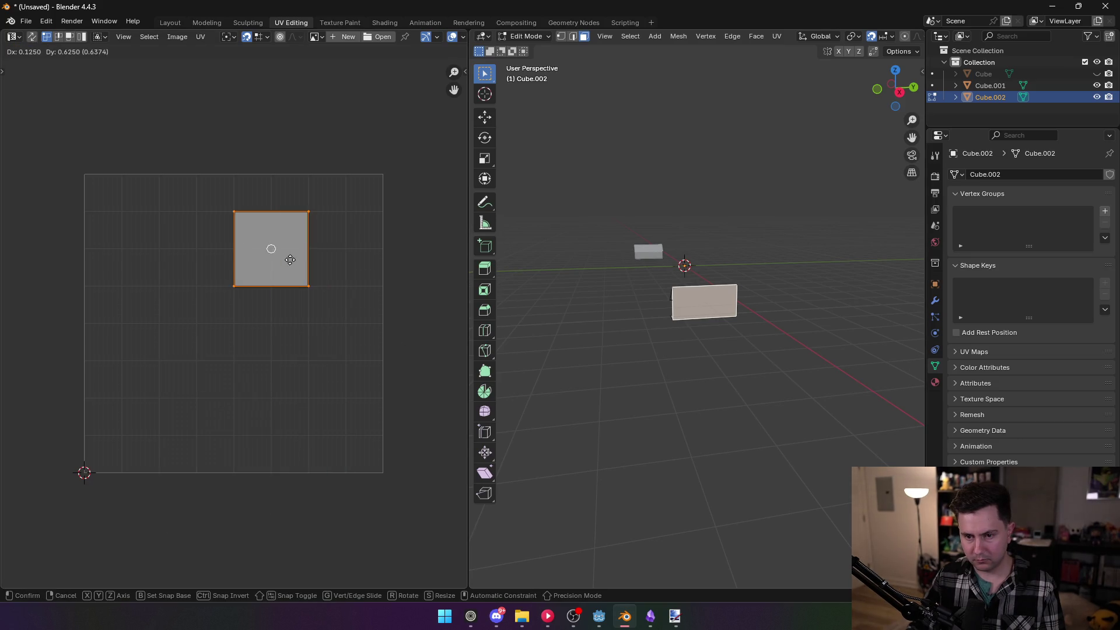
{"action": "left_click", "coordinate": [301, 268]}
{"action": "left_click", "coordinate": [363, 239]}
{"action": "left_click_drag", "start_coordinate": [363, 239], "coordinate": [373, 212]}
{"action": "mouse_move", "coordinate": [347, 286]}
{"action": "left_mouse_down"}
{"action": "mouse_move", "coordinate": [413, 320]}
{"action": "mouse_move", "coordinate": [382, 323]}
{"action": "left_mouse_up"}
{"action": "left_click_drag", "start_coordinate": [271, 286], "coordinate": [234, 322]}
{"action": "key", "text": "b"}
{"action": "key", "text": "ctrl+z"}
{"action": "key", "text": "ctrl+z"}
{"action": "key", "text": "ctrl+z"}
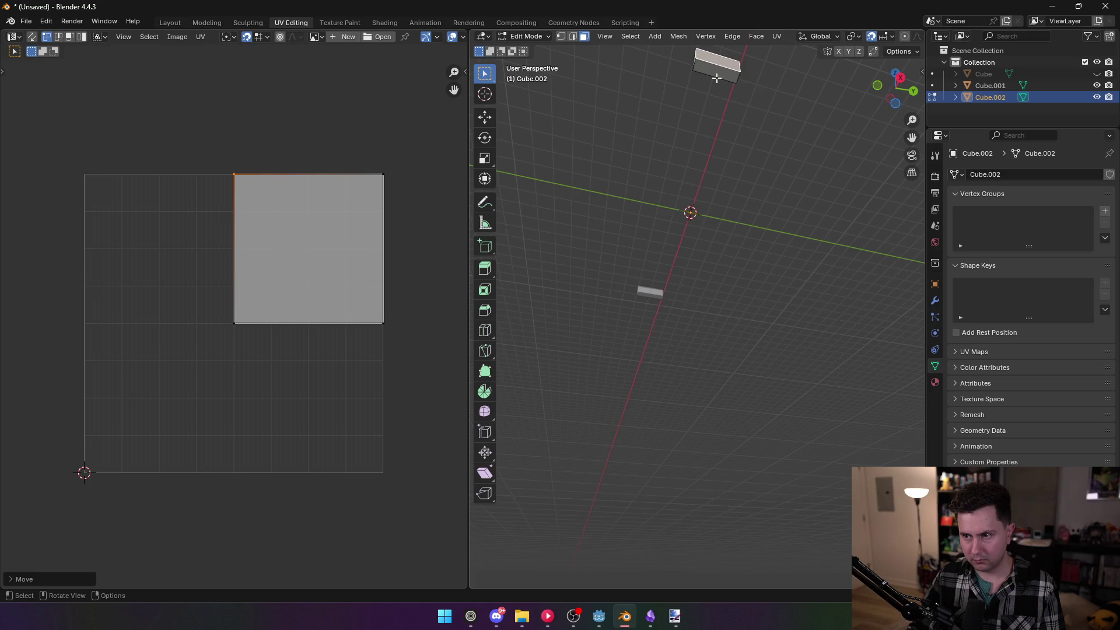
{"action": "key", "text": "ctrl+z"}
Place that UV square in the grid's top-right corner, stretch it taller, and leave Edit Mode
{"action": "key", "text": "g"}
{"action": "left_click", "coordinate": [370, 208]}
{"action": "key", "text": "ctrl+z"}
{"action": "key", "text": "a"}
{"action": "key", "text": "g"}
{"action": "left_click", "coordinate": [319, 222]}
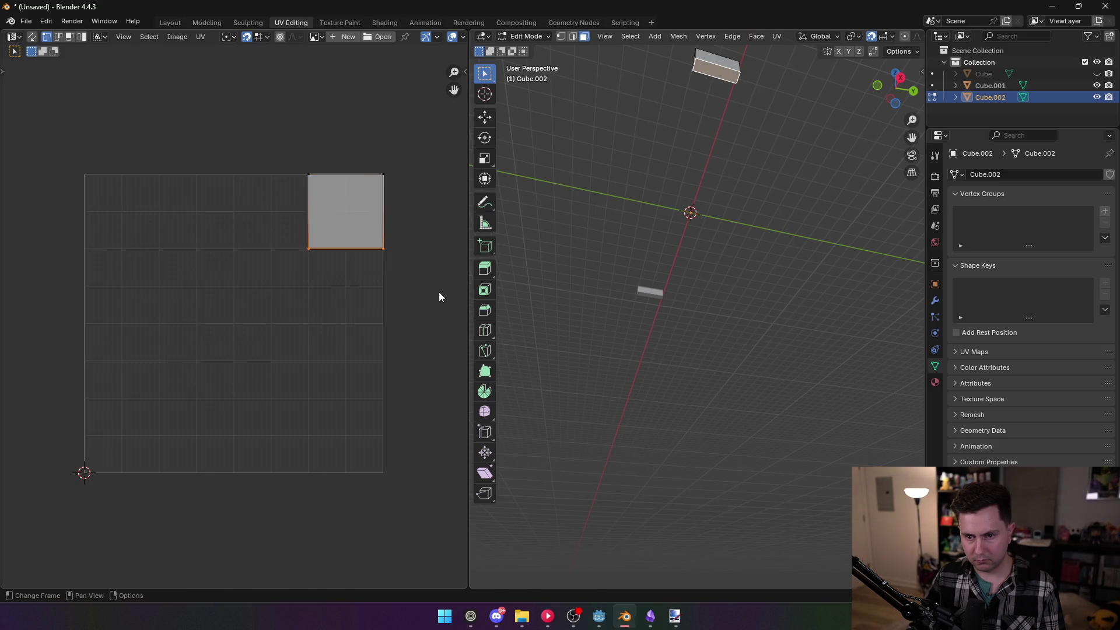
{"action": "key", "text": "g"}
{"action": "left_click", "coordinate": [342, 326]}
{"action": "key", "text": "Tab"}
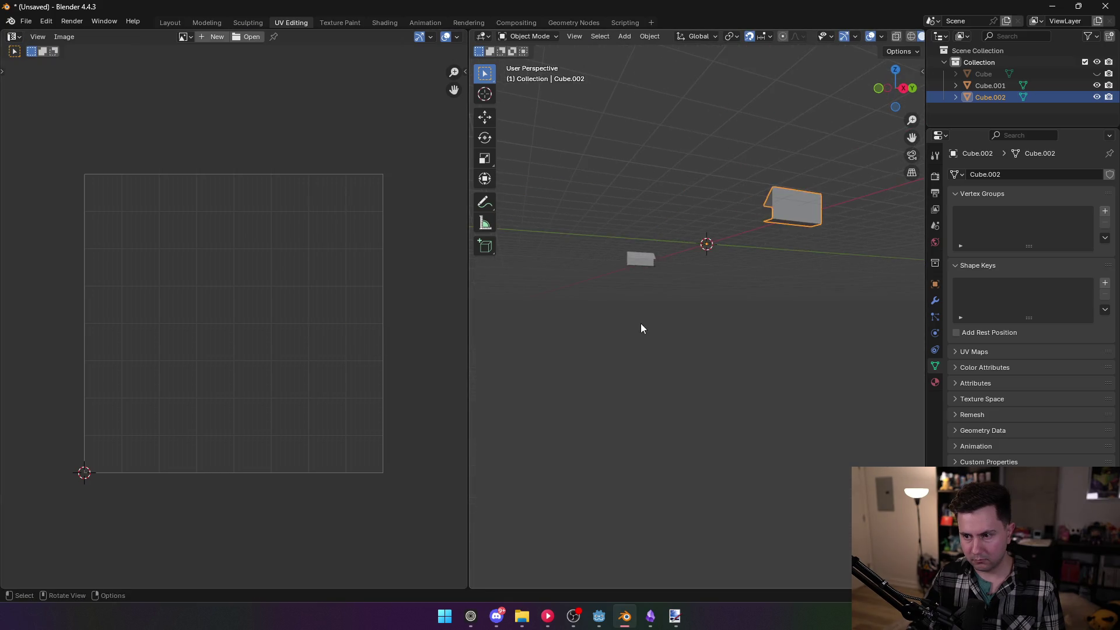
{"action": "left_click", "coordinate": [729, 272]}
Widen Cube.001's top-face UV rectangle leftward and return to Object Mode
{"action": "key", "text": "Tab"}
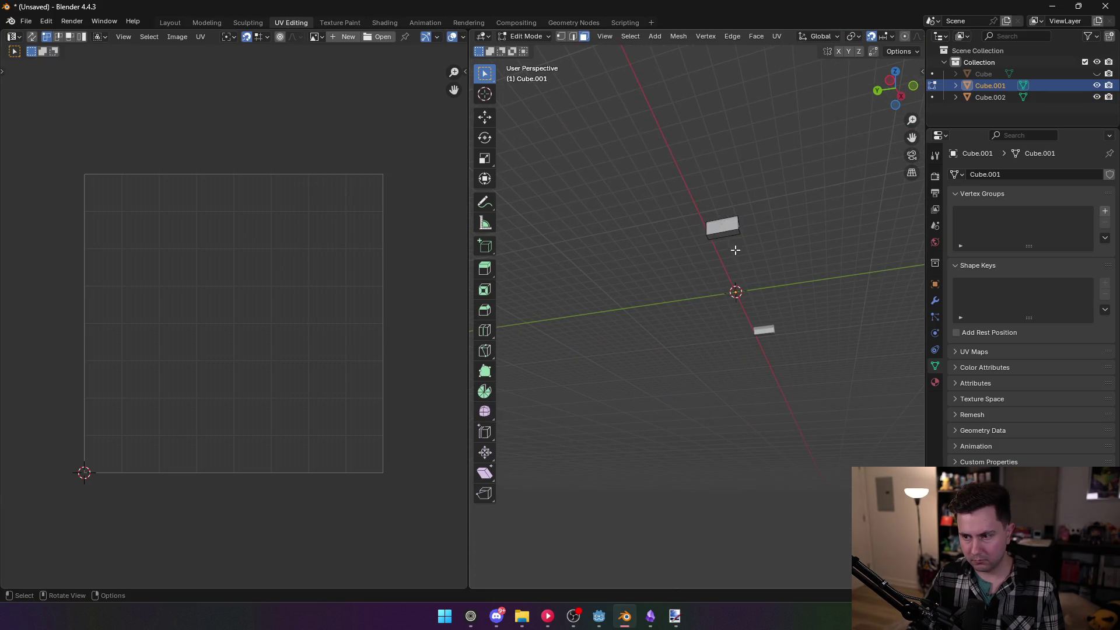
{"action": "left_click", "coordinate": [726, 234]}
{"action": "left_click_drag", "start_coordinate": [296, 152], "coordinate": [360, 358]}
{"action": "key", "text": "g"}
{"action": "left_click", "coordinate": [310, 279]}
{"action": "left_click", "coordinate": [580, 290]}
{"action": "key", "text": "Tab"}
Export Cube.001 as Wavefront OBJ, overwriting standard.obj in the wall meshes folder
{"action": "key", "text": "ctrl+s"}
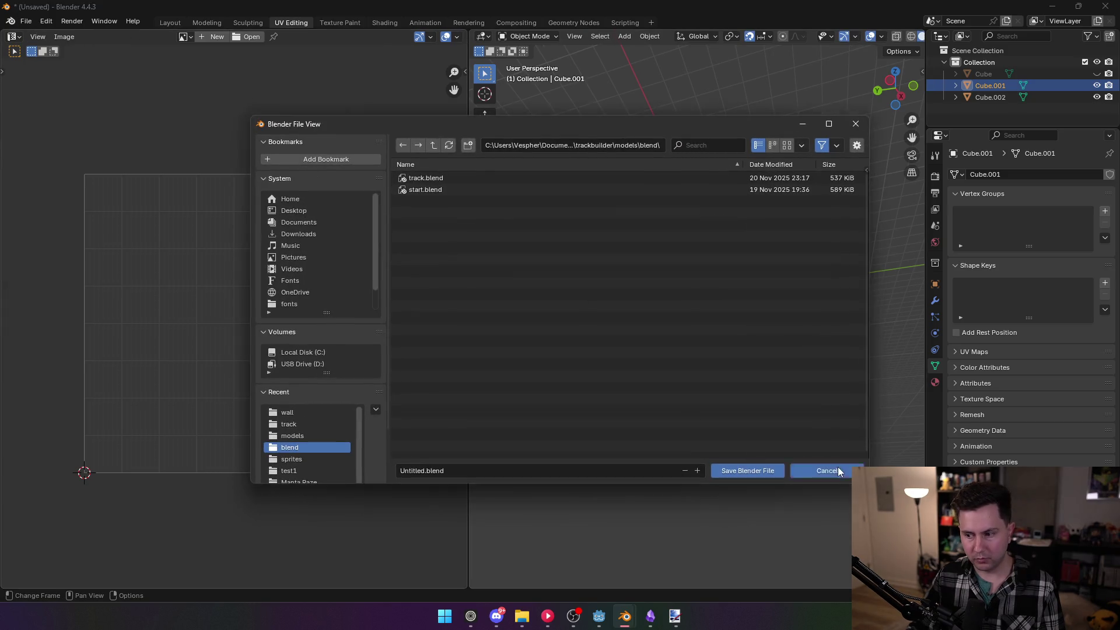
{"action": "left_click", "coordinate": [838, 471]}
{"action": "left_click", "coordinate": [25, 21]}
{"action": "mouse_move", "coordinate": [96, 198]}
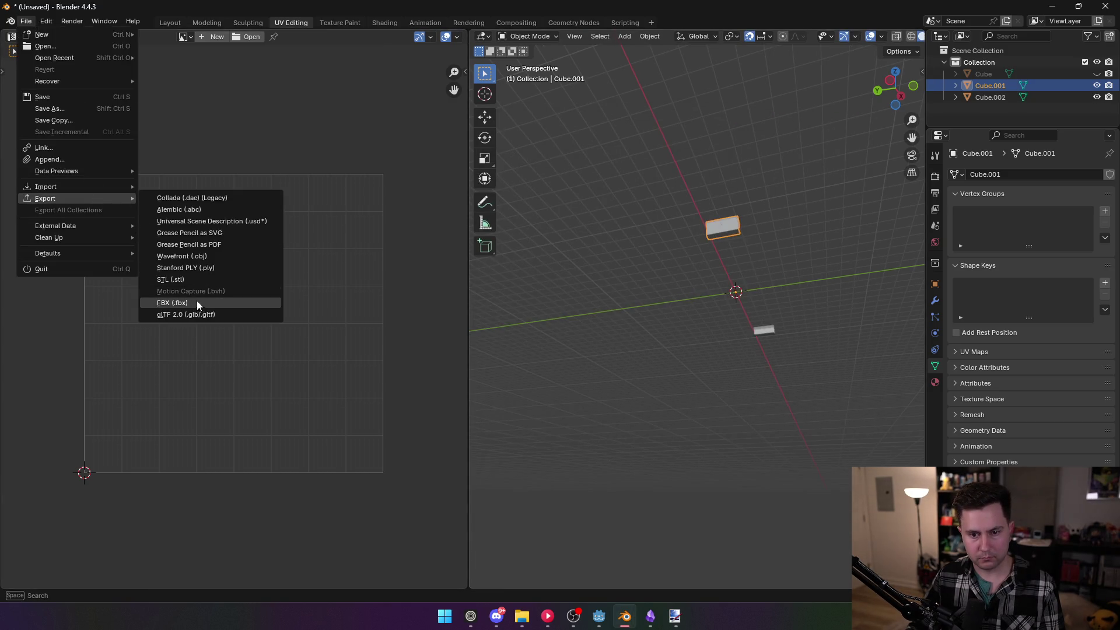
{"action": "left_click", "coordinate": [196, 258]}
{"action": "double_click", "coordinate": [424, 177]}
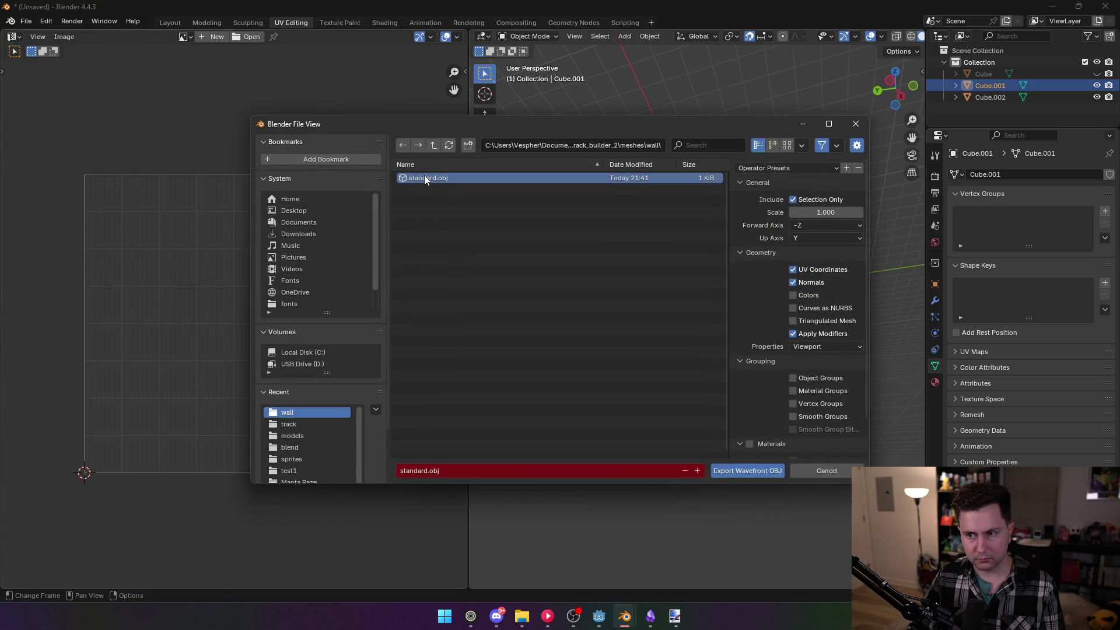
{"action": "left_click", "coordinate": [598, 615]}
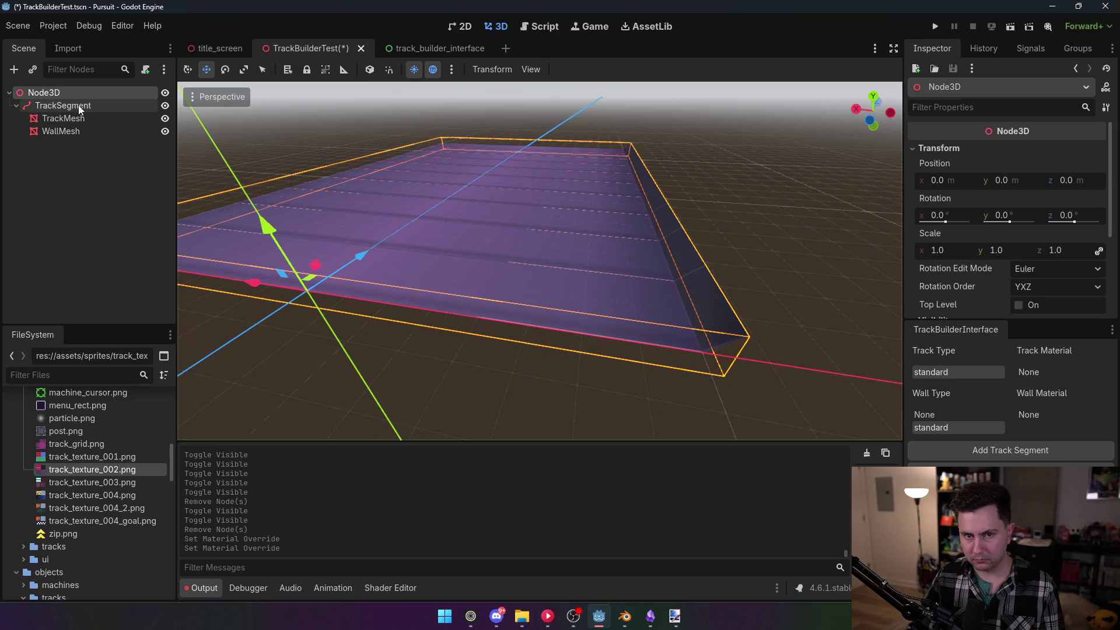
Select TrackSegment and zoom in and out to inspect the pink-striped wall, then return to Blender
{"action": "left_click", "coordinate": [63, 106]}
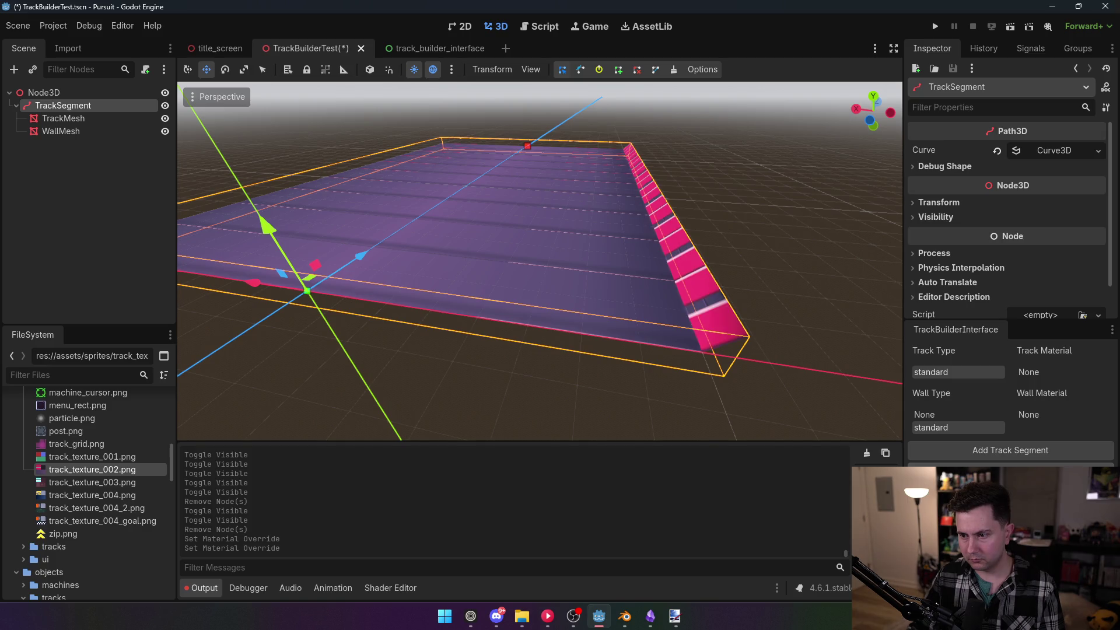
{"action": "scroll", "coordinate": [670, 315], "scroll_direction": "up", "scroll_amount": 4}
{"action": "scroll", "coordinate": [665, 335], "scroll_direction": "down", "scroll_amount": 5}
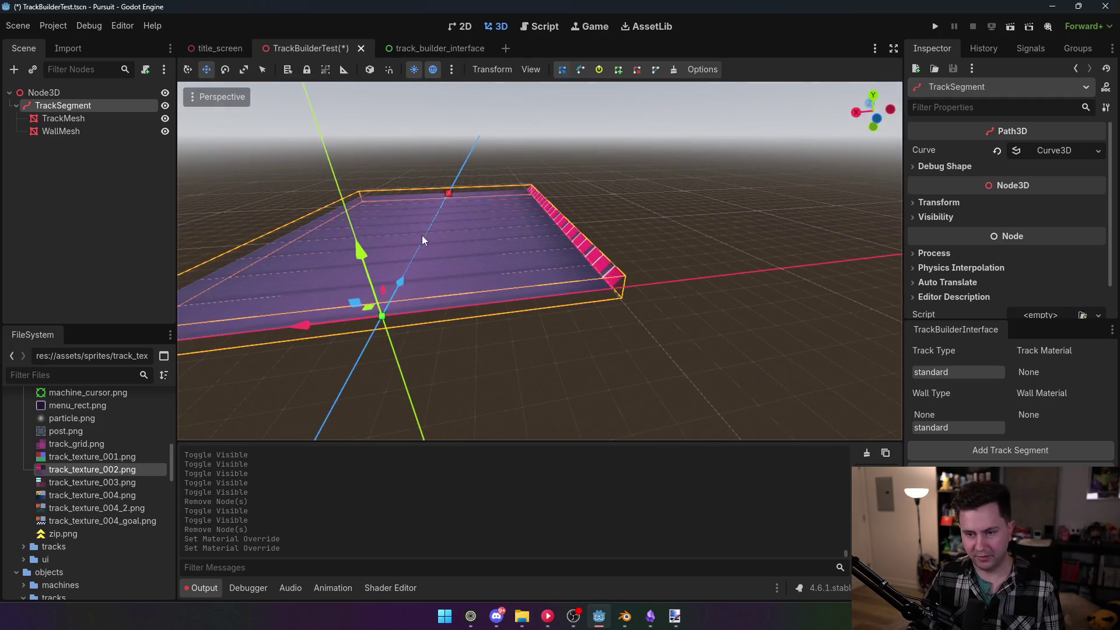
{"action": "key", "text": "alt+Tab"}
{"action": "mouse_move", "coordinate": [678, 237]}
{"action": "left_mouse_down"}
{"action": "mouse_move", "coordinate": [572, 329]}
{"action": "mouse_move", "coordinate": [644, 292]}
{"action": "left_mouse_up"}
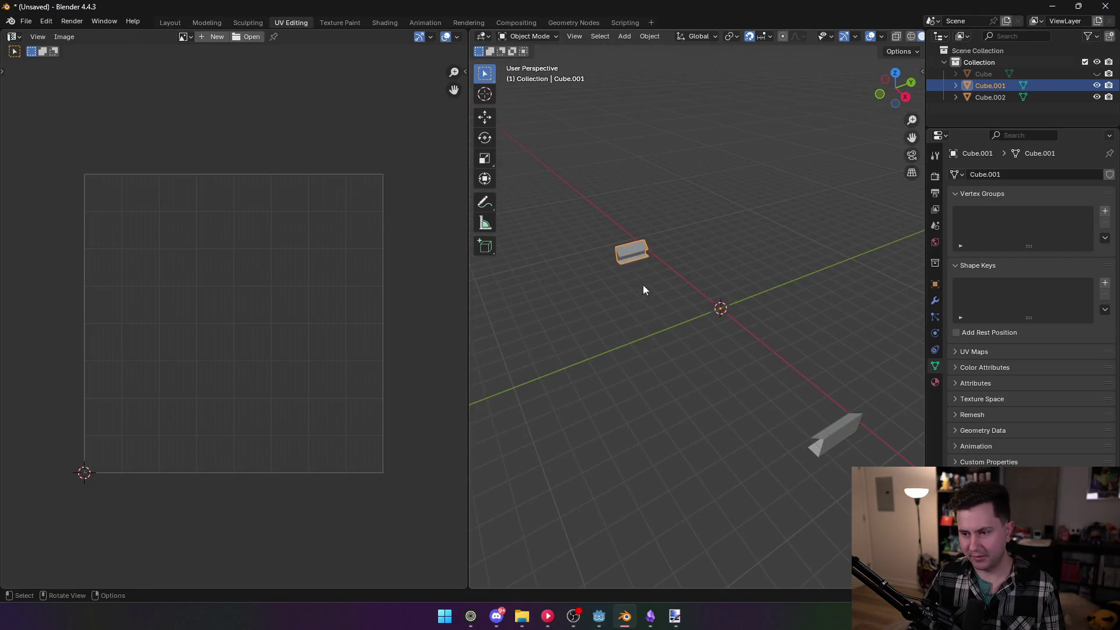
Rotate Cube.001's face UV square a quarter turn
{"action": "key", "text": "Tab"}
{"action": "left_click", "coordinate": [631, 248]}
{"action": "left_click_drag", "start_coordinate": [68, 138], "coordinate": [325, 389]}
{"action": "key", "text": "g"}
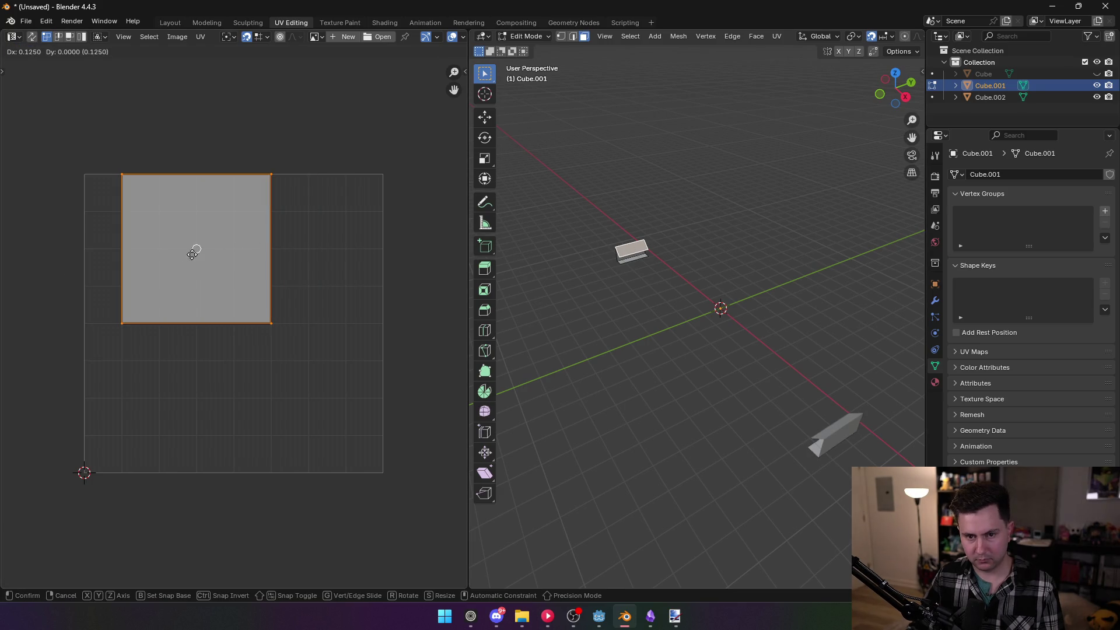
{"action": "left_click", "coordinate": [161, 241]}
{"action": "key", "text": "r"}
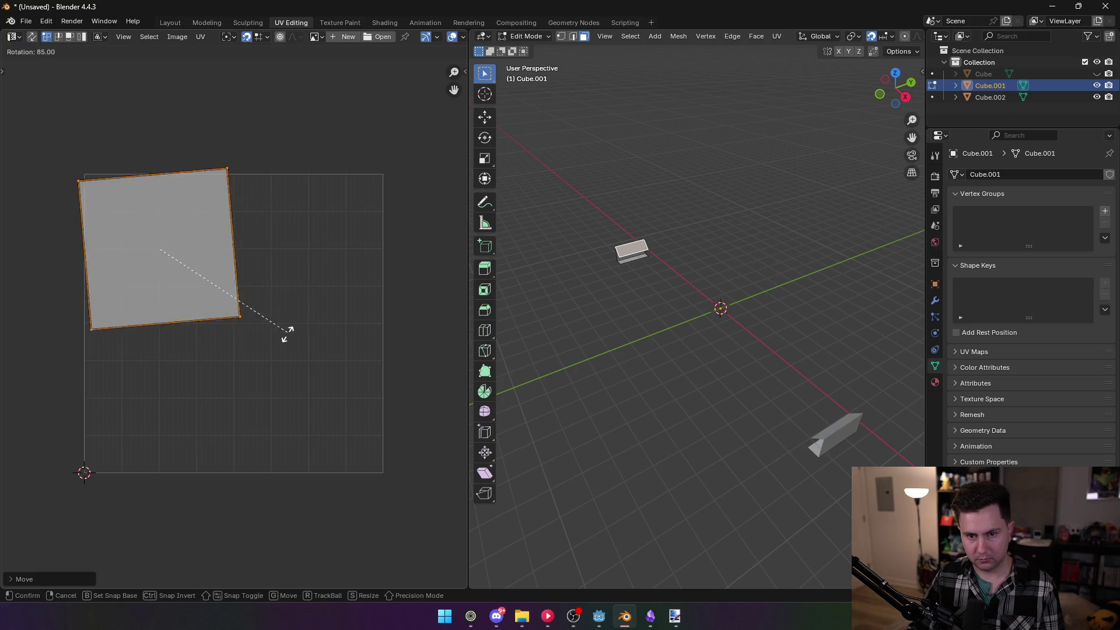
{"action": "left_click", "coordinate": [280, 348]}
{"action": "key", "text": "alt+a"}
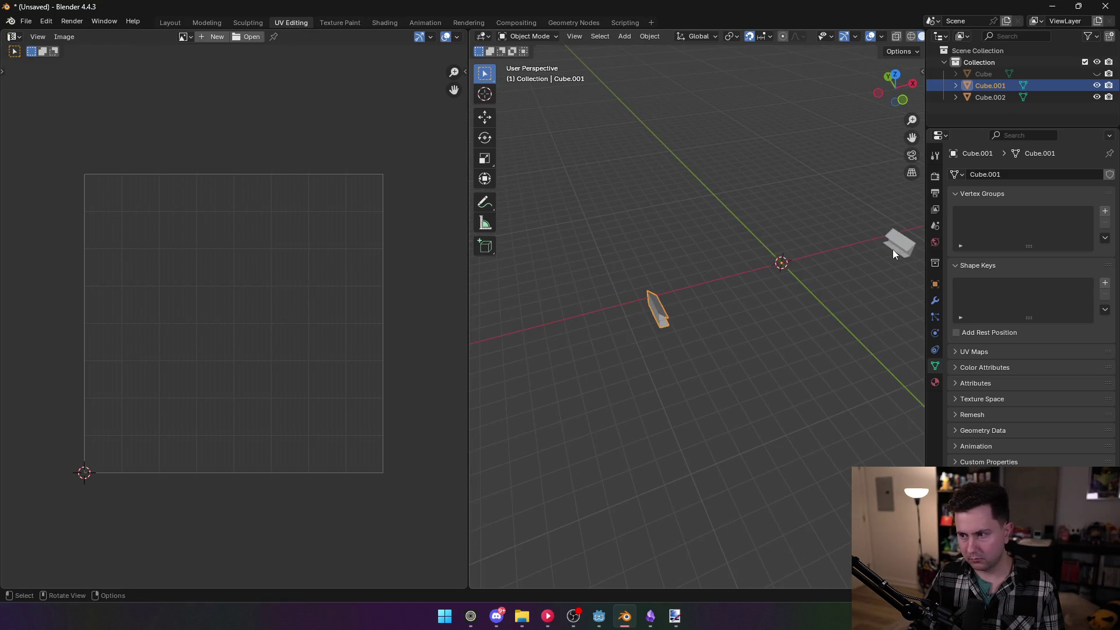
Rotate the UV square of a Cube.002 face and leave Edit Mode
{"action": "key", "text": "alt+q"}
{"action": "left_click", "coordinate": [896, 239]}
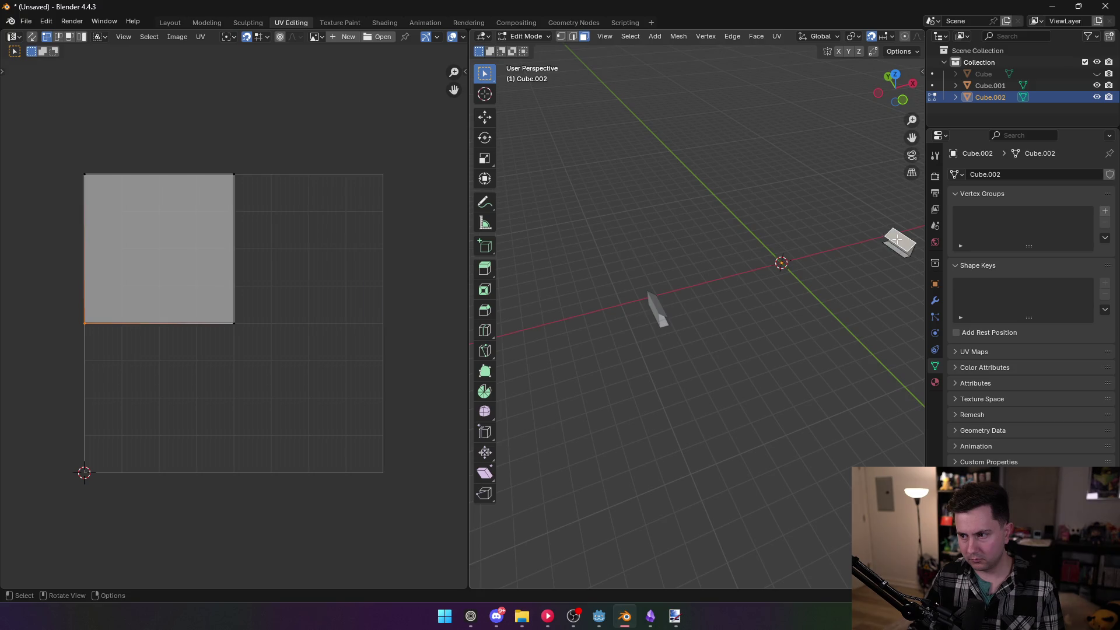
{"action": "key", "text": "a"}
{"action": "key", "text": "r"}
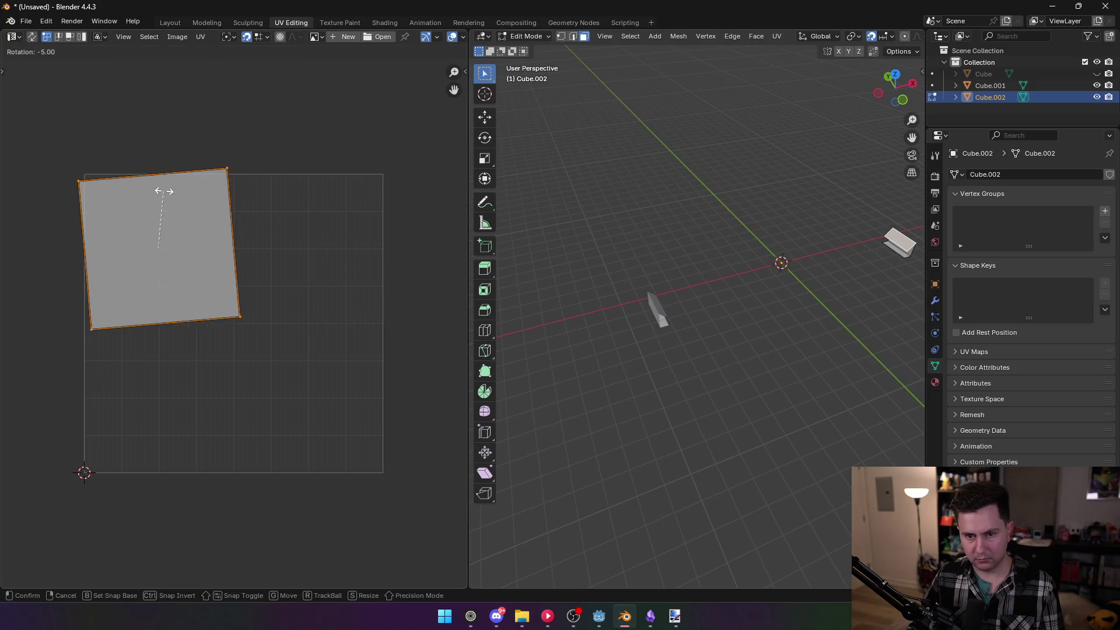
{"action": "left_click", "coordinate": [315, 244]}
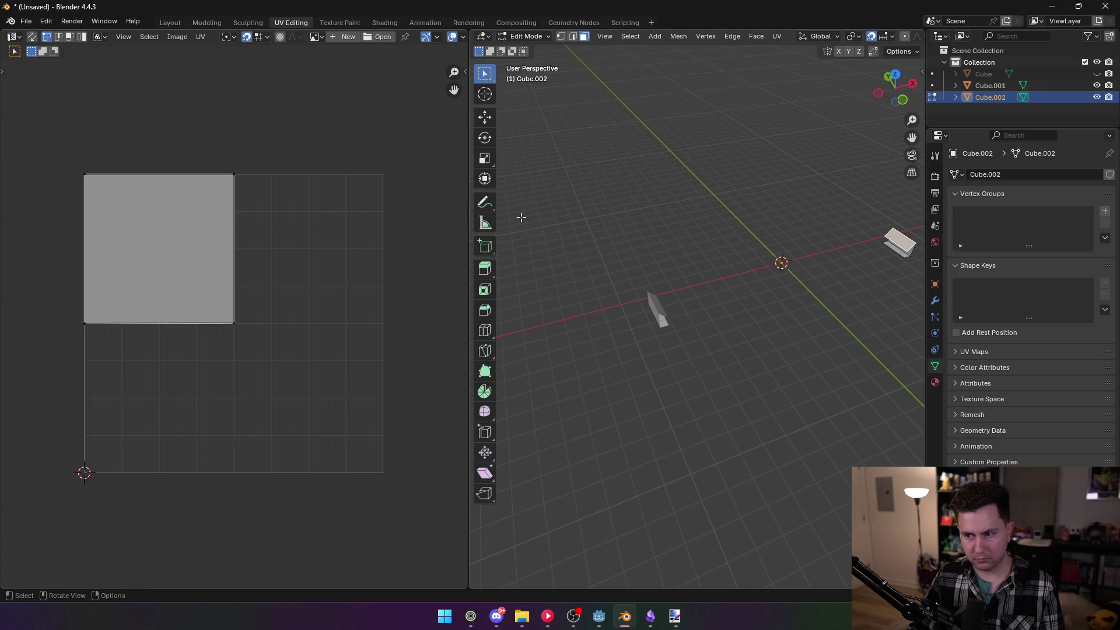
{"action": "key", "text": "Tab"}
Select both cubes and export them as Wavefront OBJ over standard.obj
{"action": "left_click", "coordinate": [985, 86], "text": "ctrl"}
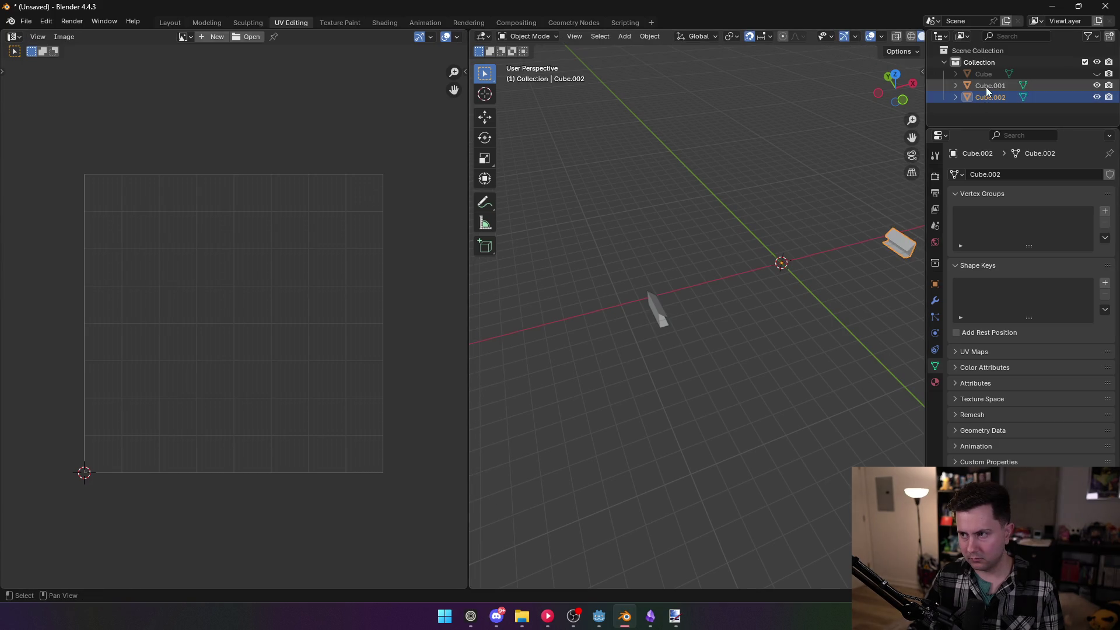
{"action": "left_click", "coordinate": [23, 22]}
{"action": "mouse_move", "coordinate": [72, 201]}
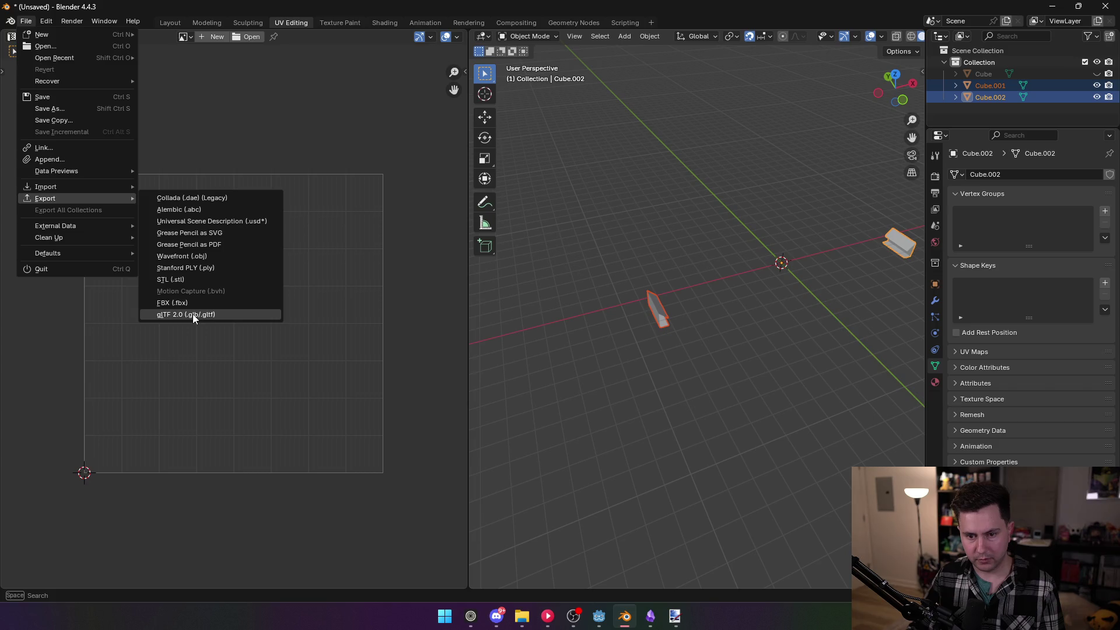
{"action": "left_click", "coordinate": [188, 257]}
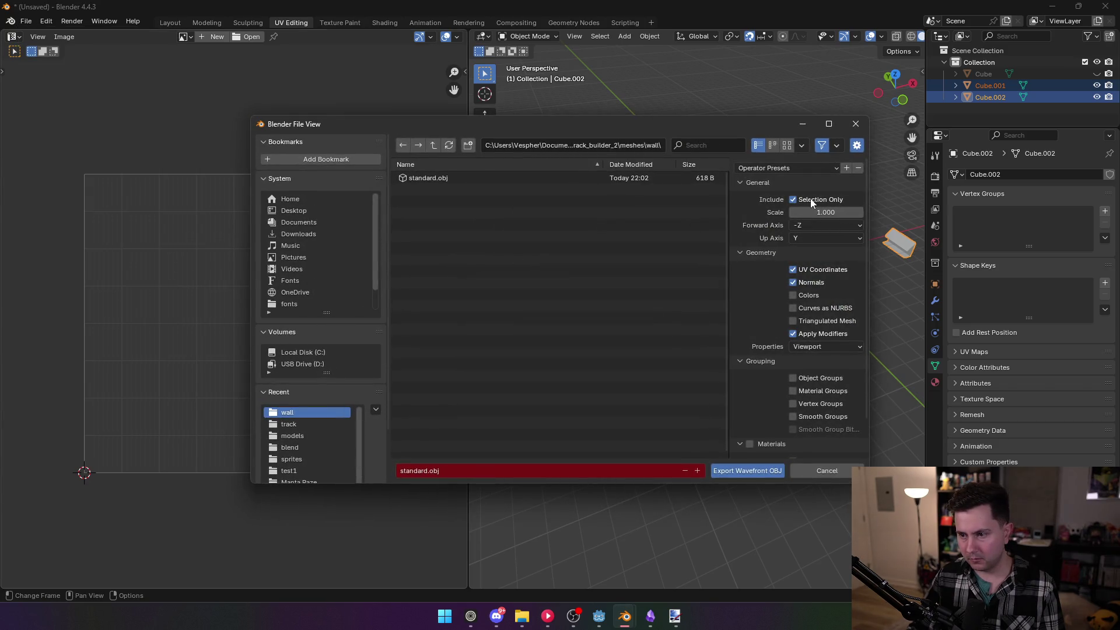
{"action": "double_click", "coordinate": [429, 177]}
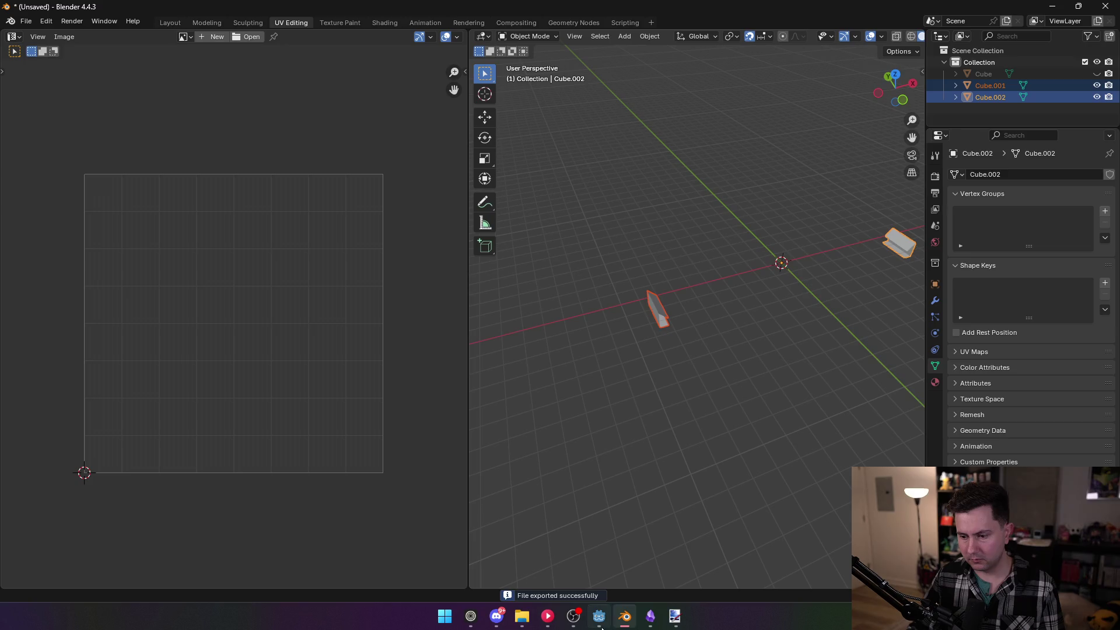
{"action": "left_click", "coordinate": [600, 620]}
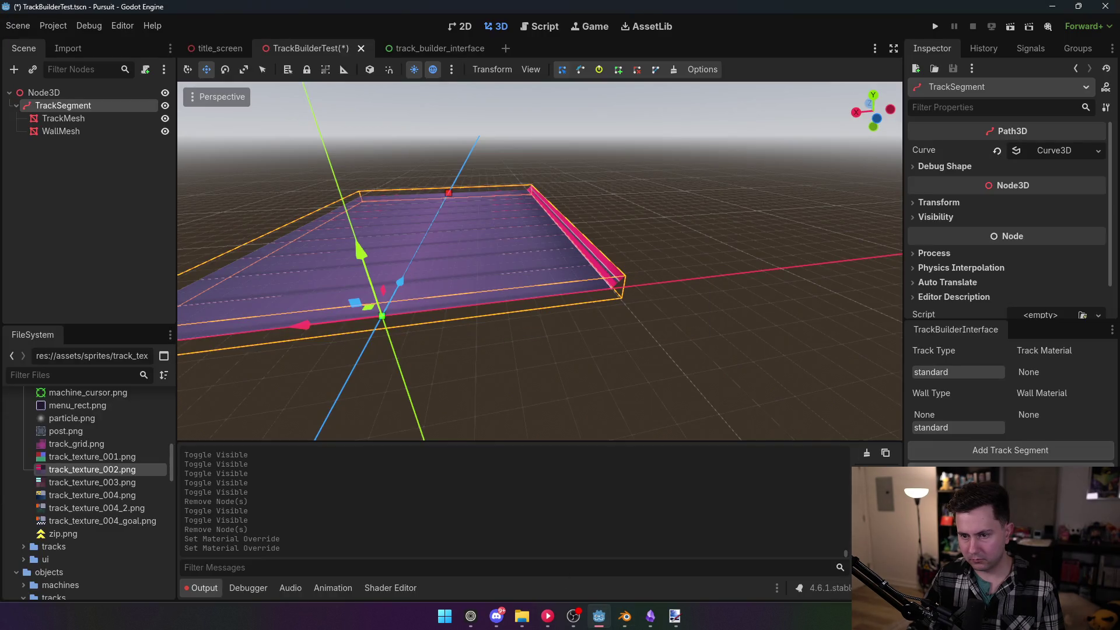
Orbit around the track to check the re-exported pink two-cube wall, then return to Blender
{"action": "left_click_drag", "start_coordinate": [687, 370], "coordinate": [619, 382]}
{"action": "left_click", "coordinate": [61, 118]}
{"action": "left_click", "coordinate": [62, 106]}
{"action": "mouse_move", "coordinate": [441, 296]}
{"action": "left_mouse_down"}
{"action": "mouse_move", "coordinate": [484, 287]}
{"action": "mouse_move", "coordinate": [387, 295]}
{"action": "mouse_move", "coordinate": [215, 227]}
{"action": "mouse_move", "coordinate": [325, 320]}
{"action": "mouse_move", "coordinate": [529, 283]}
{"action": "mouse_move", "coordinate": [539, 320]}
{"action": "mouse_move", "coordinate": [332, 305]}
{"action": "left_mouse_up"}
{"action": "key", "text": "alt+Tab"}
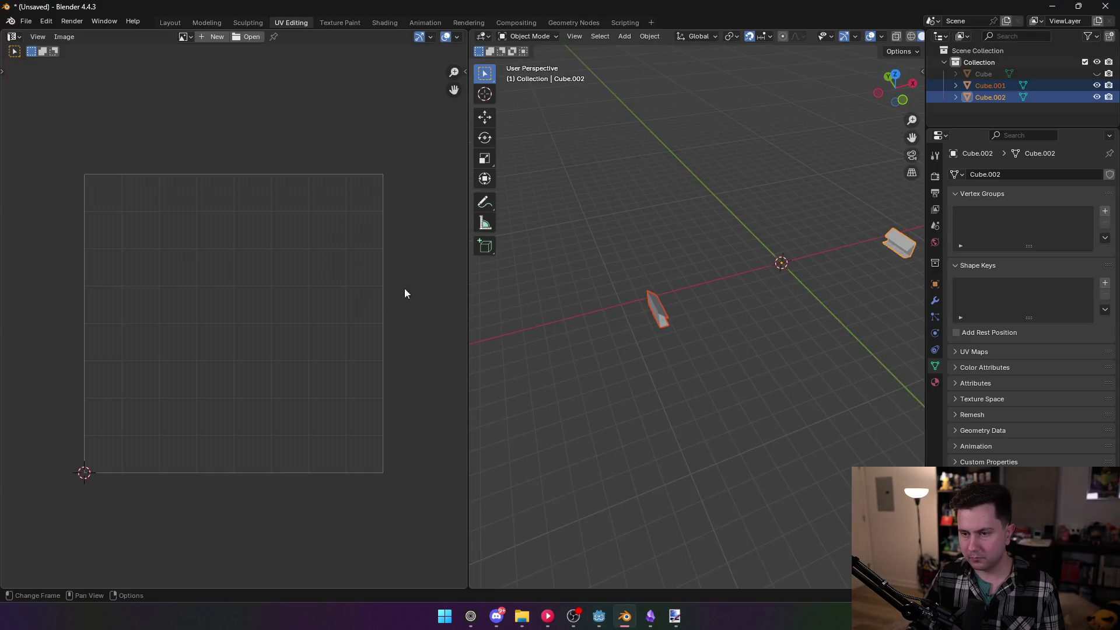
Select Cube.001 and Cube.002 together in the Outliner
{"action": "left_click", "coordinate": [986, 86]}
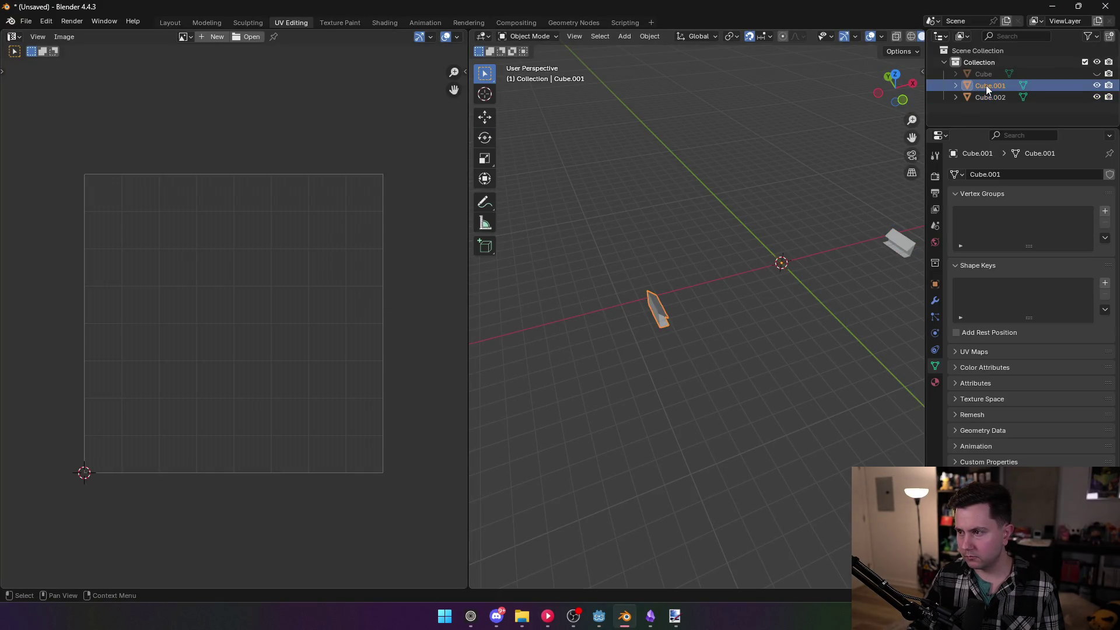
{"action": "key", "text": "Tab"}
{"action": "key", "text": "Tab"}
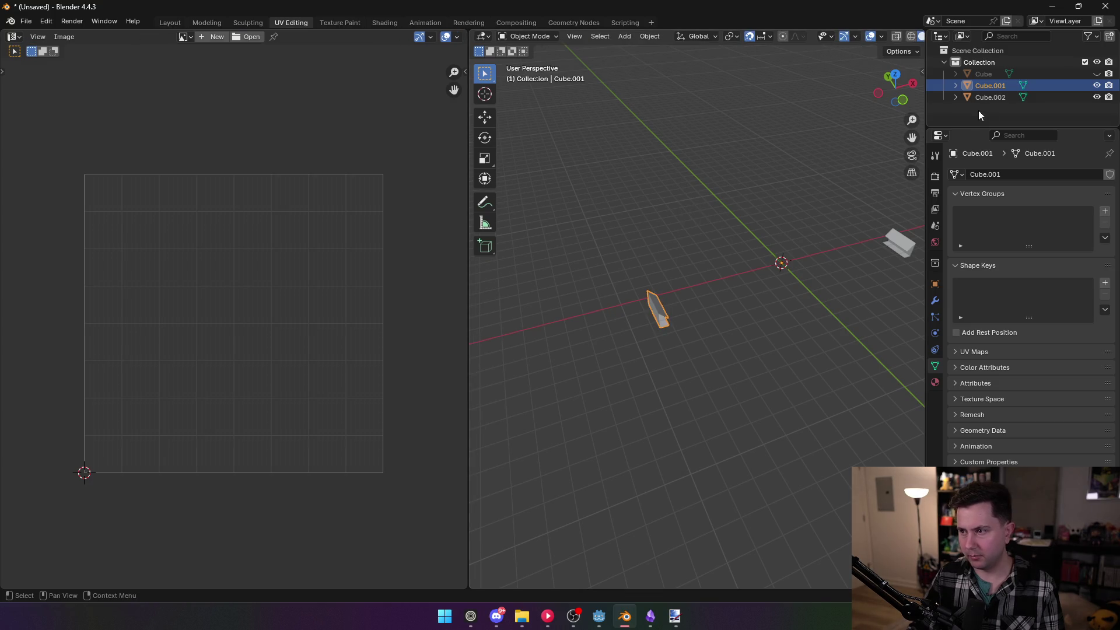
{"action": "left_click", "coordinate": [994, 98], "text": "ctrl"}
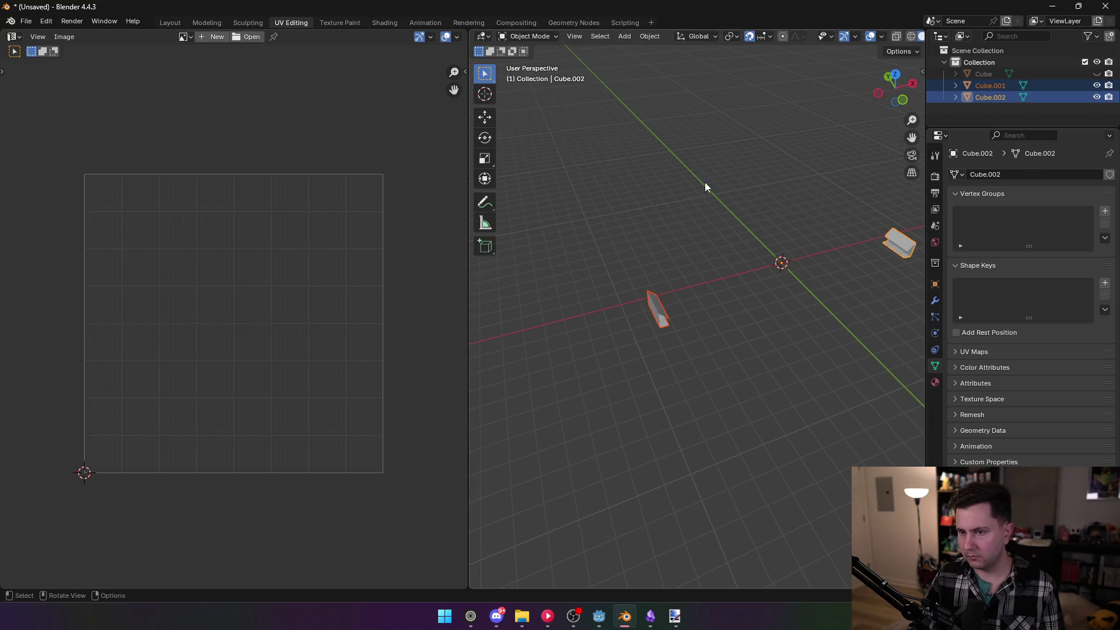
Export them as Wavefront OBJ over standard.obj in the wall folder, then return to Godot
{"action": "left_click", "coordinate": [26, 21]}
{"action": "mouse_move", "coordinate": [91, 199]}
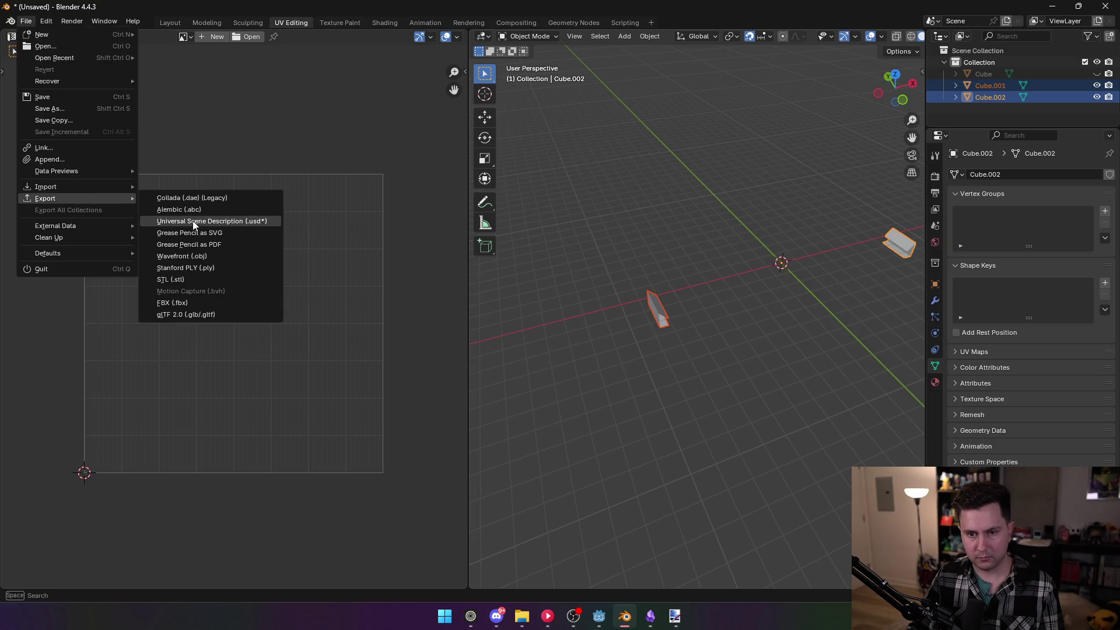
{"action": "left_click", "coordinate": [206, 256]}
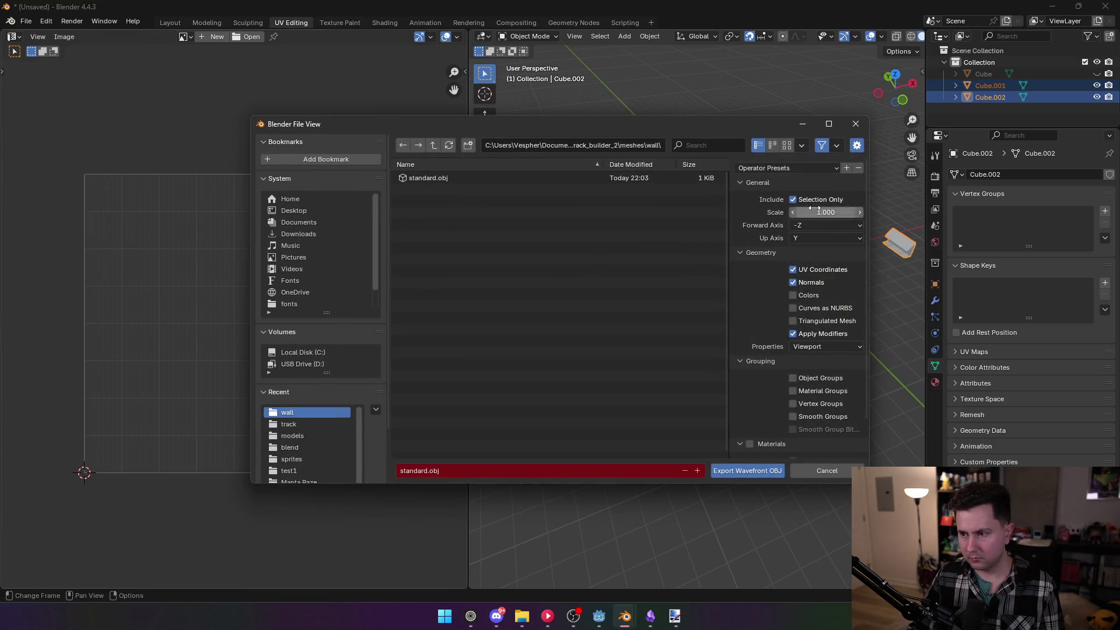
{"action": "double_click", "coordinate": [436, 181]}
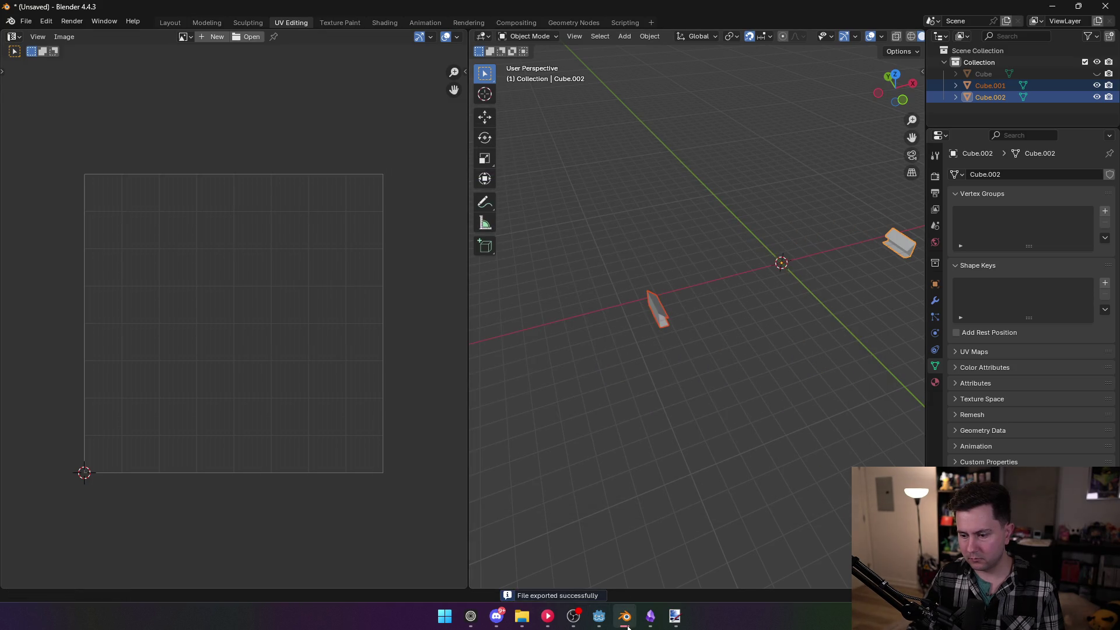
{"action": "mouse_move", "coordinate": [628, 627]}
{"action": "left_click", "coordinate": [599, 616]}
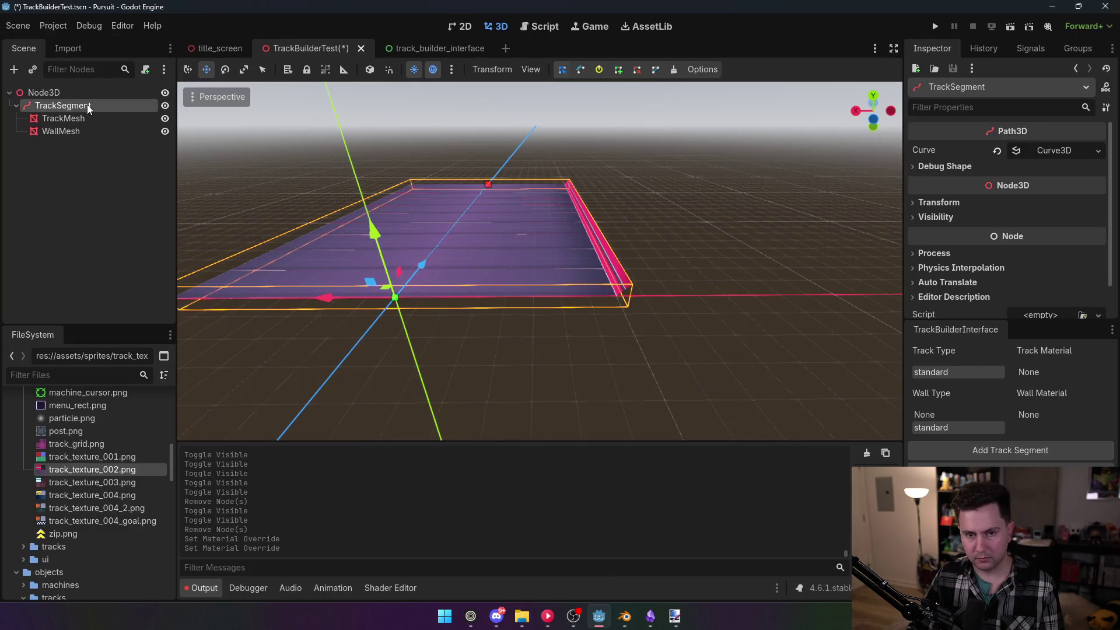
Delete the old TrackSegment and add a new track segment under Node3D
{"action": "key", "text": "Delete"}
{"action": "left_click", "coordinate": [522, 325]}
{"action": "left_click", "coordinate": [35, 92]}
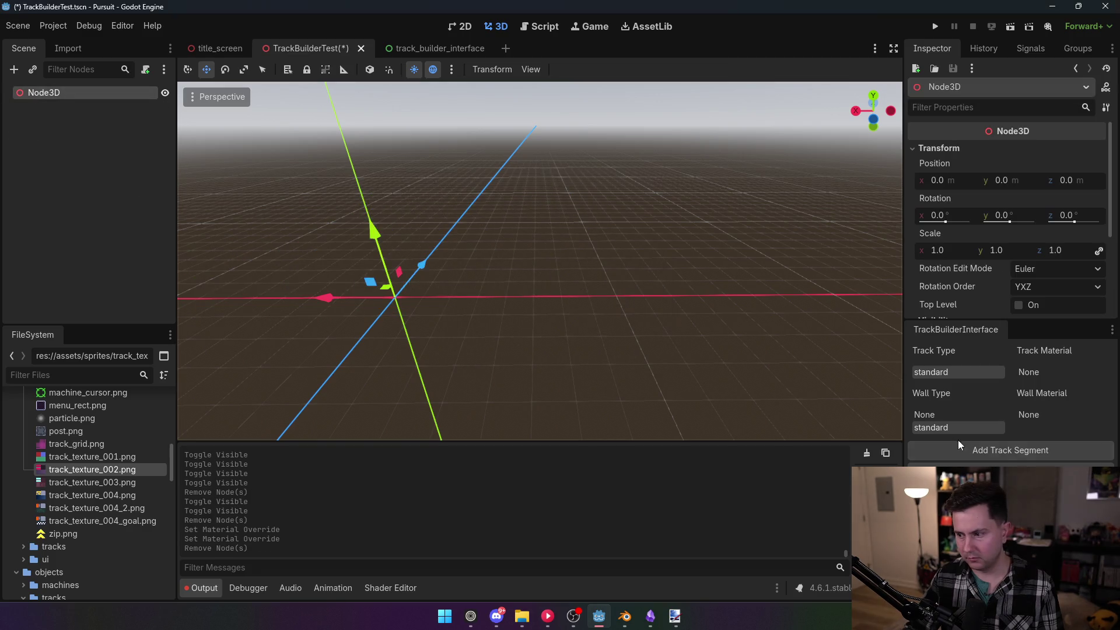
{"action": "left_click", "coordinate": [1010, 450]}
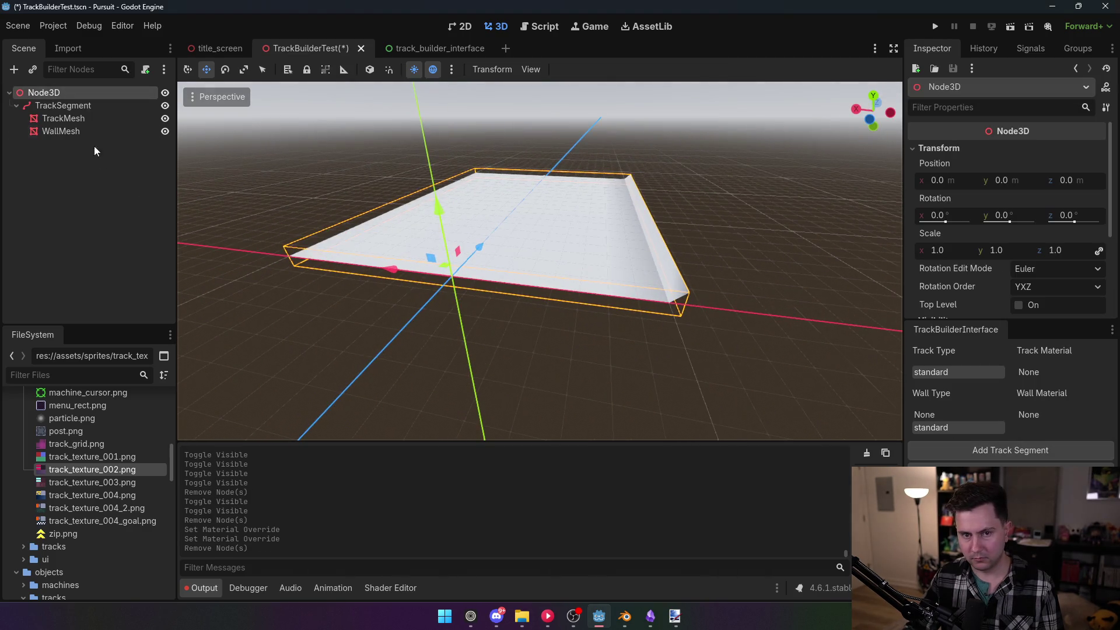
Inspect the wall's standard.obj mesh inside the addons folder in the FileSystem
{"action": "scroll", "coordinate": [67, 465], "scroll_direction": "up", "scroll_amount": 10}
{"action": "left_click", "coordinate": [16, 424]}
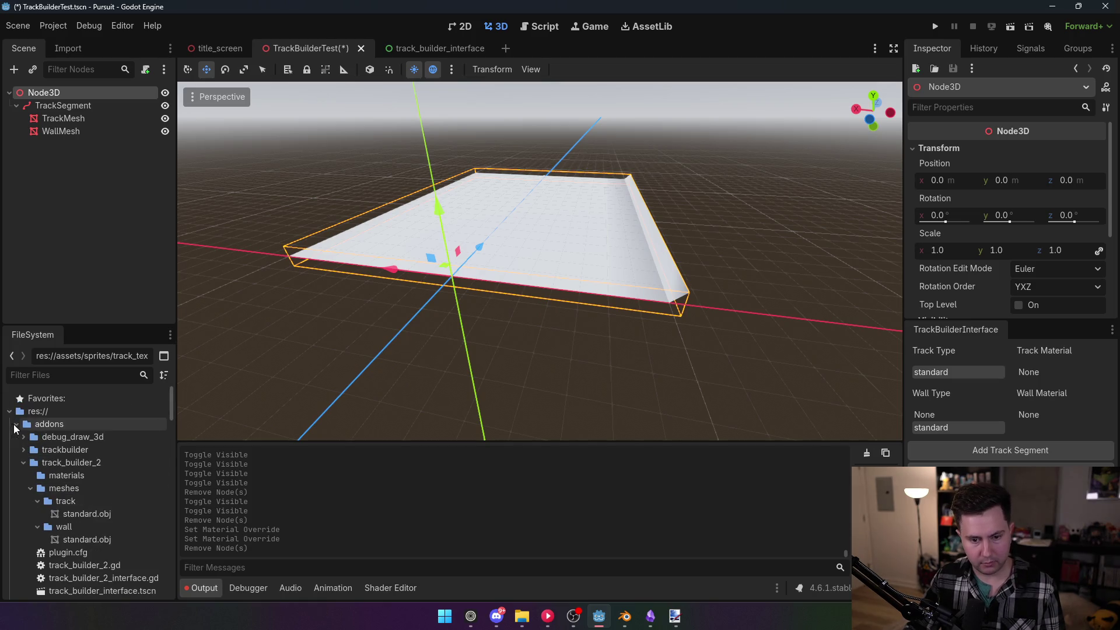
{"action": "left_click", "coordinate": [84, 540]}
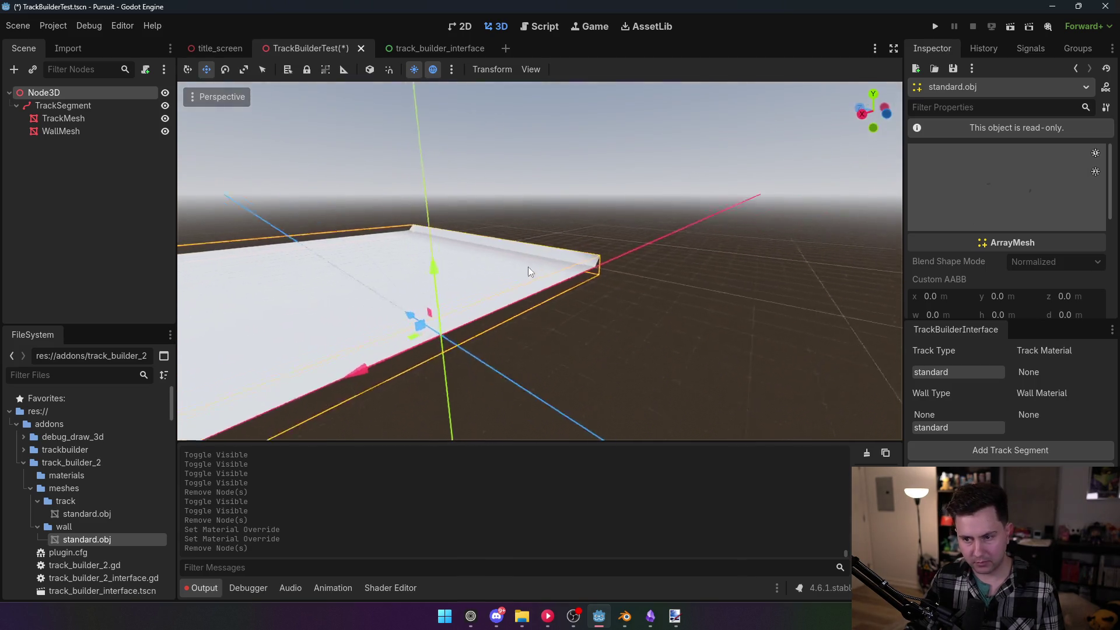
{"action": "scroll", "coordinate": [387, 307], "scroll_direction": "up", "scroll_amount": 6}
{"action": "scroll", "coordinate": [640, 209], "scroll_direction": "down", "scroll_amount": 6}
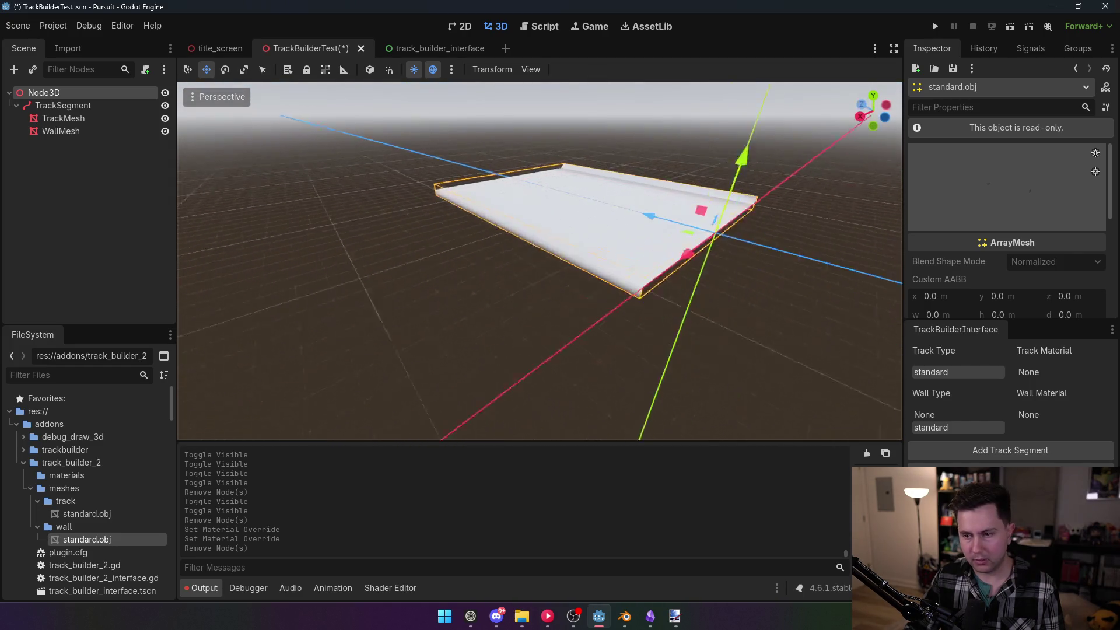
{"action": "scroll", "coordinate": [540, 261], "scroll_direction": "up", "scroll_amount": 4}
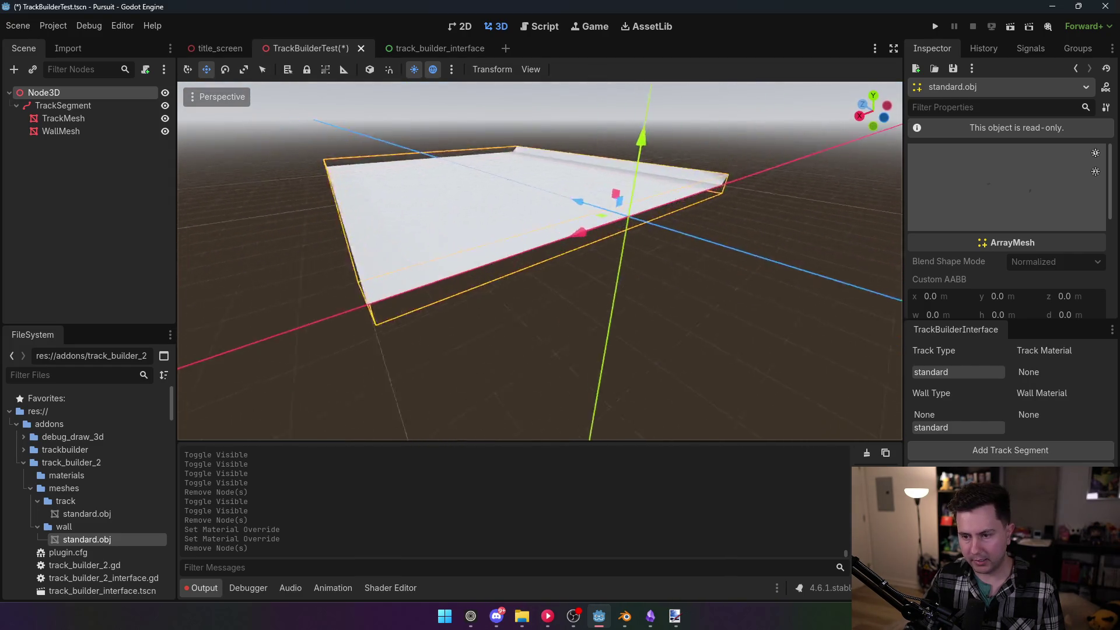
{"action": "scroll", "coordinate": [540, 262], "scroll_direction": "down", "scroll_amount": 3}
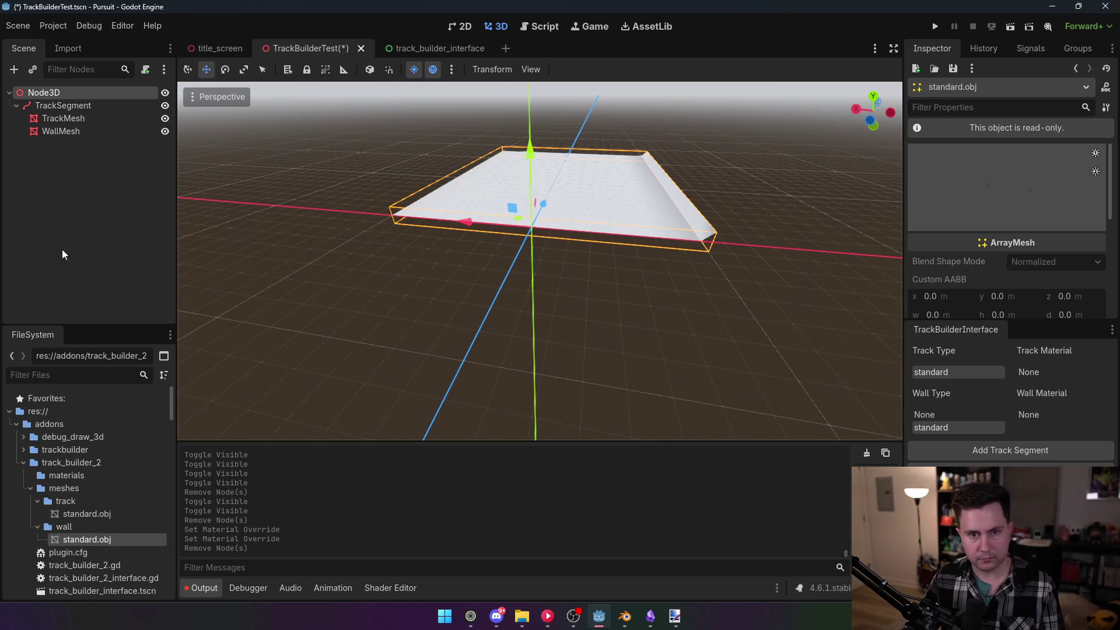
Check the new segment's WallMesh, TrackMesh and TrackSegment nodes, then return to Blender
{"action": "left_click", "coordinate": [69, 131]}
{"action": "left_click", "coordinate": [73, 106]}
{"action": "left_click", "coordinate": [79, 131]}
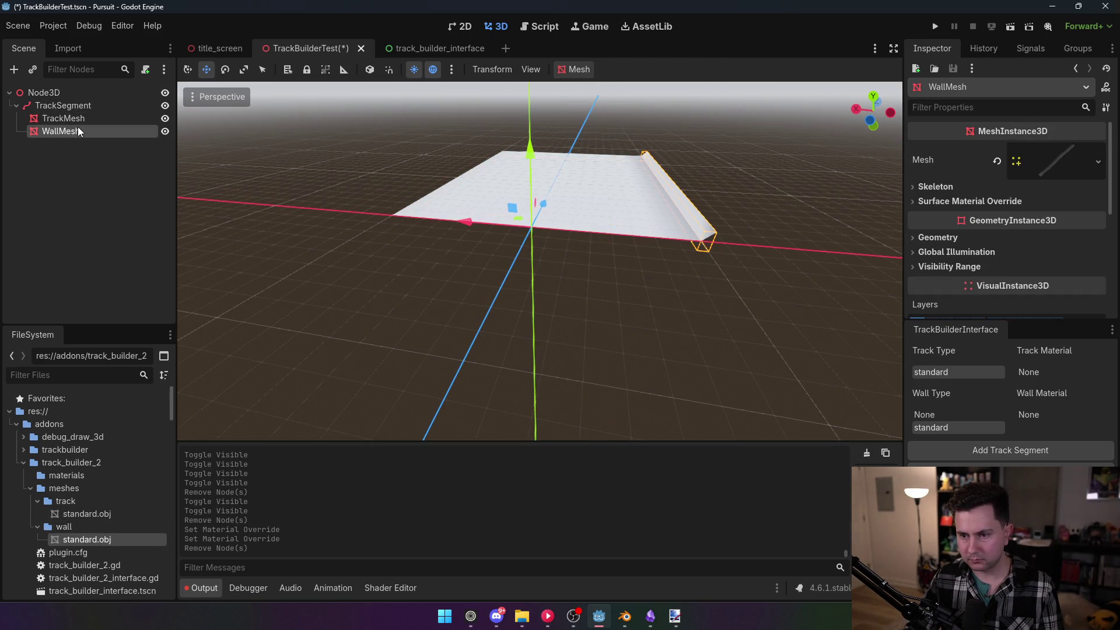
{"action": "left_click", "coordinate": [78, 118]}
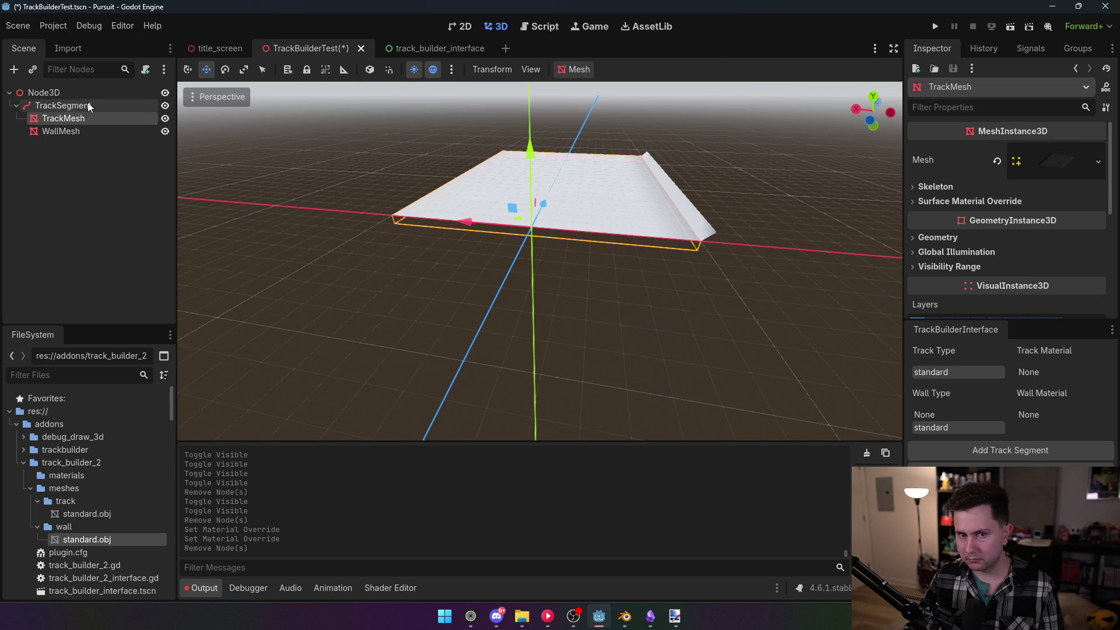
{"action": "left_click", "coordinate": [84, 106]}
{"action": "left_click", "coordinate": [85, 132]}
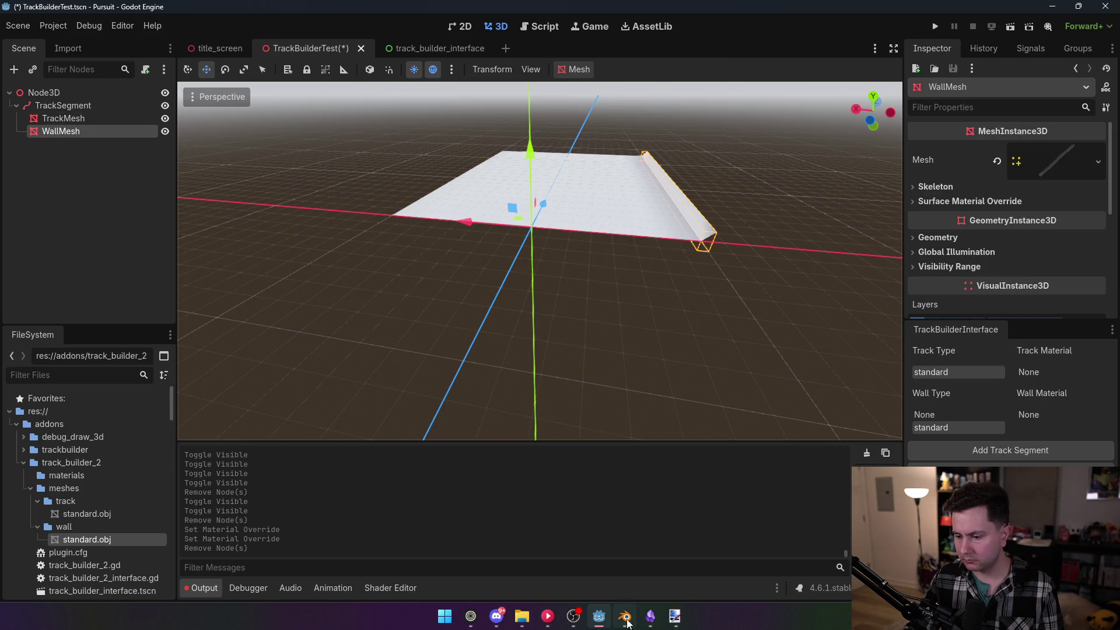
{"action": "left_click", "coordinate": [628, 623]}
Rename Cube to Track and Cube.002 to WallLeft in the Outliner
{"action": "double_click", "coordinate": [987, 75]}
{"action": "type", "text": "Track"}
{"action": "key", "text": "Return"}
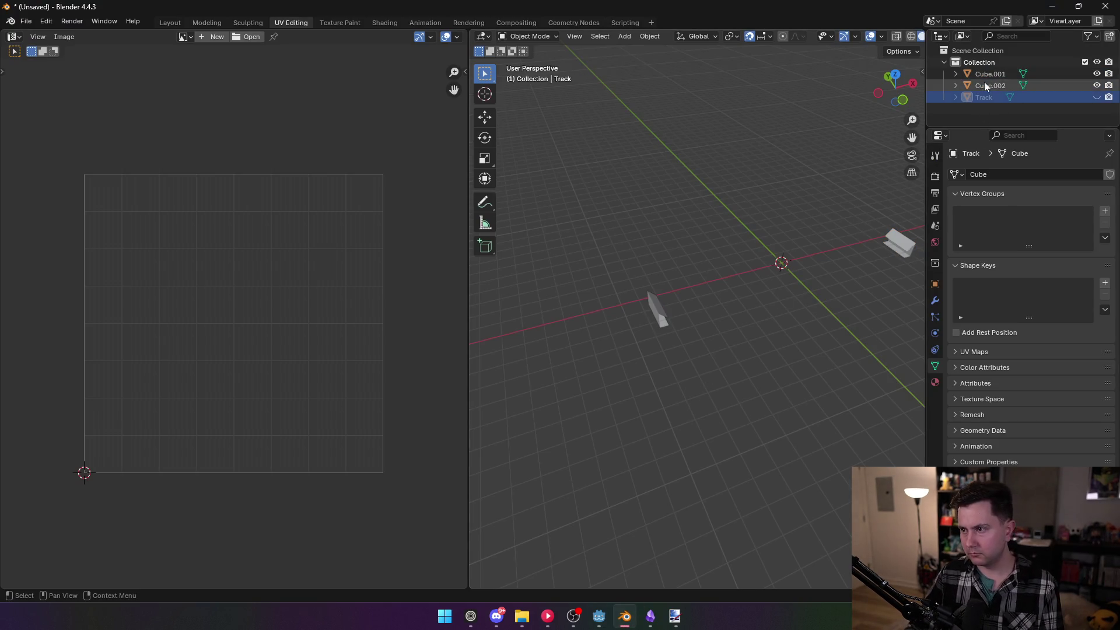
{"action": "double_click", "coordinate": [988, 85]}
{"action": "type", "text": "Wa"}
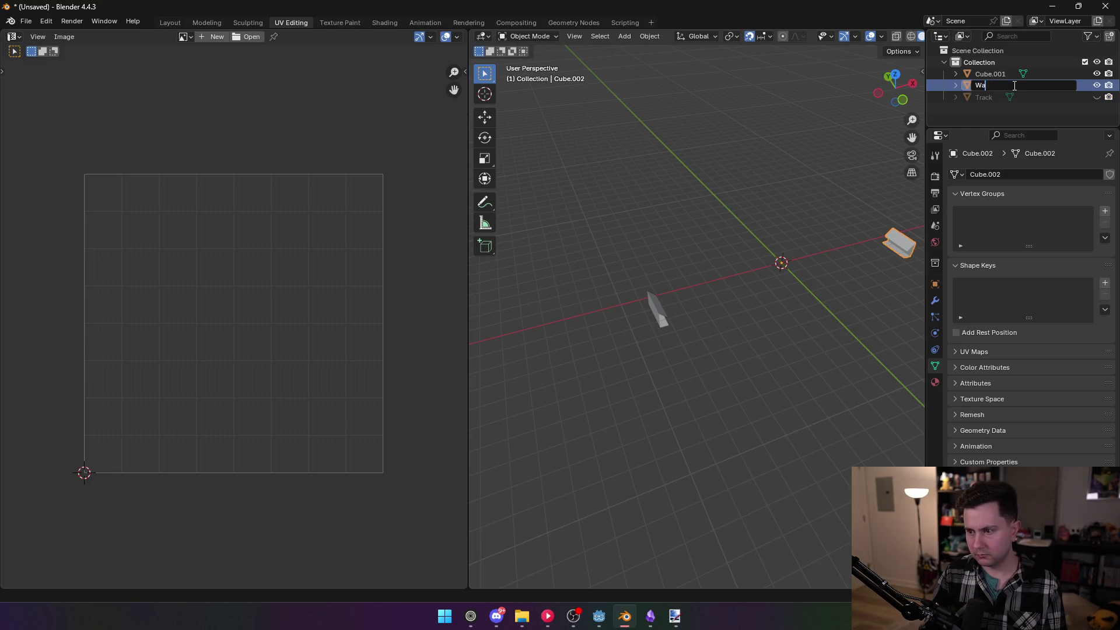
{"action": "type", "text": "llLeft"}
{"action": "key", "text": "Return"}
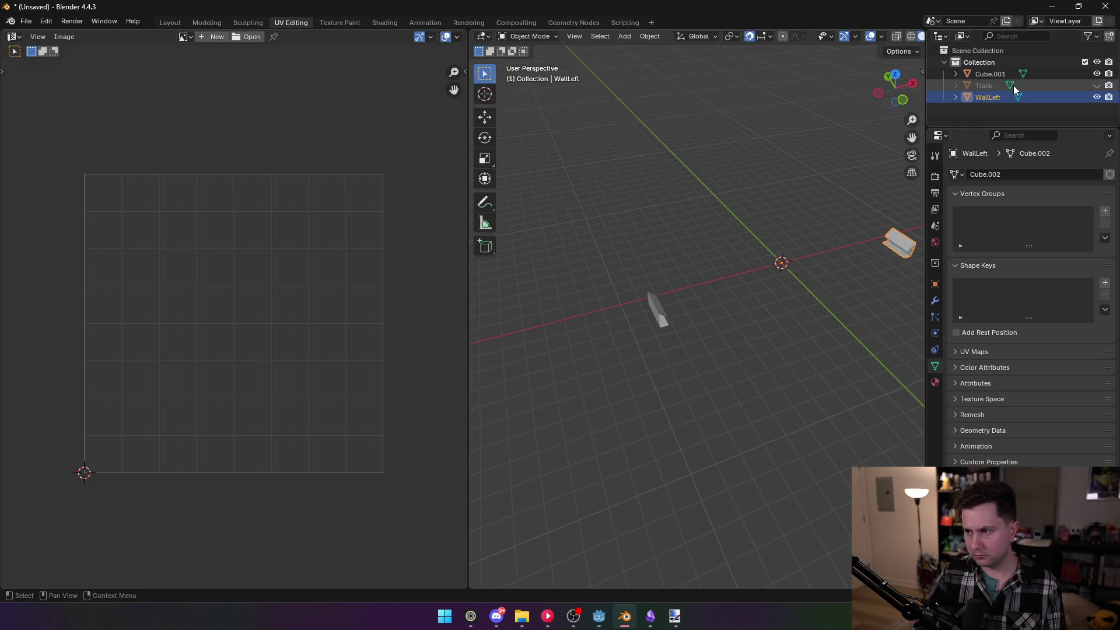
Rename Cube.001 to WallRight and put it into Edit Mode
{"action": "double_click", "coordinate": [1010, 74]}
{"action": "type", "text": "WallRight"}
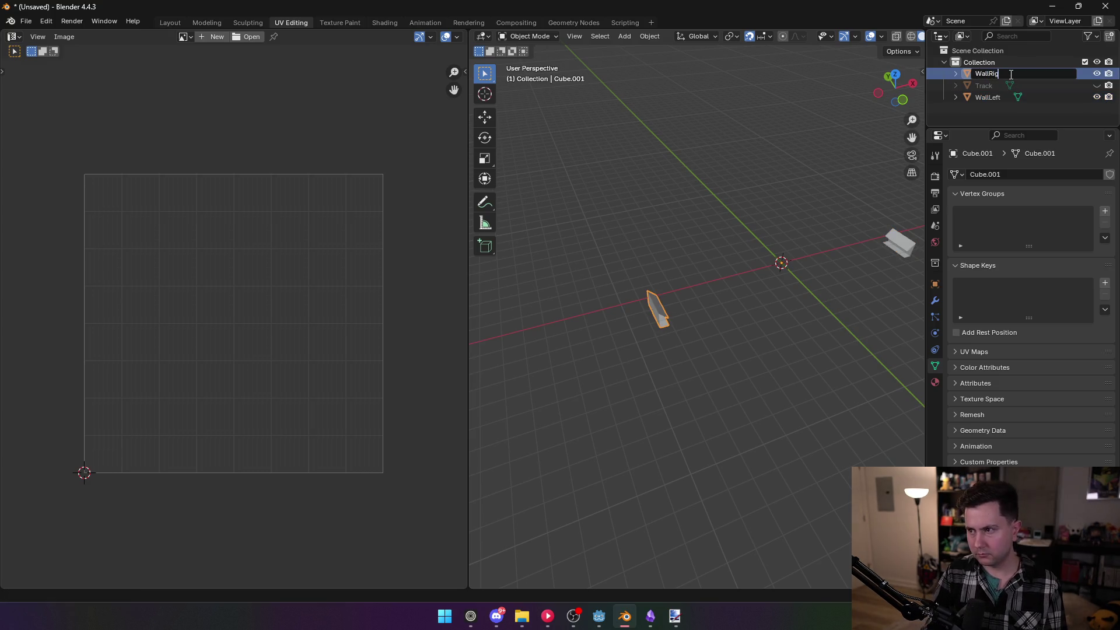
{"action": "key", "text": "Return"}
{"action": "mouse_move", "coordinate": [678, 253]}
{"action": "left_mouse_down"}
{"action": "mouse_move", "coordinate": [904, 252]}
{"action": "mouse_move", "coordinate": [890, 260]}
{"action": "left_mouse_up"}
{"action": "key", "text": "Tab"}
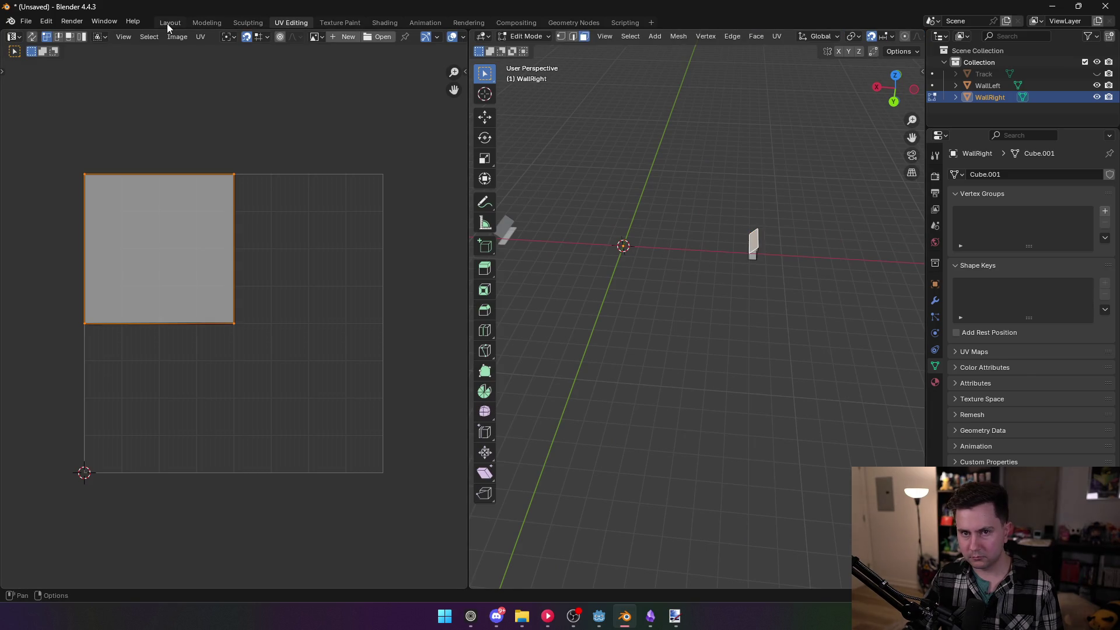
In the Layout workspace in Object Mode, select WallLeft and WallRight and copy them
{"action": "left_click", "coordinate": [167, 24]}
{"action": "key", "text": "Tab"}
{"action": "key", "text": "Tab"}
{"action": "left_click_drag", "start_coordinate": [513, 281], "coordinate": [508, 287]}
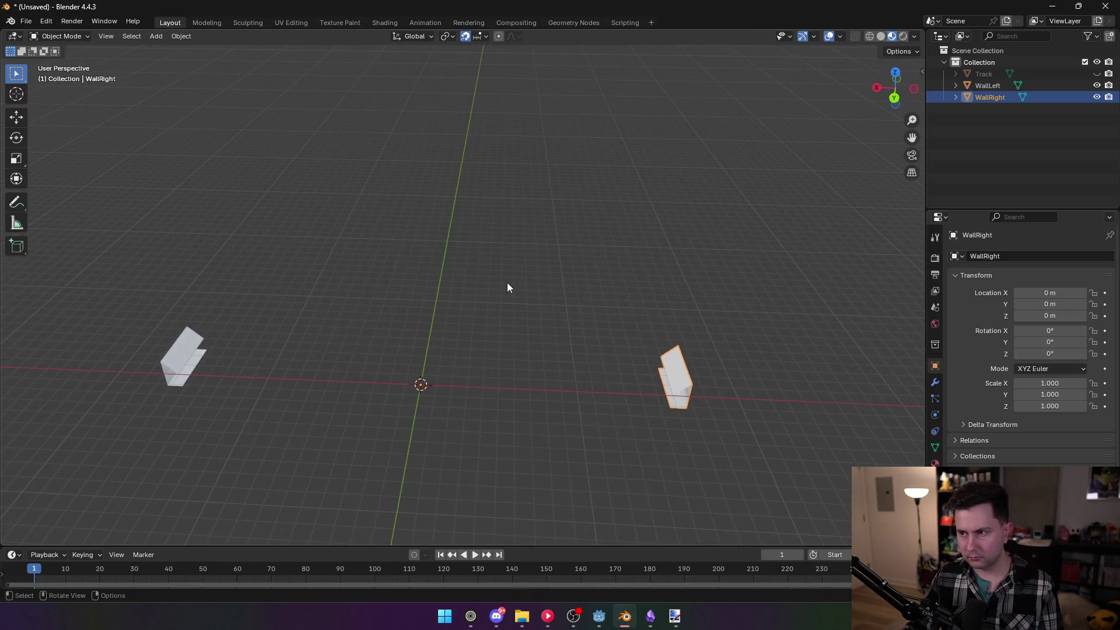
{"action": "left_click", "coordinate": [513, 354]}
{"action": "left_click", "coordinate": [980, 87]}
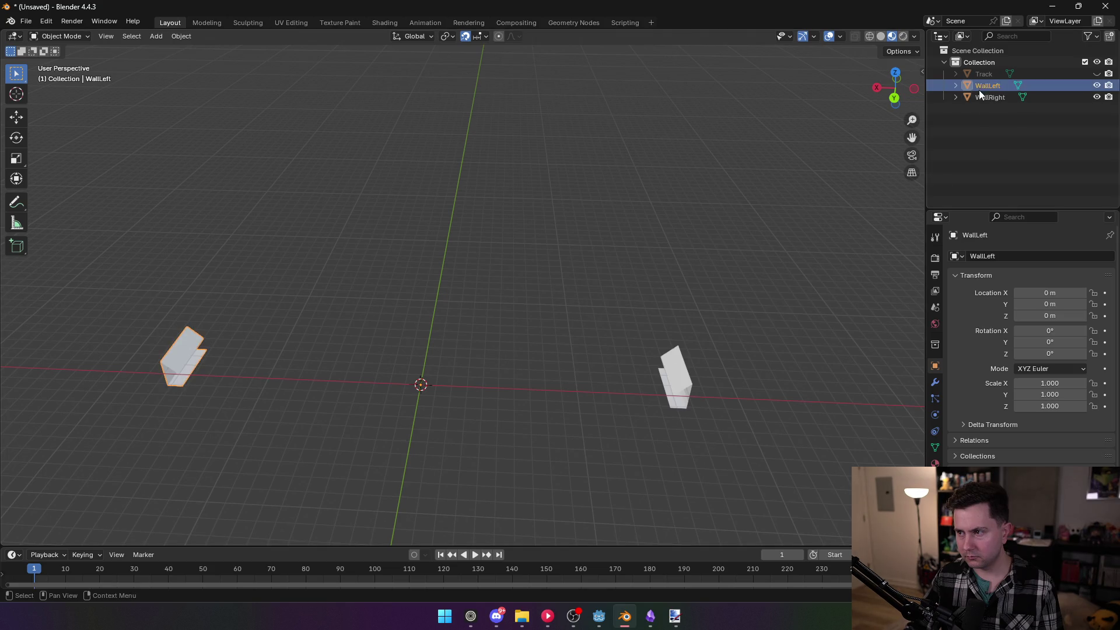
{"action": "left_click", "coordinate": [965, 97], "text": "shift"}
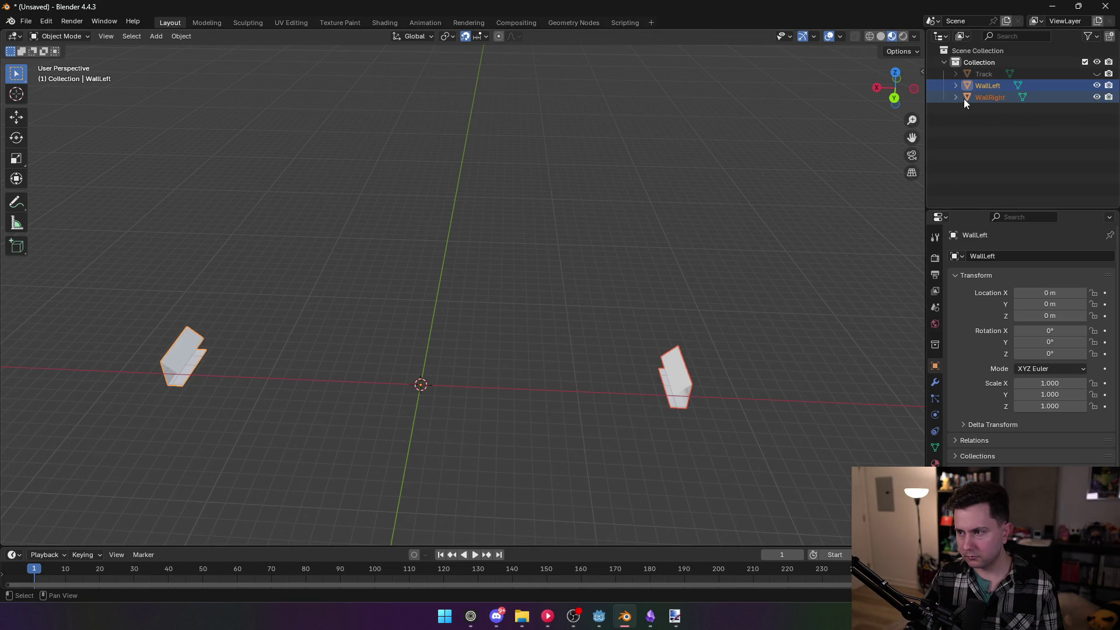
{"action": "right_click", "coordinate": [995, 100]}
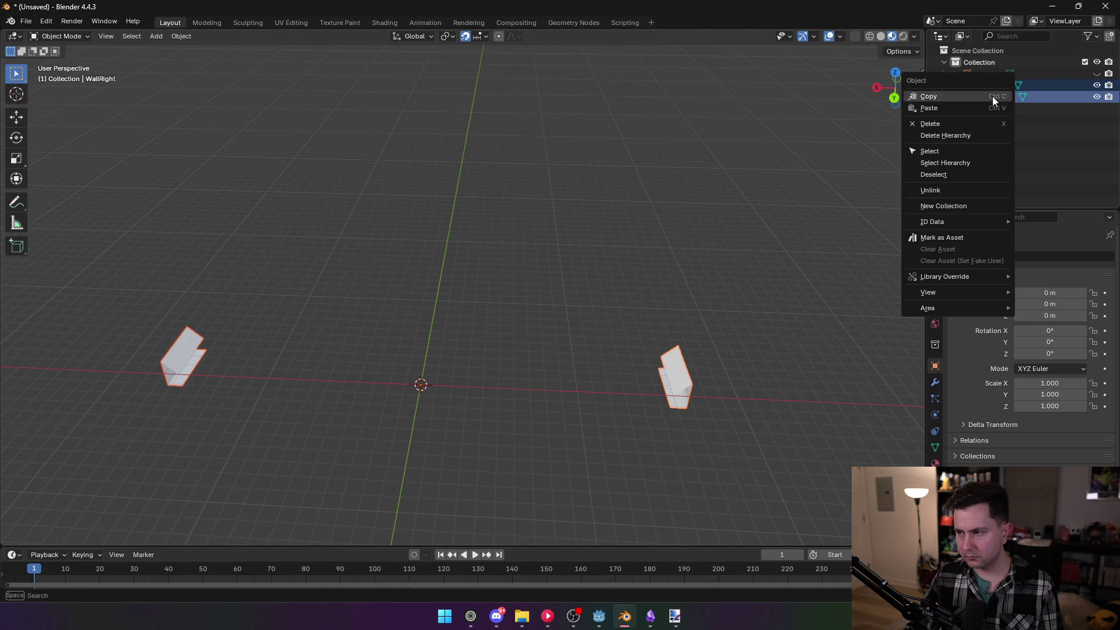
{"action": "left_click", "coordinate": [992, 98]}
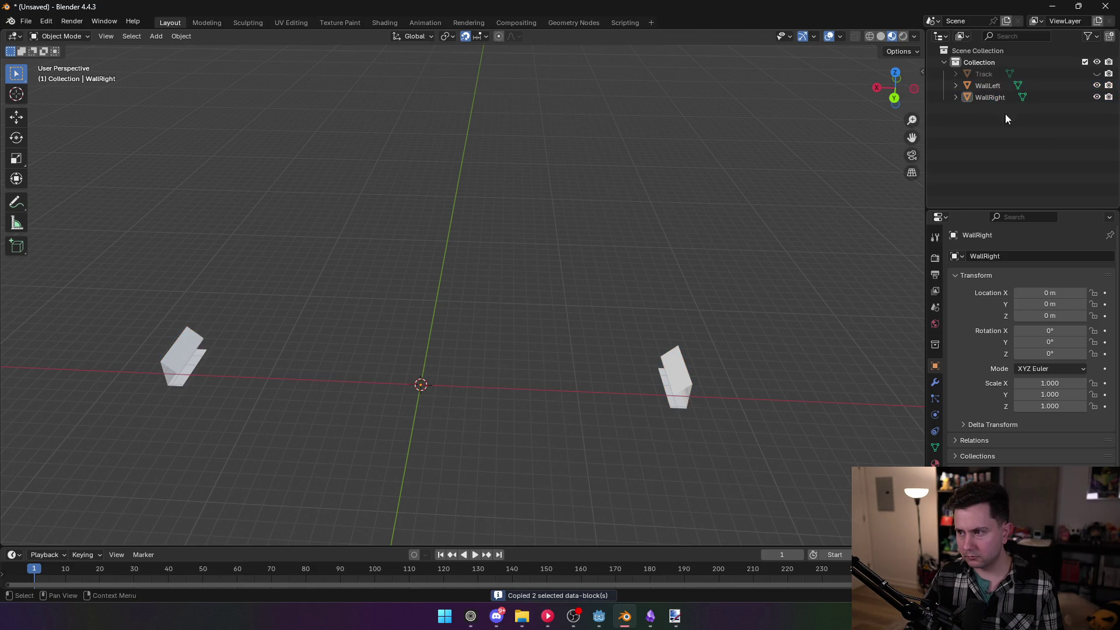
Make WallLeft the active object while keeping both walls selected
{"action": "left_click", "coordinate": [987, 85], "text": "ctrl"}
{"action": "left_click", "coordinate": [989, 97], "text": "ctrl"}
{"action": "left_click", "coordinate": [992, 84], "text": "ctrl"}
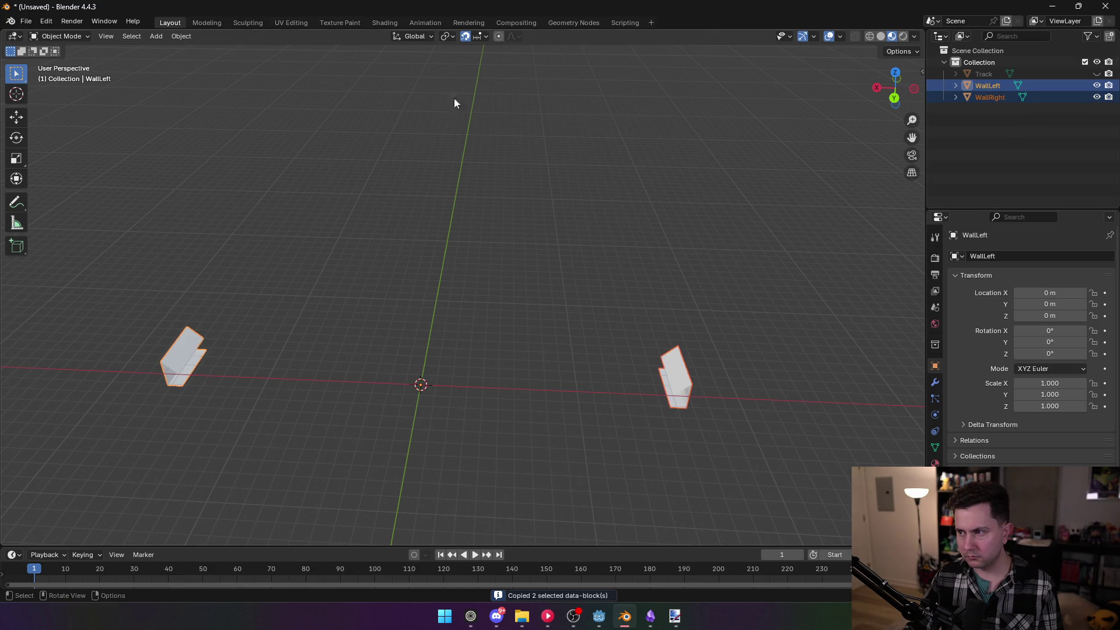
{"action": "left_click", "coordinate": [26, 22]}
{"action": "mouse_move", "coordinate": [76, 186]}
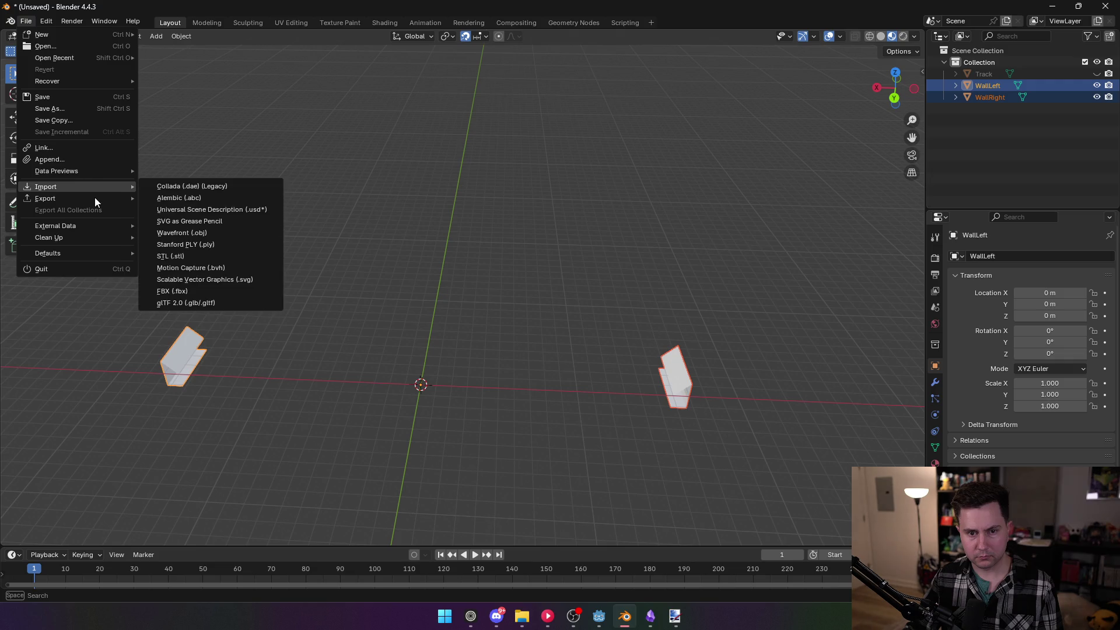
Export the walls as Wavefront OBJ over standard.obj with Apply Modifiers off, then return to Godot
{"action": "left_click", "coordinate": [201, 257]}
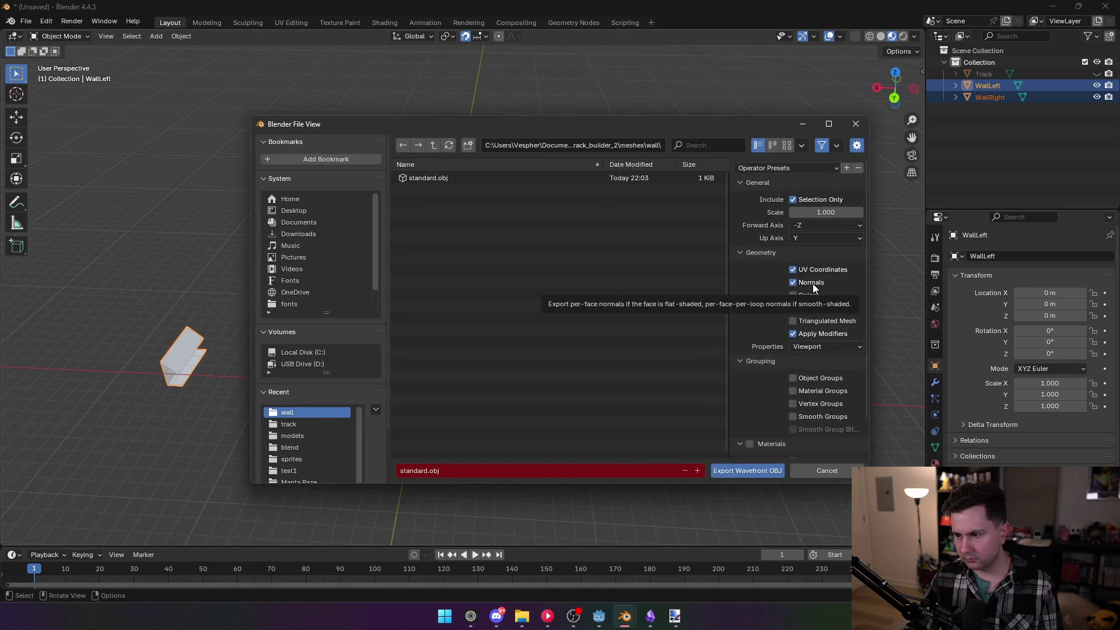
{"action": "left_click", "coordinate": [817, 334]}
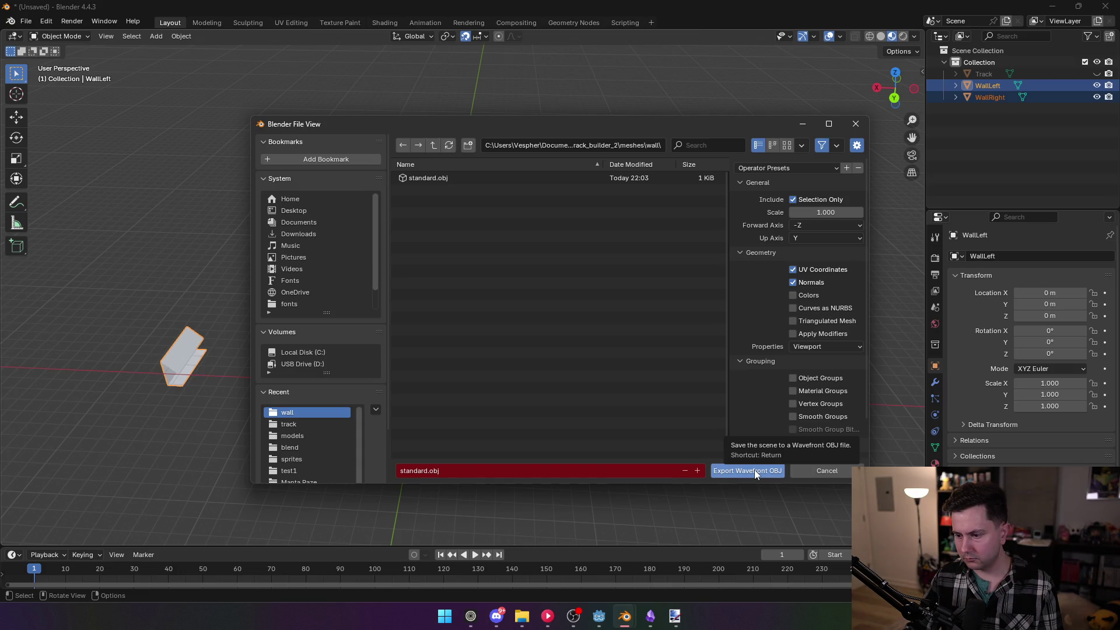
{"action": "left_click", "coordinate": [754, 470]}
{"action": "left_click", "coordinate": [599, 616]}
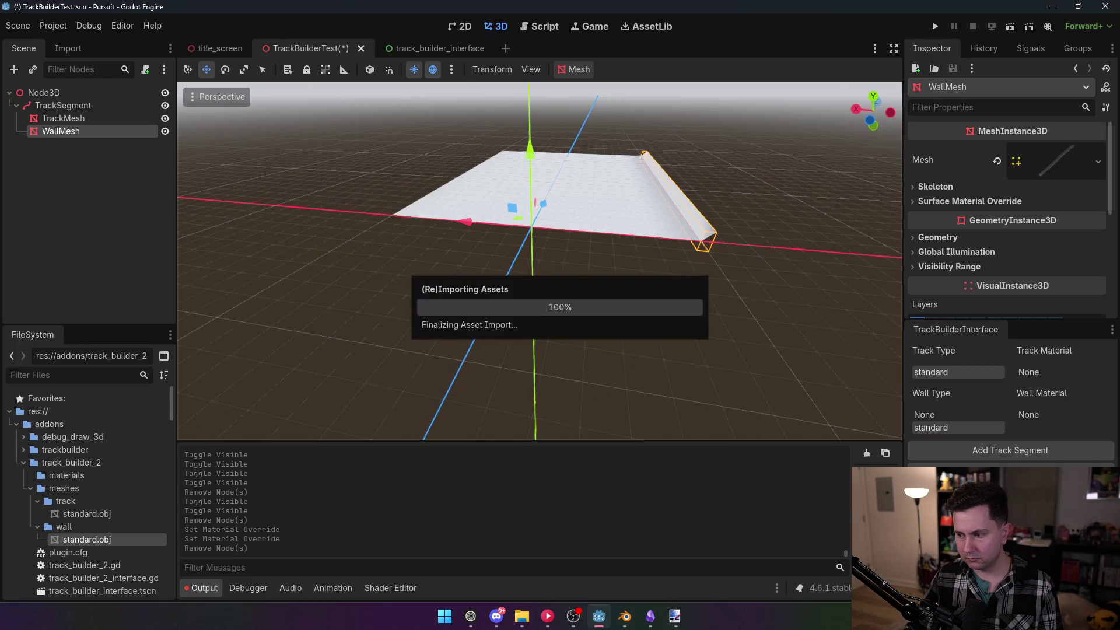
Select WallMesh and expand, then collapse, its mesh's Surface 0 settings
{"action": "left_click", "coordinate": [76, 107]}
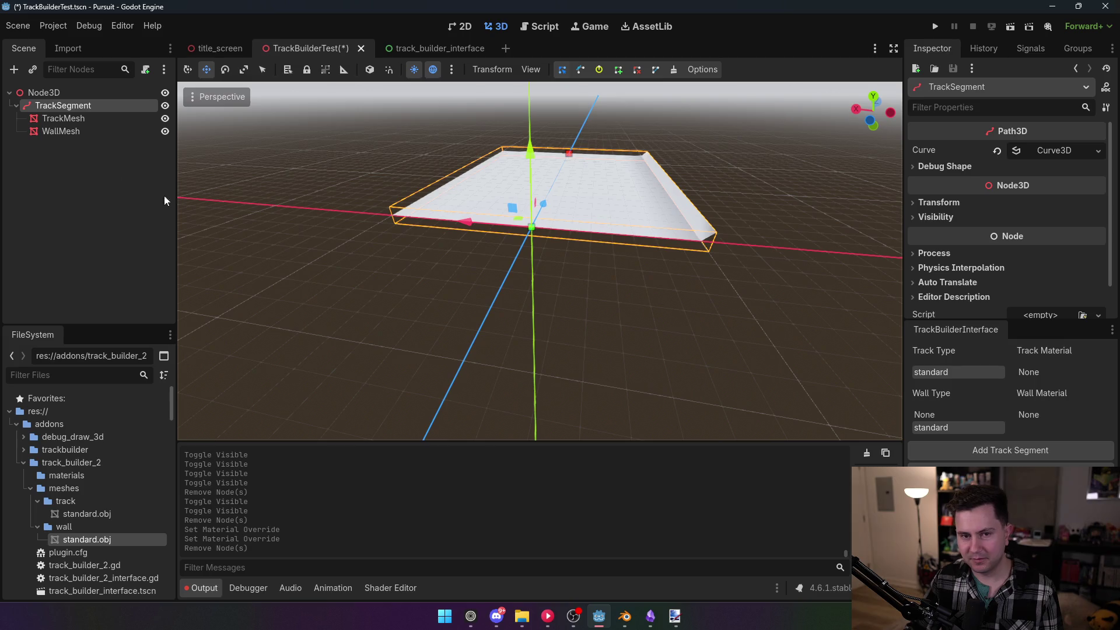
{"action": "left_click", "coordinate": [82, 118]}
{"action": "left_click", "coordinate": [87, 131]}
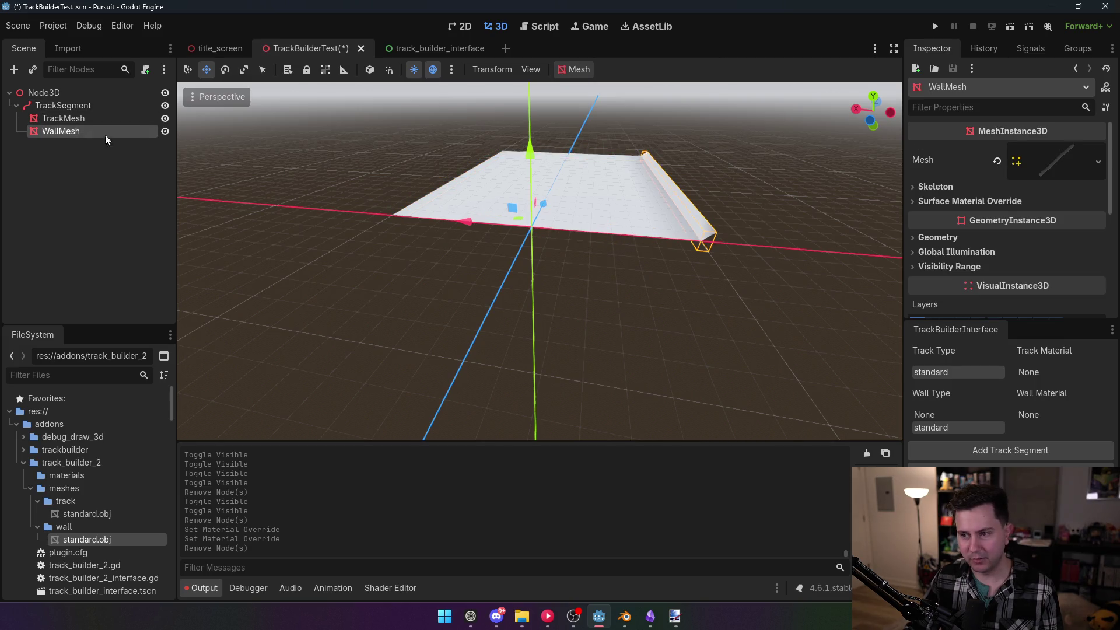
{"action": "left_click", "coordinate": [1073, 154]}
{"action": "scroll", "coordinate": [1033, 246], "scroll_direction": "down", "scroll_amount": 5}
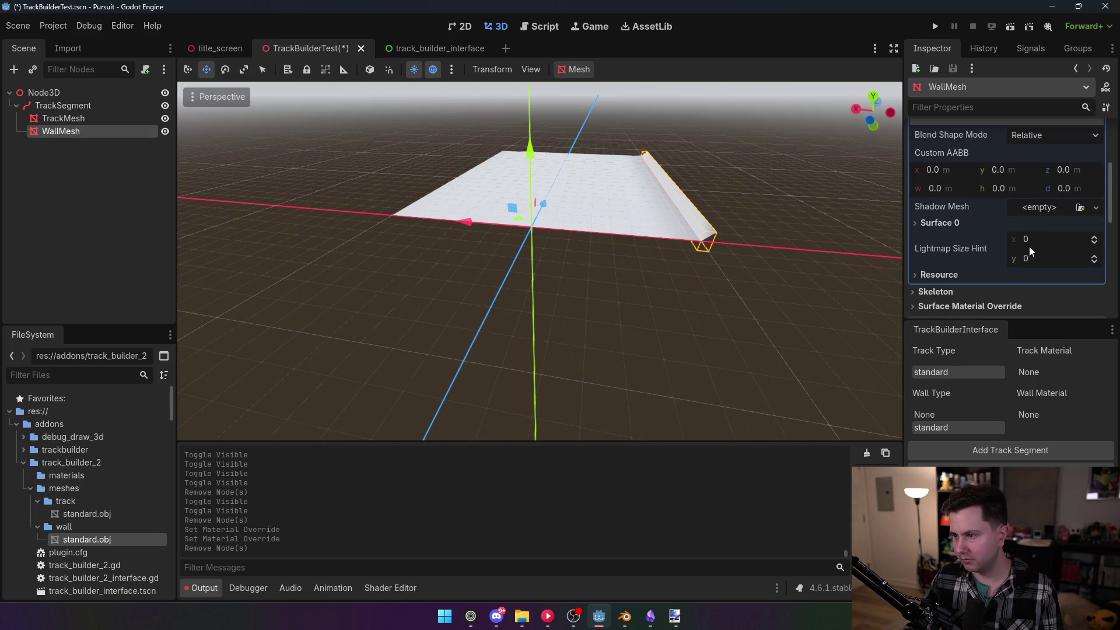
{"action": "left_click", "coordinate": [928, 223]}
{"action": "left_click", "coordinate": [928, 223]}
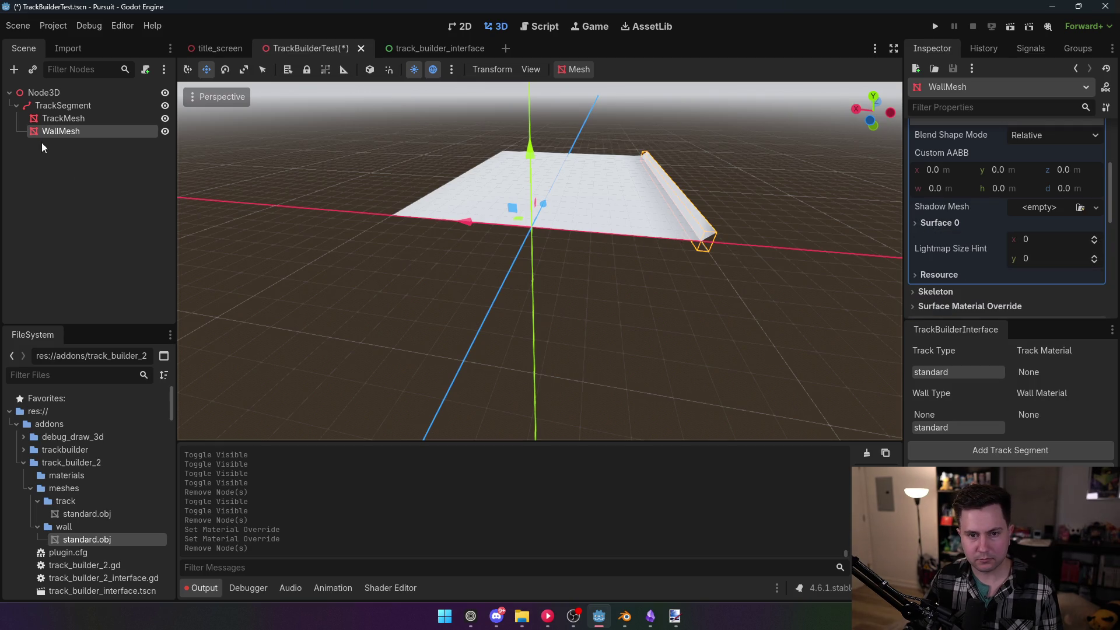
{"action": "scroll", "coordinate": [1076, 259], "scroll_direction": "up", "scroll_amount": 3}
Keep WallMesh's Blend Shape Mode at Relative, then return to Blender
{"action": "left_click", "coordinate": [1026, 209]}
{"action": "left_click", "coordinate": [1033, 226]}
{"action": "left_click", "coordinate": [1037, 209]}
{"action": "left_click", "coordinate": [1044, 241]}
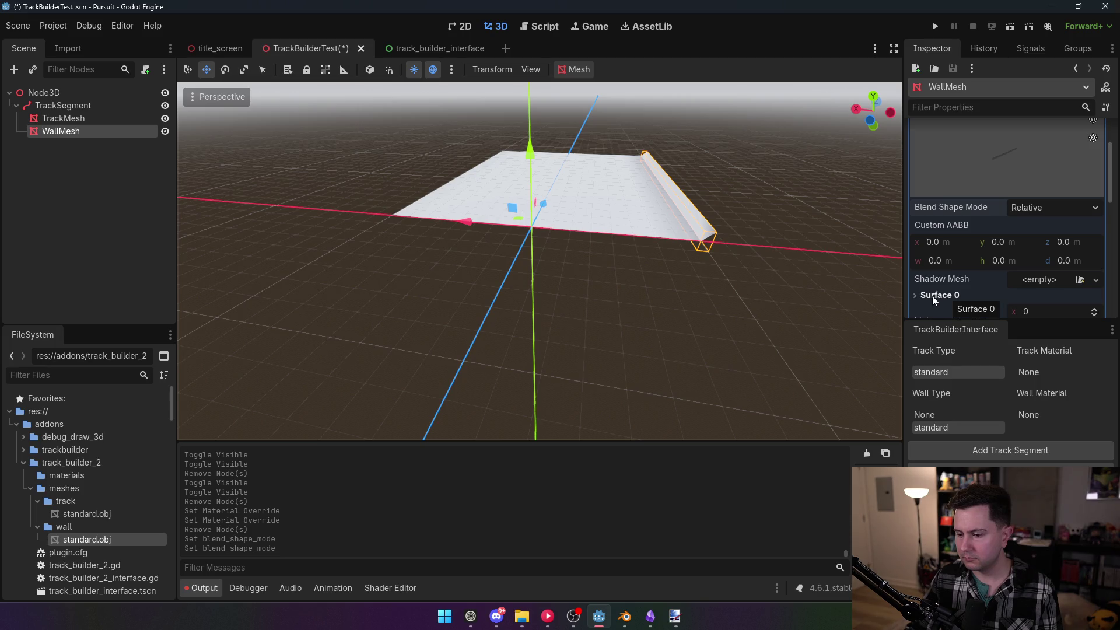
{"action": "left_click", "coordinate": [625, 616]}
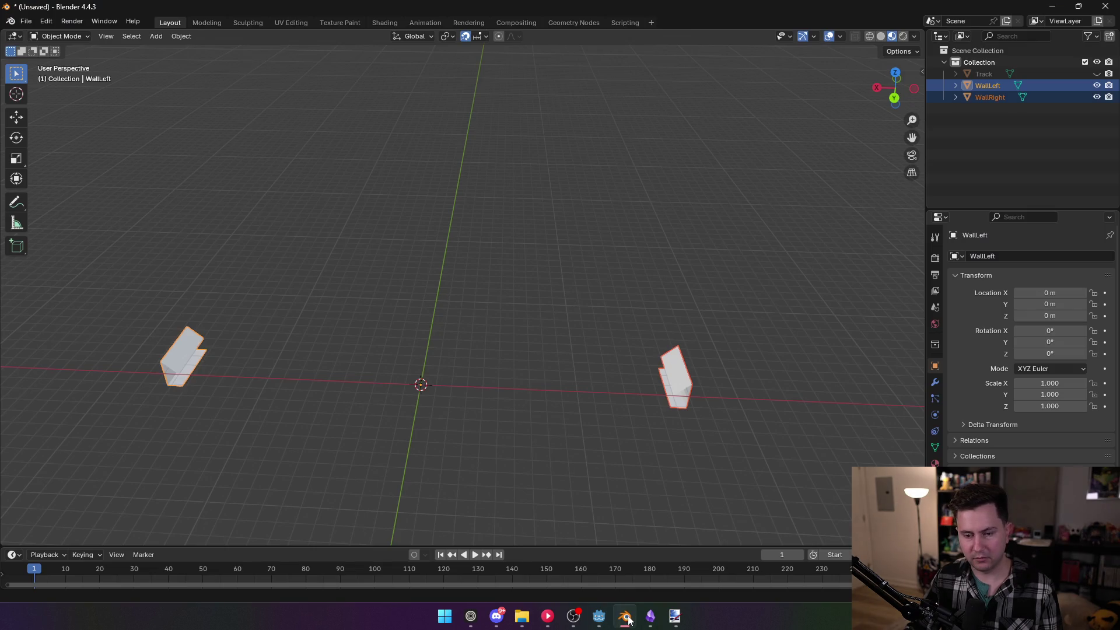
Select both walls and start an OBJ export with Selection Only ticked, then cancel it
{"action": "left_click", "coordinate": [996, 77]}
{"action": "left_click", "coordinate": [992, 85]}
{"action": "left_click", "coordinate": [987, 97], "text": "shift"}
{"action": "left_click", "coordinate": [26, 22]}
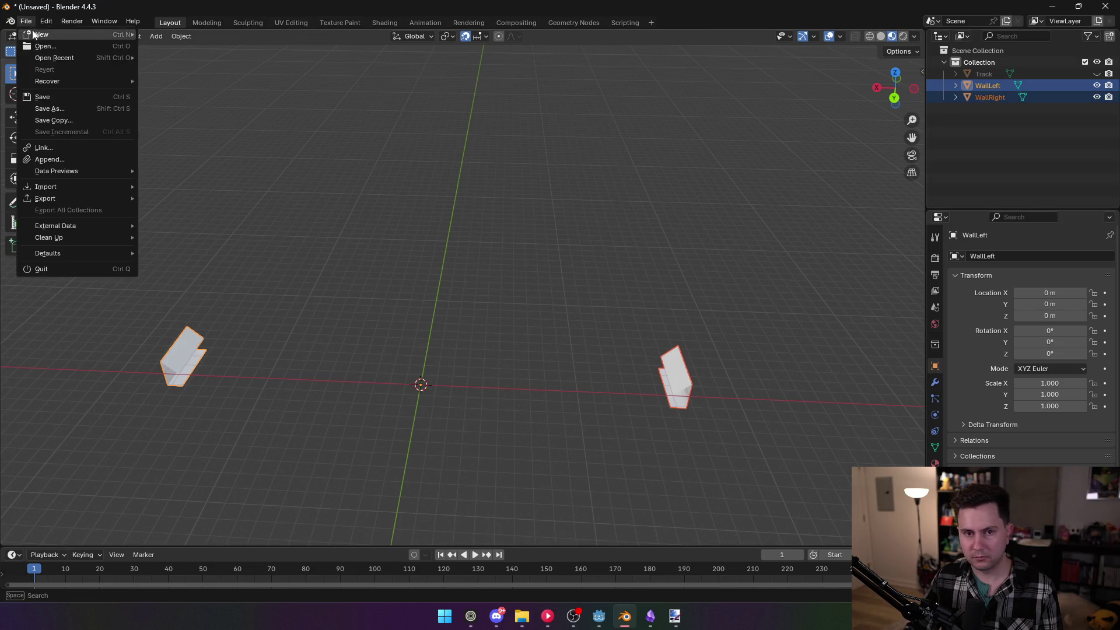
{"action": "mouse_move", "coordinate": [69, 198]}
{"action": "left_click", "coordinate": [199, 255]}
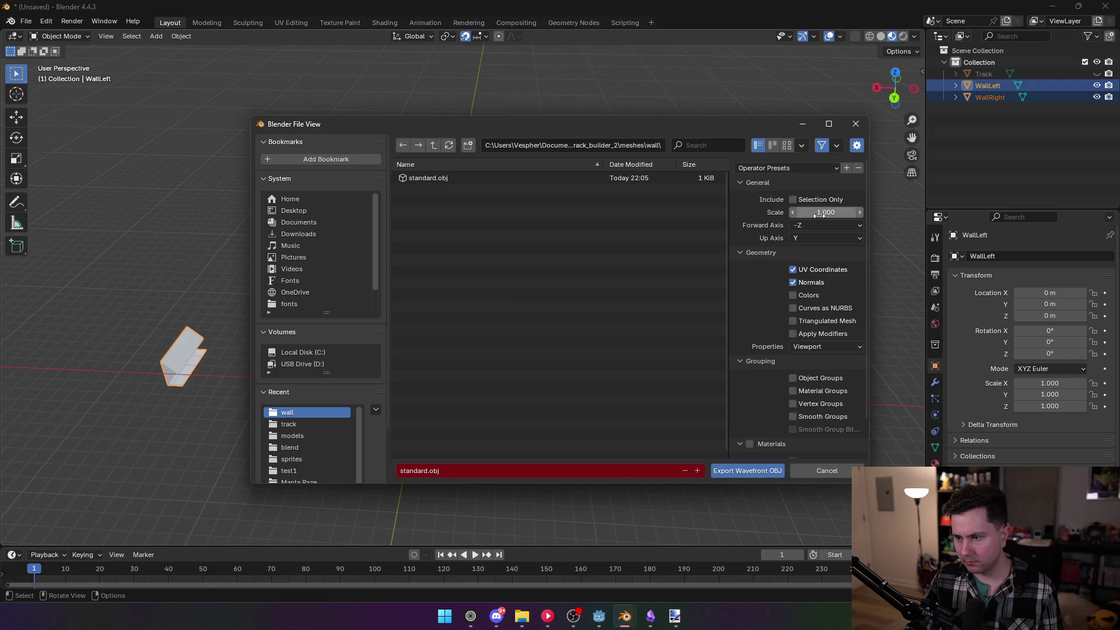
{"action": "left_click", "coordinate": [800, 169]}
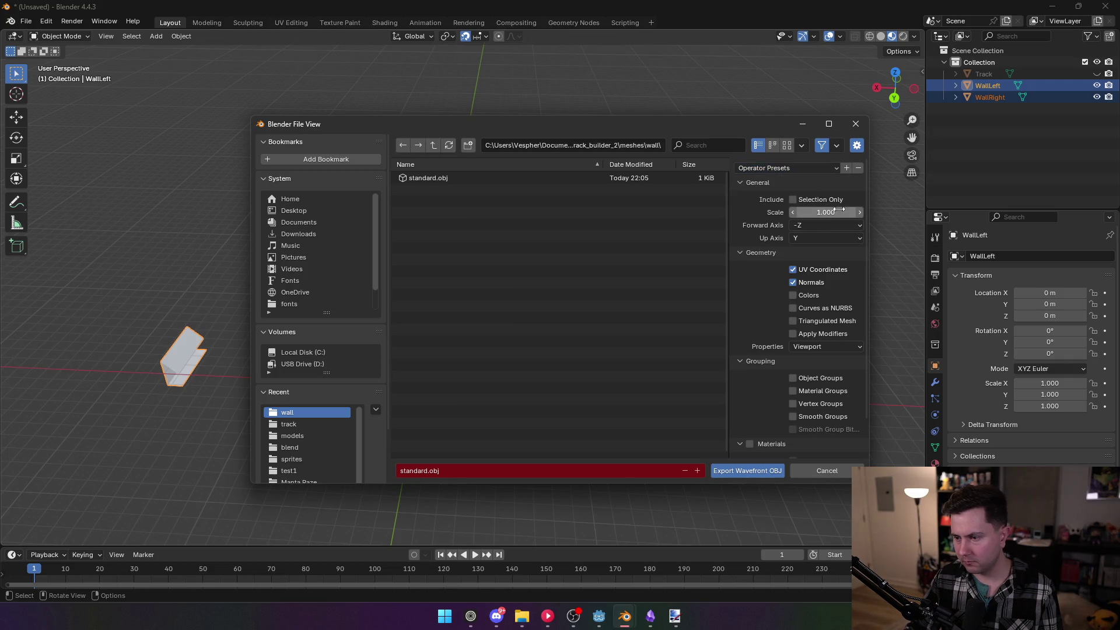
{"action": "scroll", "coordinate": [809, 324], "scroll_direction": "down", "scroll_amount": 3}
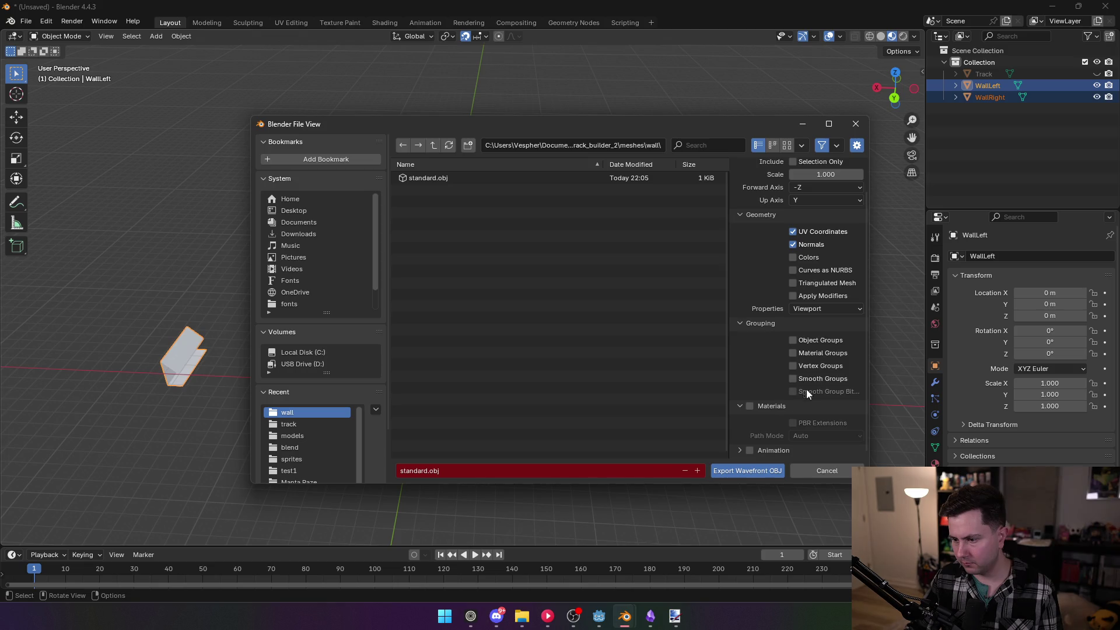
{"action": "scroll", "coordinate": [828, 350], "scroll_direction": "up", "scroll_amount": 3}
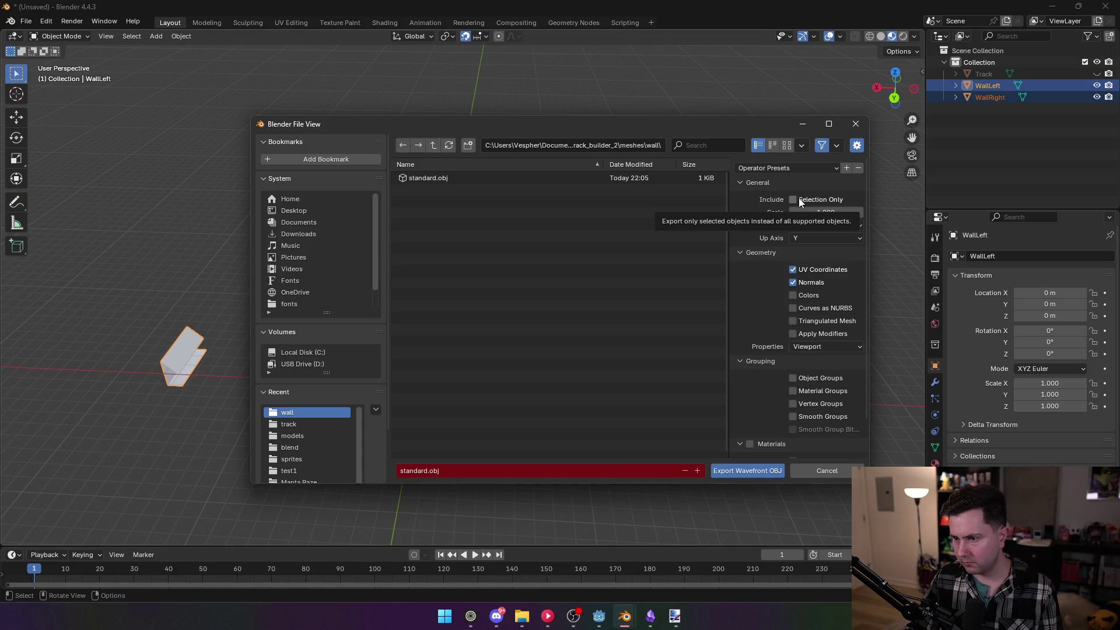
{"action": "left_click", "coordinate": [799, 198]}
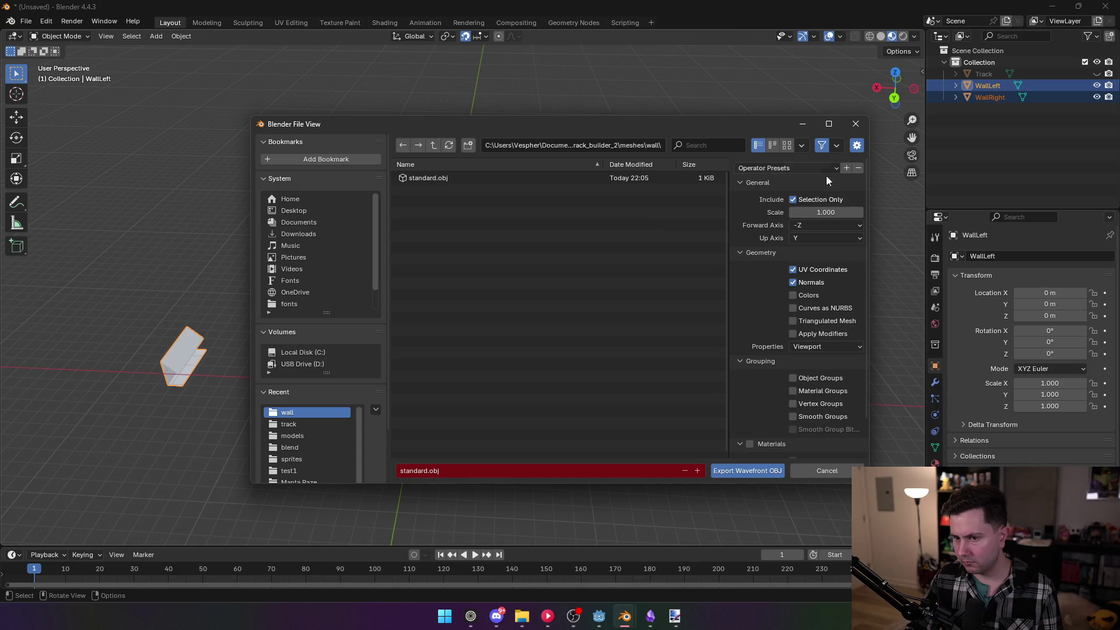
{"action": "left_click", "coordinate": [865, 124]}
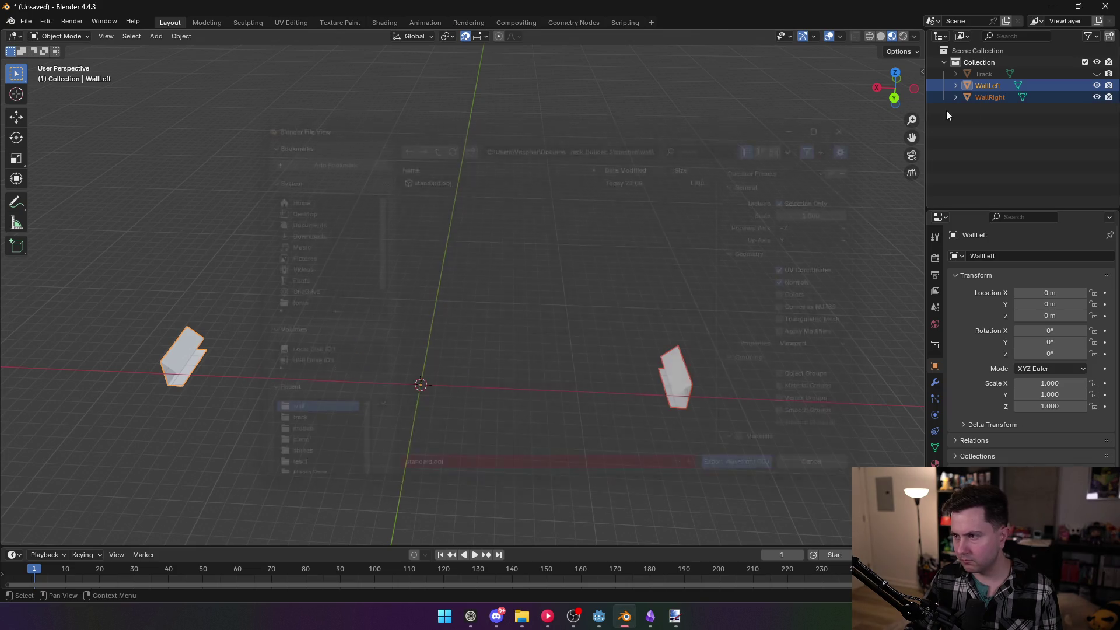
Export only the left wall over standard.obj and check the TrackSegment in Godot
{"action": "left_click", "coordinate": [992, 85]}
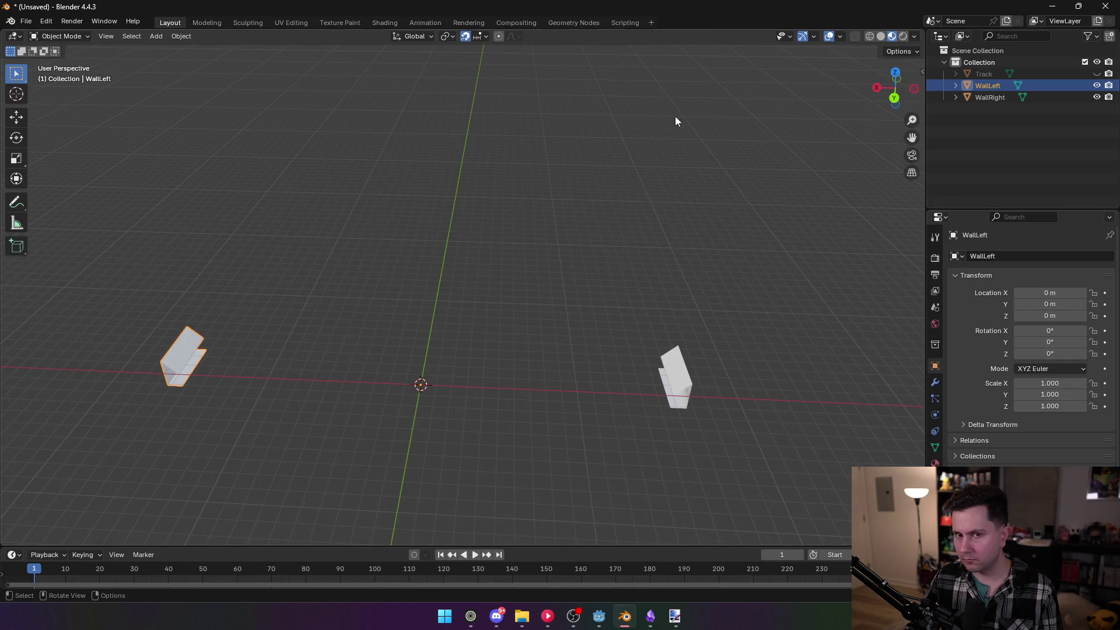
{"action": "left_click", "coordinate": [26, 21]}
{"action": "mouse_move", "coordinate": [76, 198]}
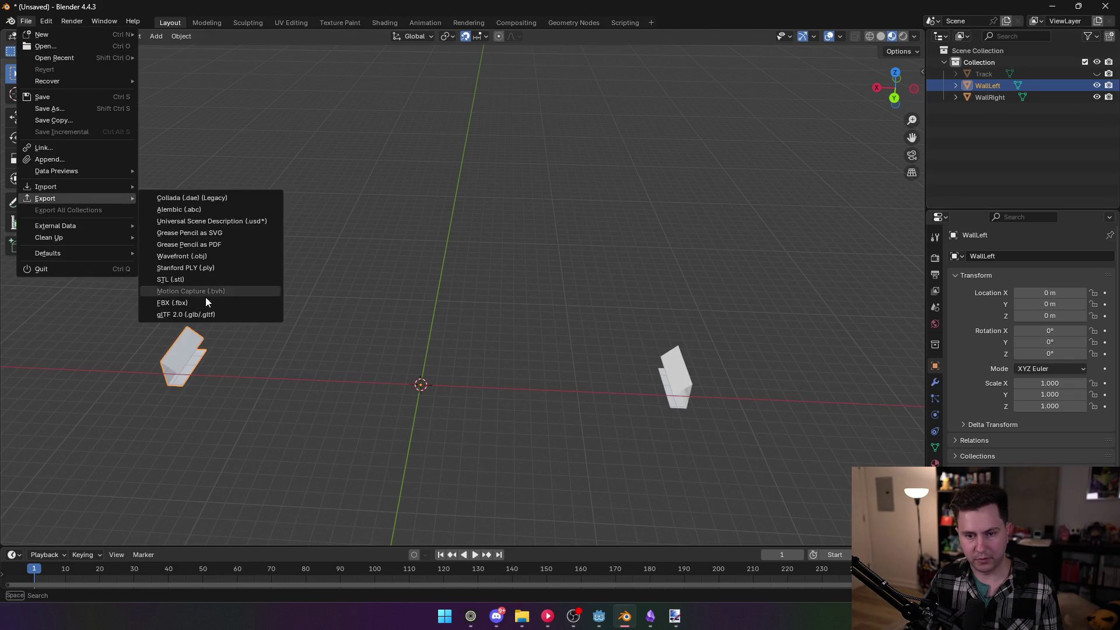
{"action": "left_click", "coordinate": [199, 258]}
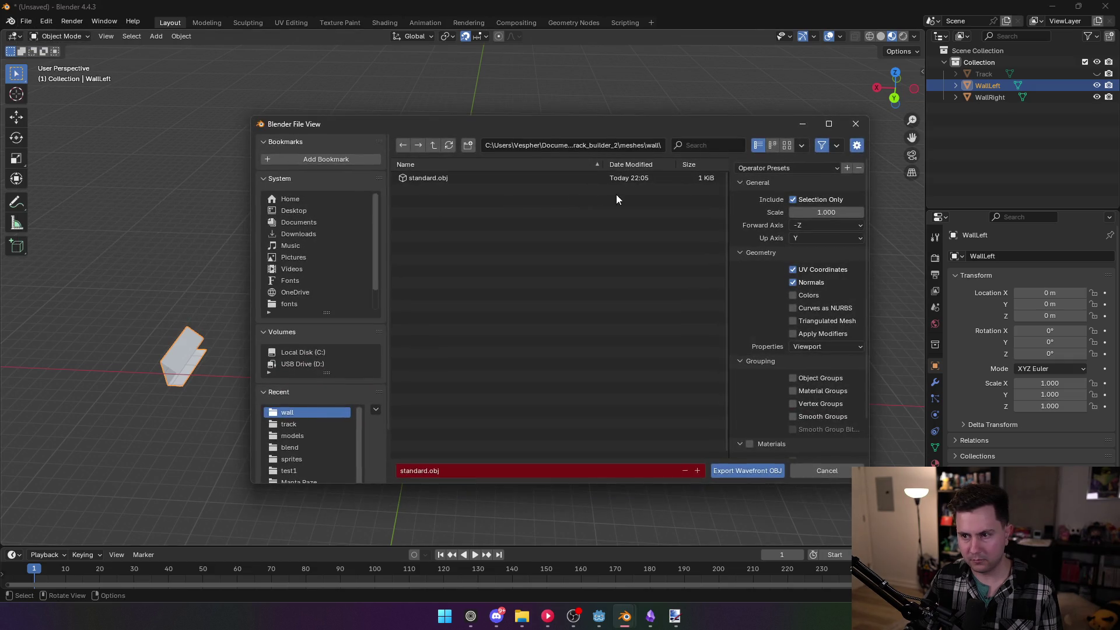
{"action": "double_click", "coordinate": [439, 178]}
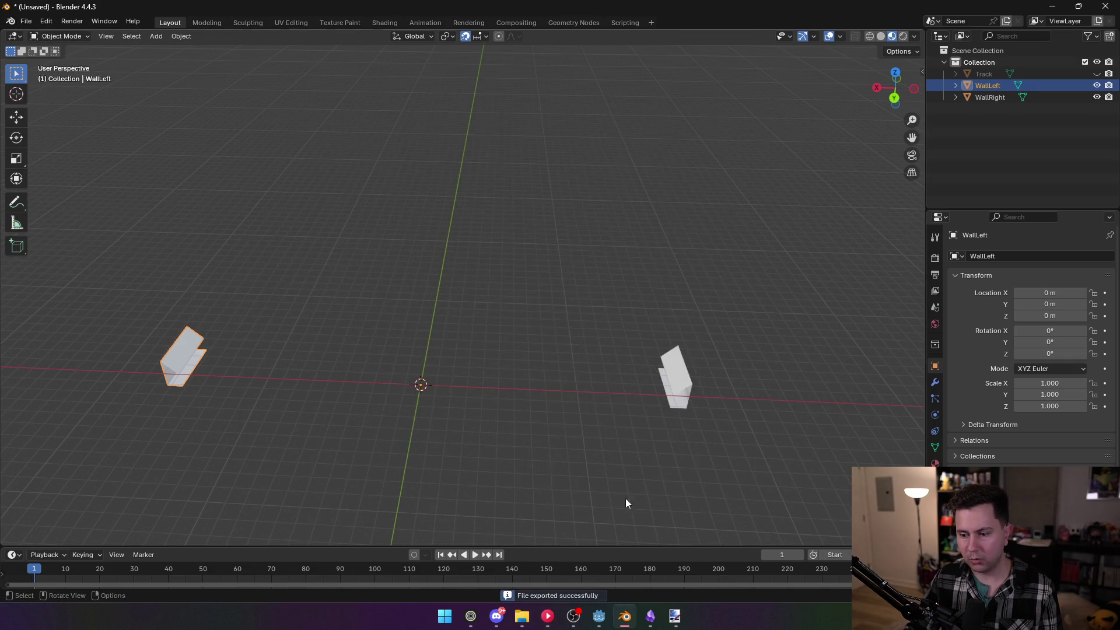
{"action": "left_click", "coordinate": [606, 624]}
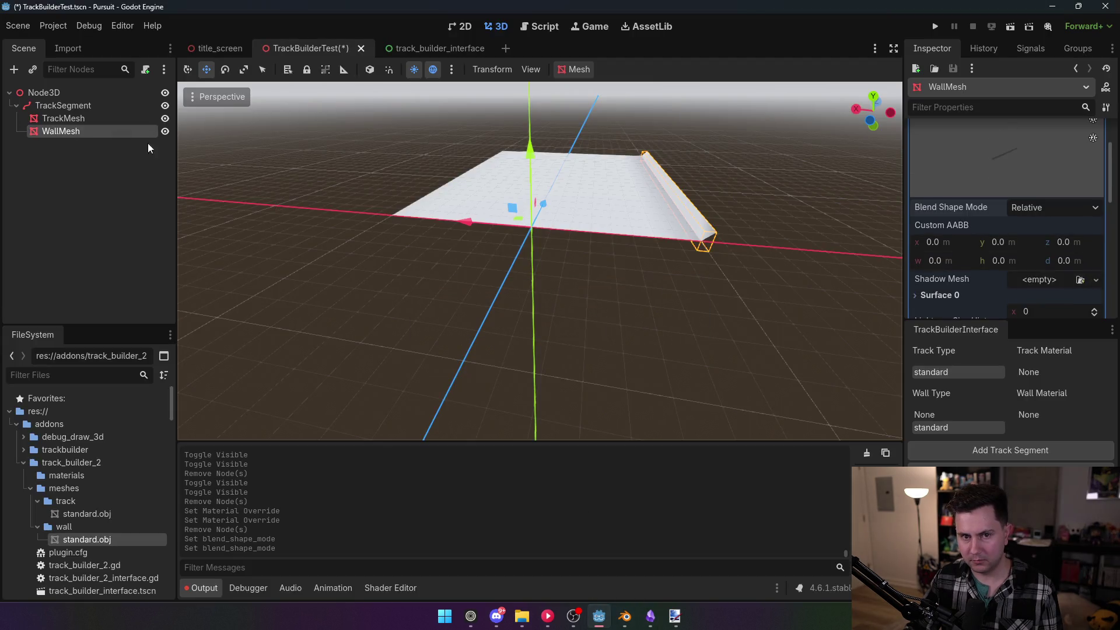
{"action": "left_click", "coordinate": [63, 105]}
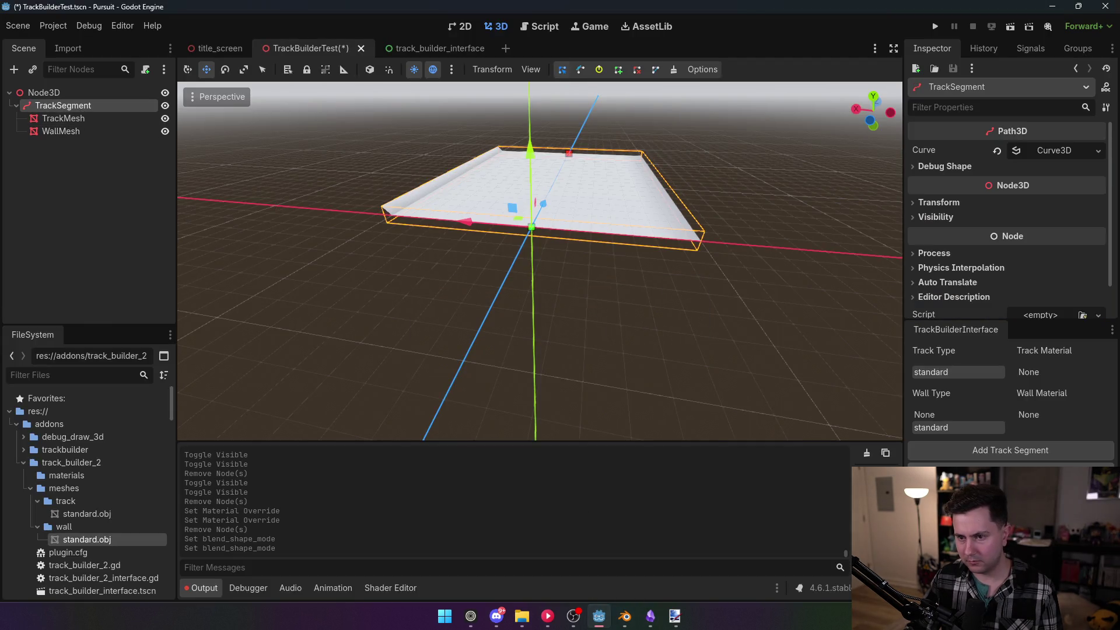
Back in Blender, re-export both wall pieces over standard.obj and return to Godot
{"action": "key", "text": "alt+Tab"}
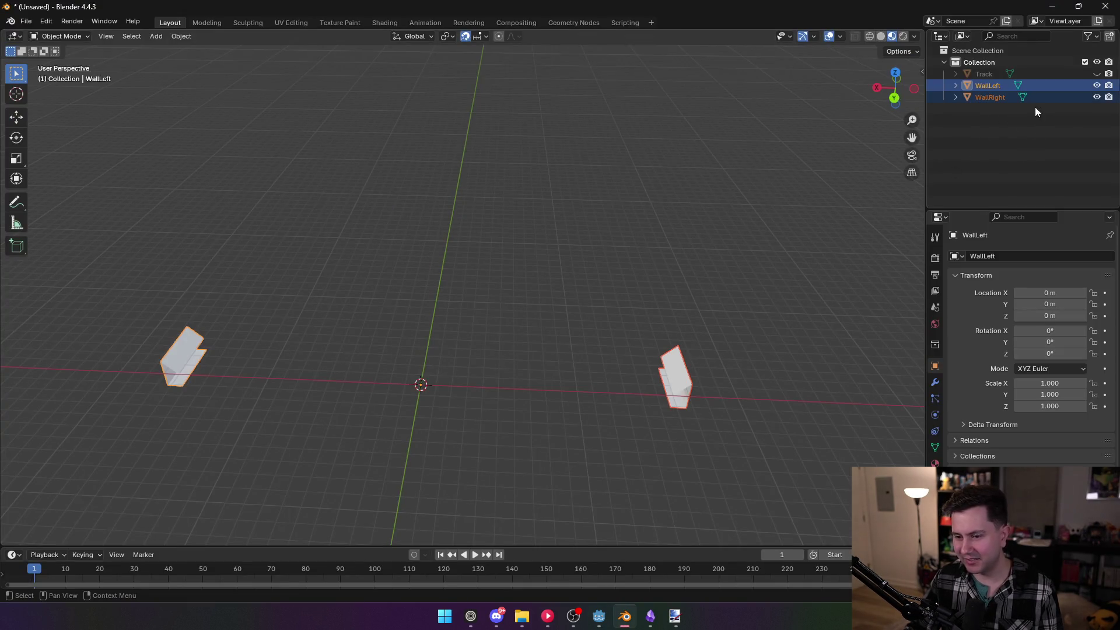
{"action": "left_click", "coordinate": [25, 21]}
{"action": "mouse_move", "coordinate": [108, 199]}
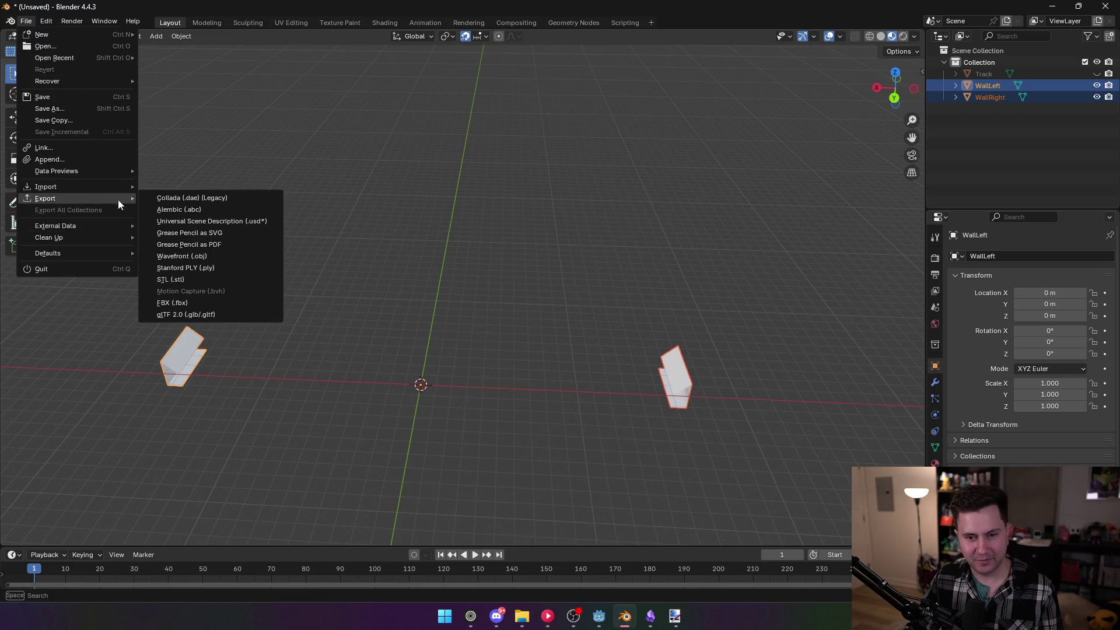
{"action": "left_click", "coordinate": [198, 255]}
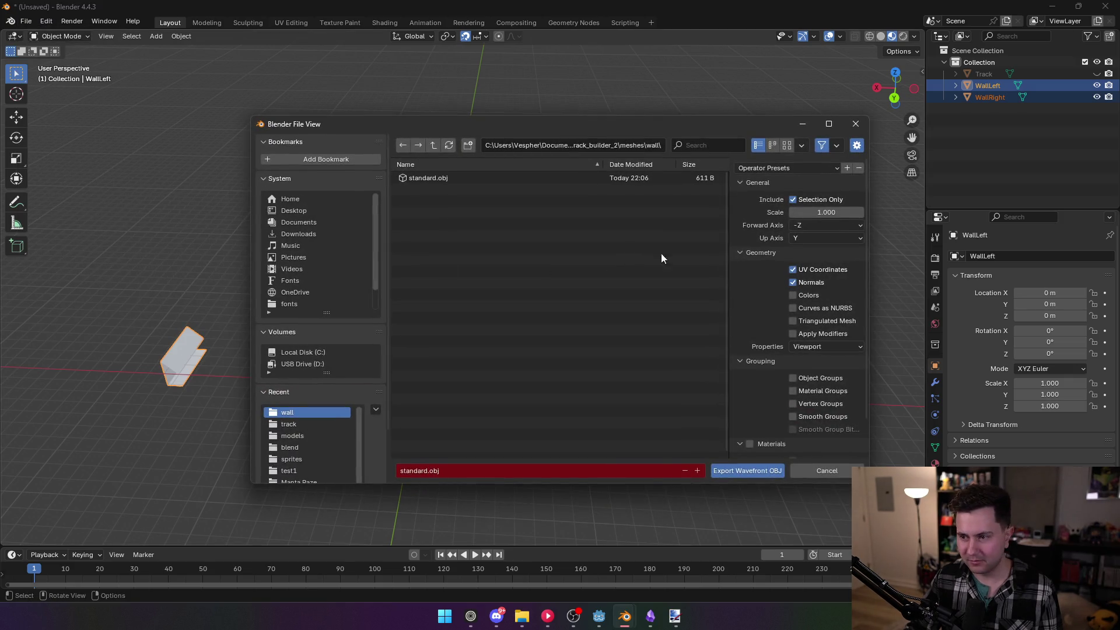
{"action": "double_click", "coordinate": [503, 177]}
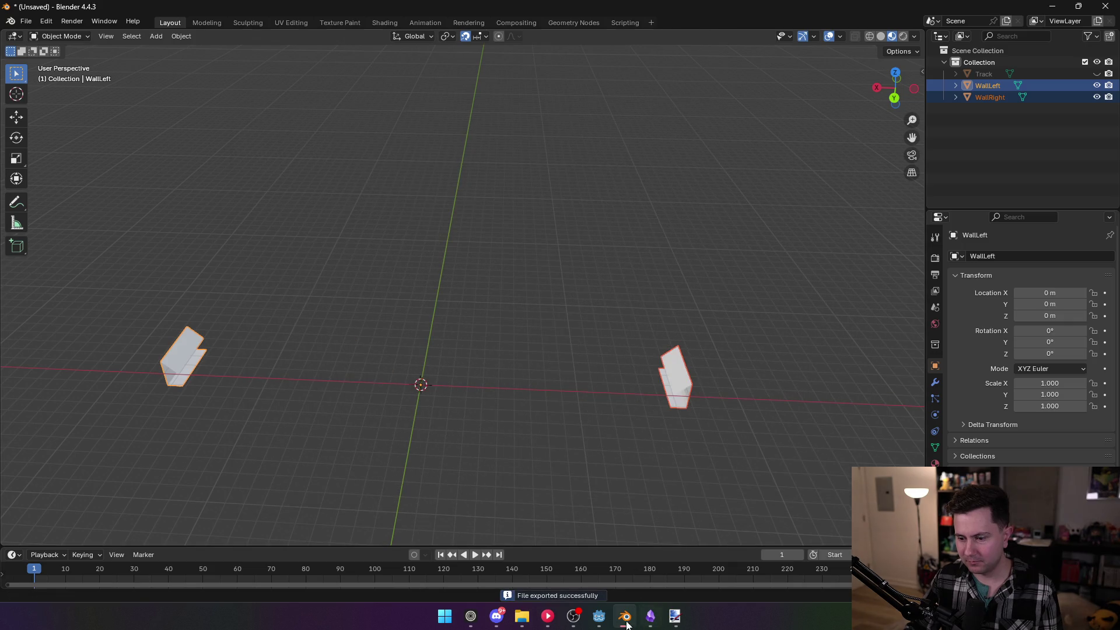
{"action": "left_click", "coordinate": [599, 616]}
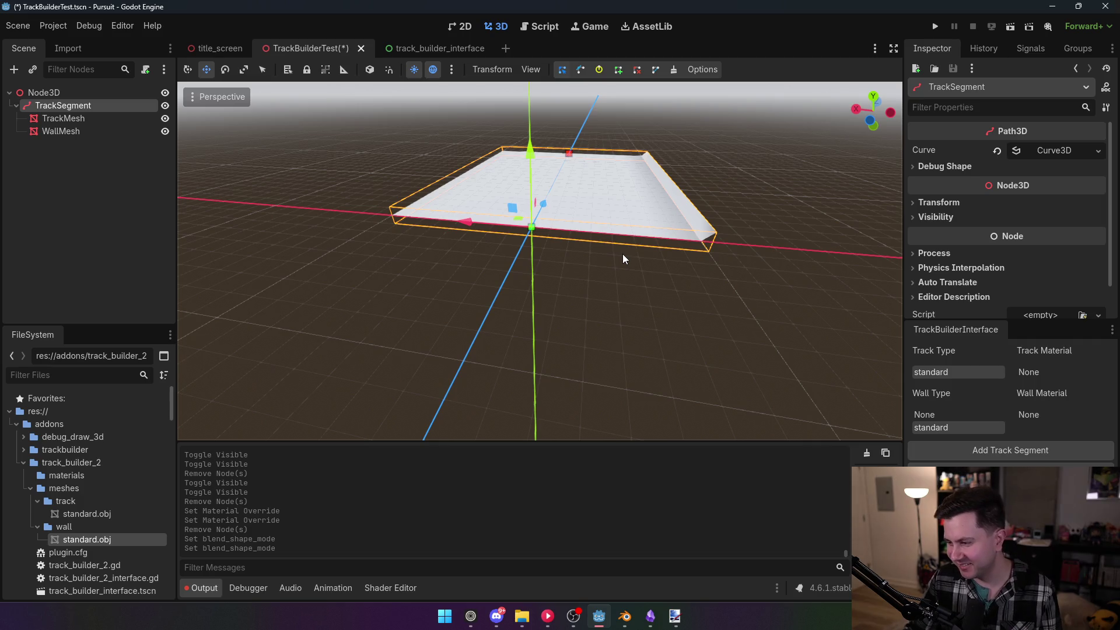
Enlarge the inspector, orbit around the double-walled track segment, then open track_builder_2_interface.gd
{"action": "left_click_drag", "start_coordinate": [983, 319], "coordinate": [967, 371]}
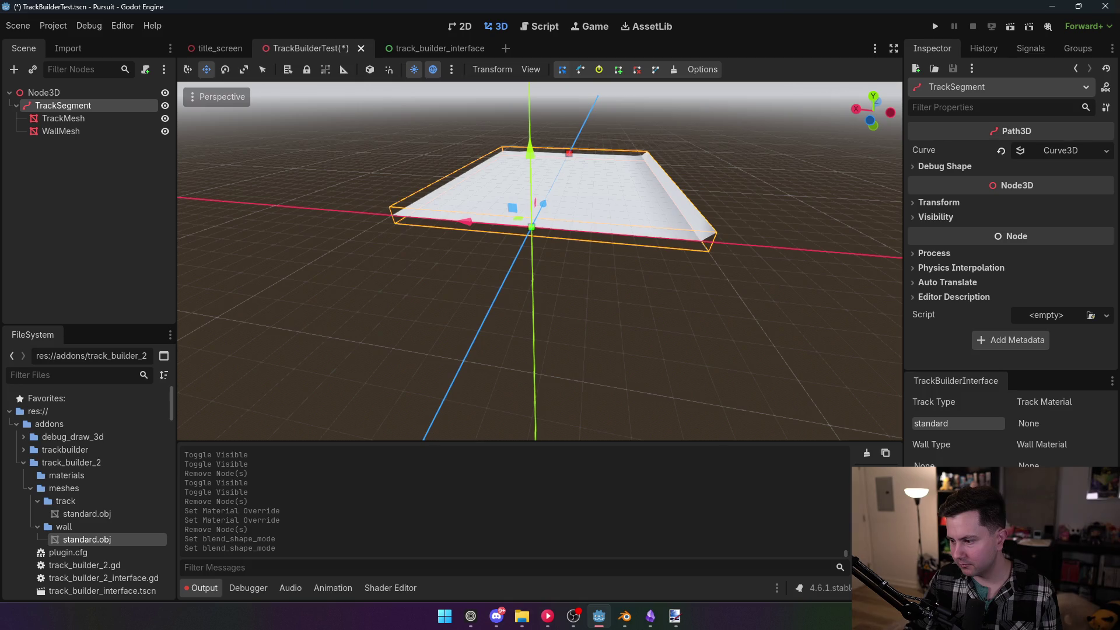
{"action": "mouse_move", "coordinate": [545, 320]}
{"action": "left_mouse_down"}
{"action": "mouse_move", "coordinate": [525, 309]}
{"action": "mouse_move", "coordinate": [545, 263]}
{"action": "mouse_move", "coordinate": [560, 256]}
{"action": "mouse_move", "coordinate": [542, 263]}
{"action": "mouse_move", "coordinate": [607, 262]}
{"action": "left_mouse_up"}
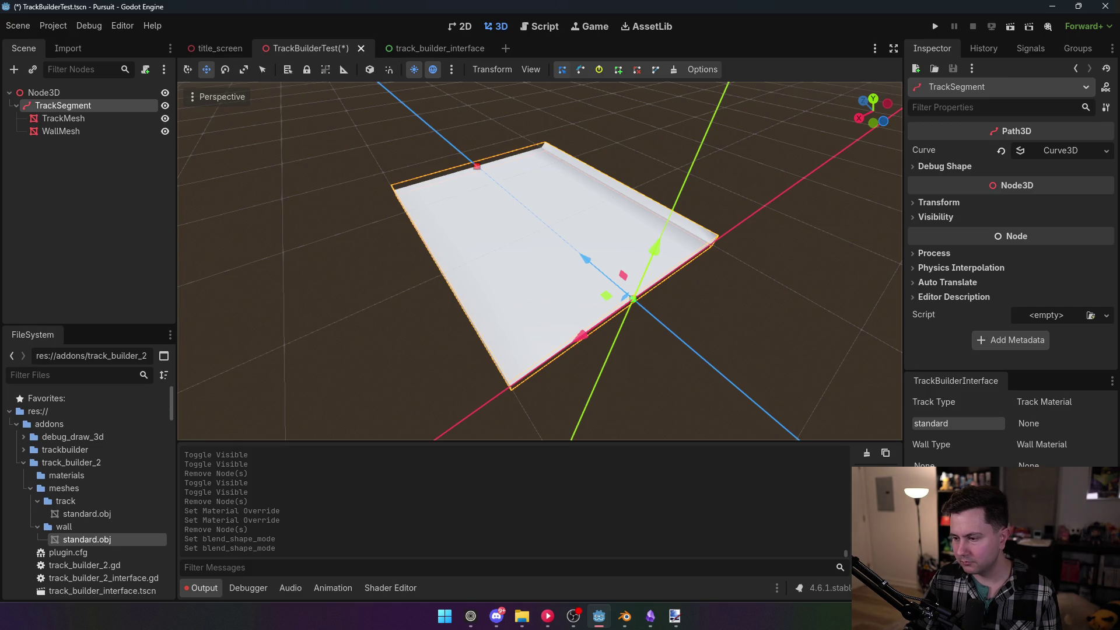
{"action": "left_click_drag", "start_coordinate": [607, 262], "coordinate": [642, 263]}
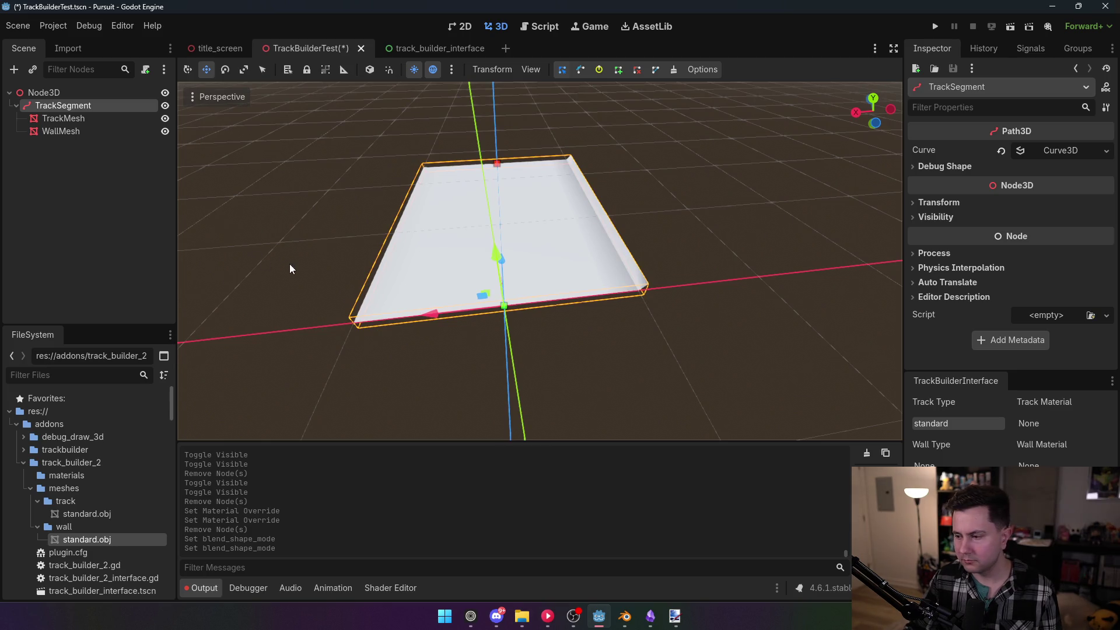
{"action": "mouse_move", "coordinate": [288, 263]}
{"action": "left_mouse_down"}
{"action": "mouse_move", "coordinate": [333, 216]}
{"action": "mouse_move", "coordinate": [443, 216]}
{"action": "mouse_move", "coordinate": [502, 198]}
{"action": "mouse_move", "coordinate": [525, 186]}
{"action": "mouse_move", "coordinate": [548, 146]}
{"action": "mouse_move", "coordinate": [583, 198]}
{"action": "mouse_move", "coordinate": [577, 186]}
{"action": "mouse_move", "coordinate": [655, 109]}
{"action": "left_mouse_up"}
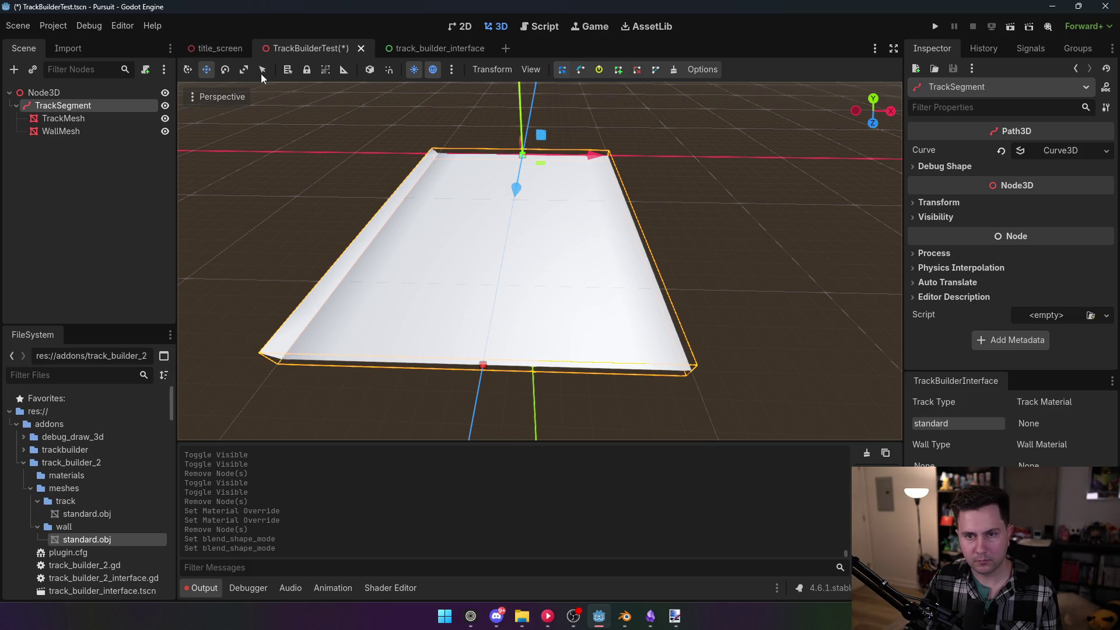
{"action": "left_click_drag", "start_coordinate": [525, 175], "coordinate": [431, 222]}
{"action": "mouse_move", "coordinate": [719, 286]}
{"action": "left_mouse_down"}
{"action": "mouse_move", "coordinate": [665, 274]}
{"action": "mouse_move", "coordinate": [719, 286]}
{"action": "left_mouse_up"}
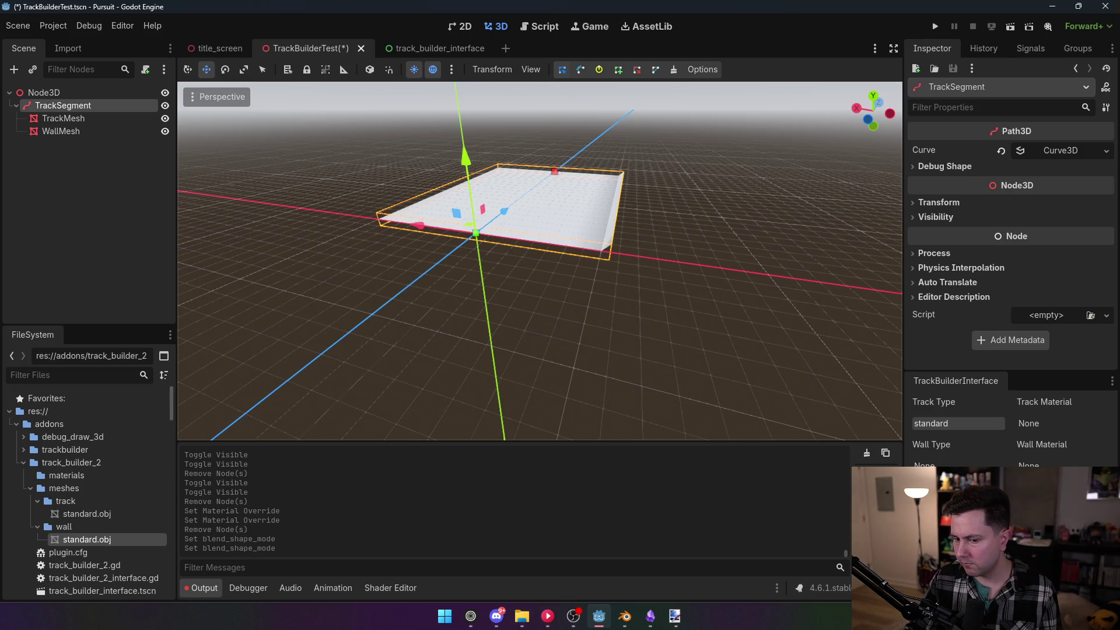
{"action": "left_click", "coordinate": [553, 28]}
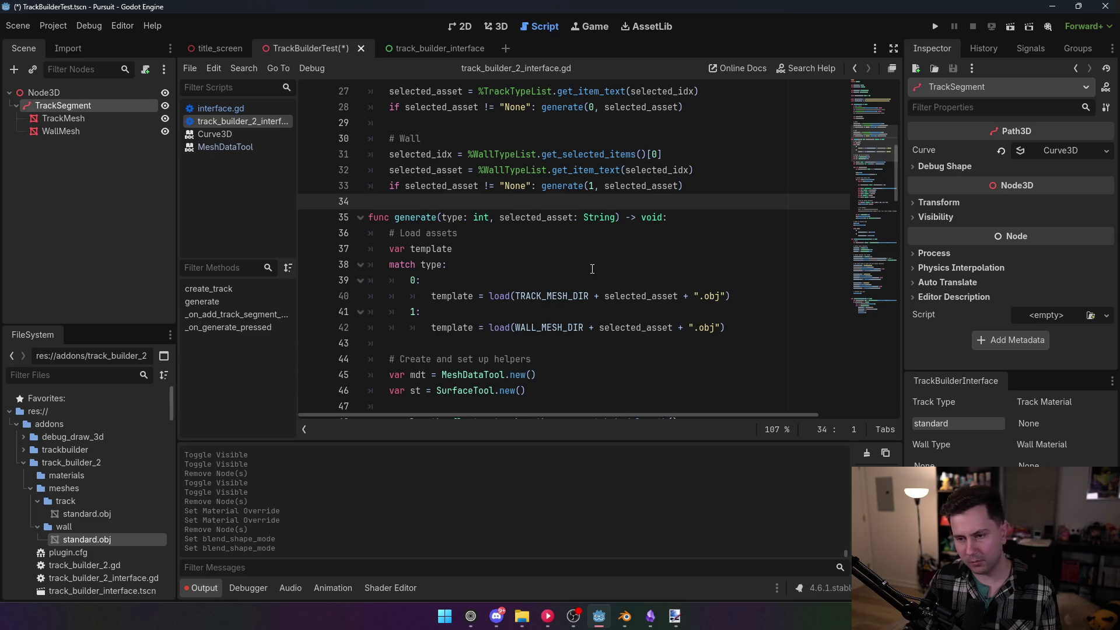
Inspect the wall standard.obj resource, expanding its Surface 0 and Surface 1 details
{"action": "scroll", "coordinate": [611, 277], "scroll_direction": "up", "scroll_amount": 3}
{"action": "scroll", "coordinate": [607, 279], "scroll_direction": "down", "scroll_amount": 12}
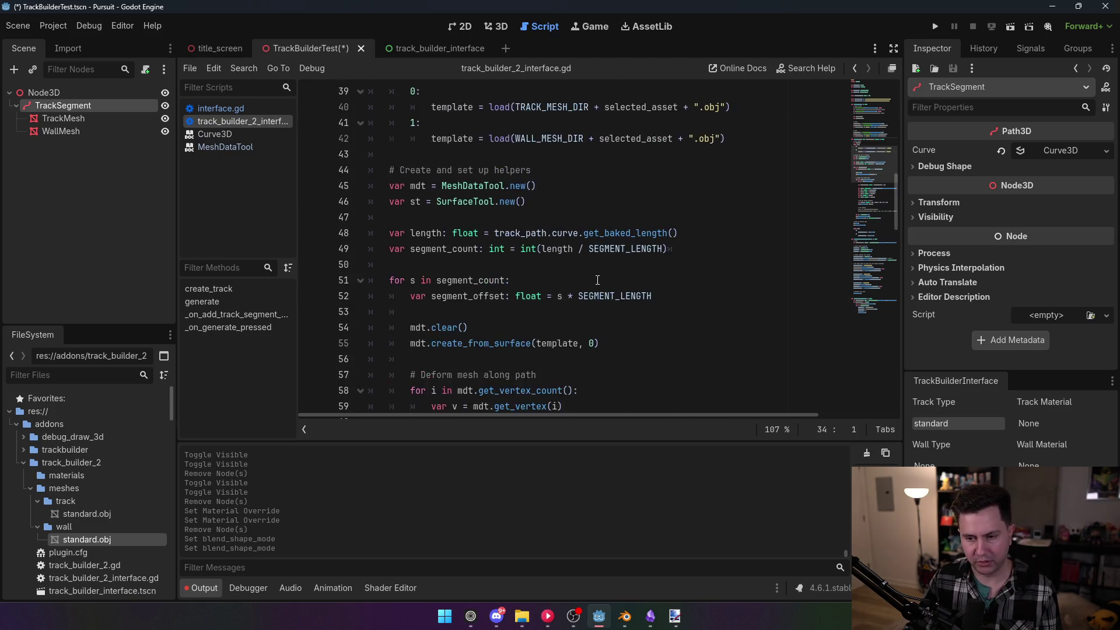
{"action": "scroll", "coordinate": [594, 282], "scroll_direction": "down", "scroll_amount": 6}
{"action": "scroll", "coordinate": [595, 280], "scroll_direction": "down", "scroll_amount": 6}
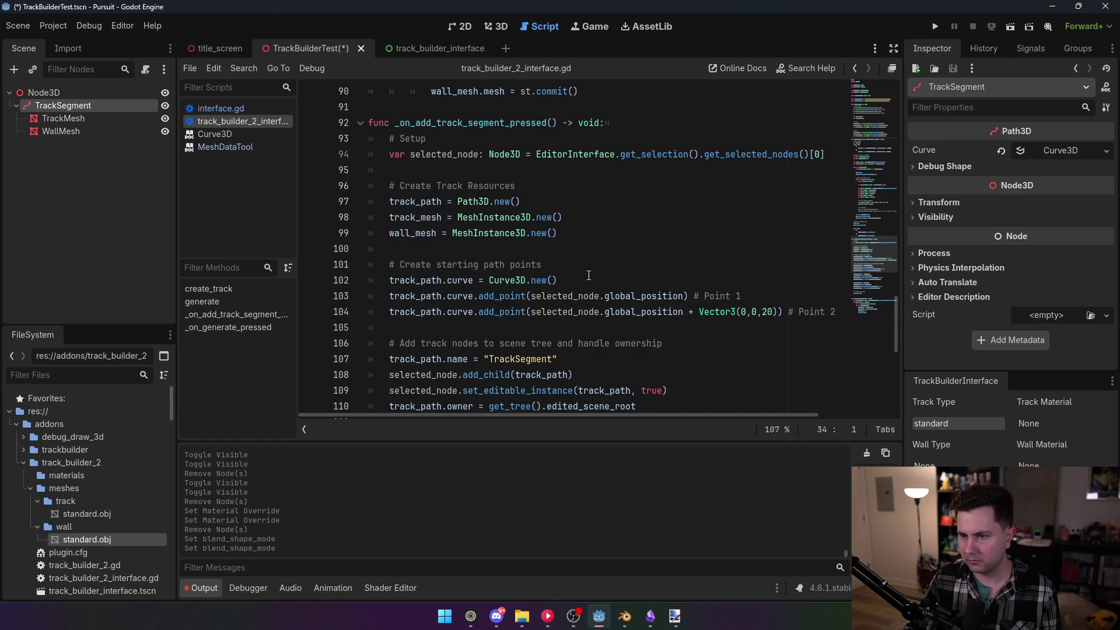
{"action": "left_click", "coordinate": [103, 537]}
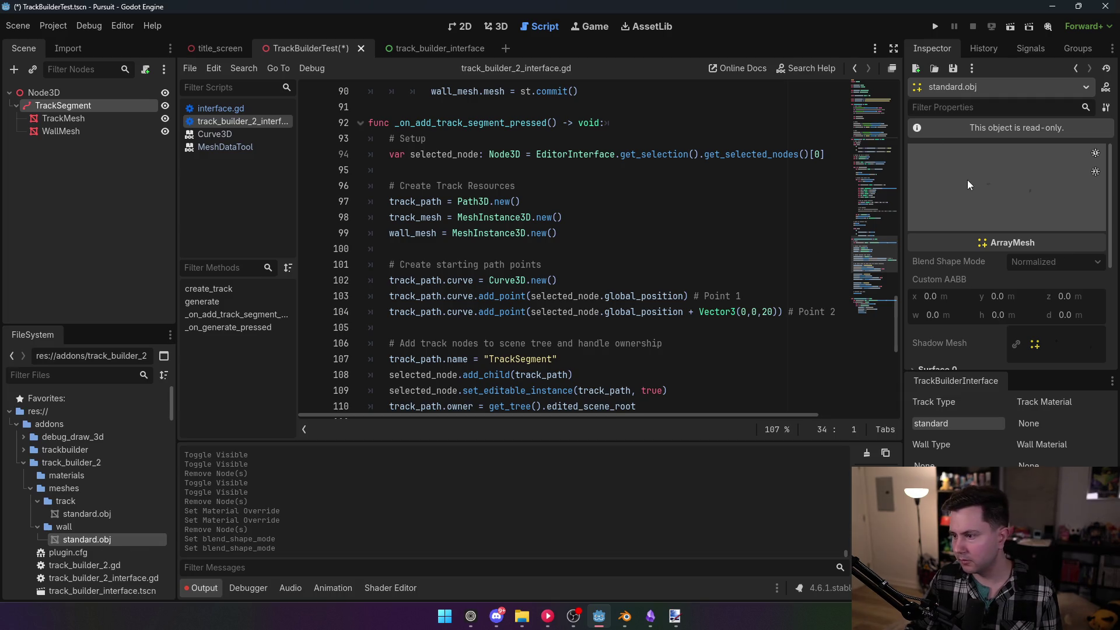
{"action": "scroll", "coordinate": [1035, 221], "scroll_direction": "down", "scroll_amount": 2}
{"action": "scroll", "coordinate": [978, 260], "scroll_direction": "down", "scroll_amount": 2}
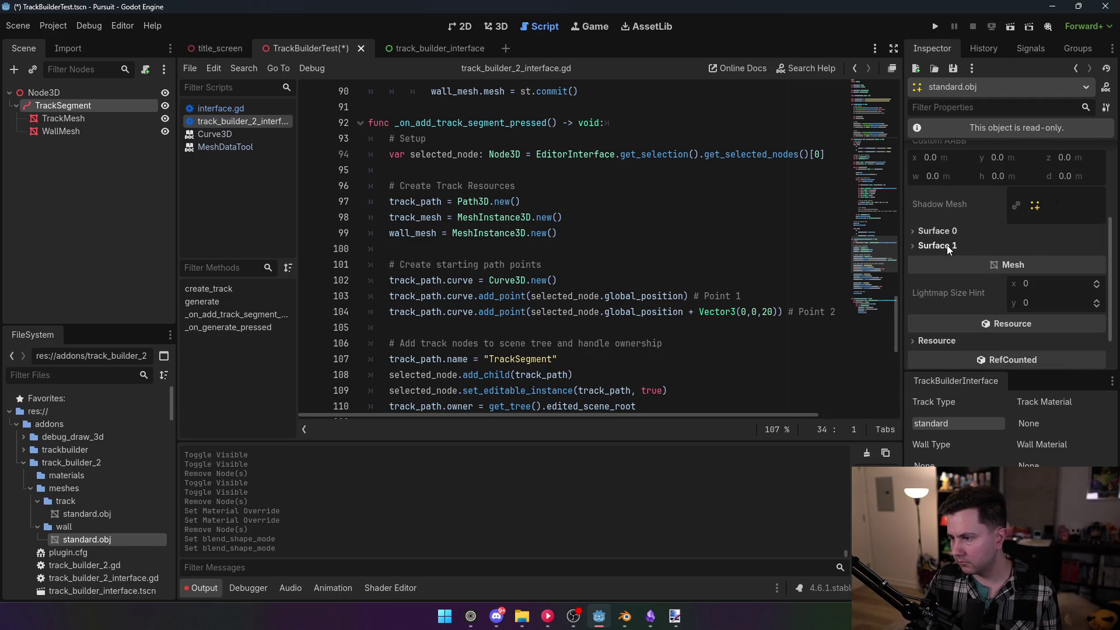
{"action": "left_click", "coordinate": [946, 245]}
{"action": "left_click", "coordinate": [943, 230]}
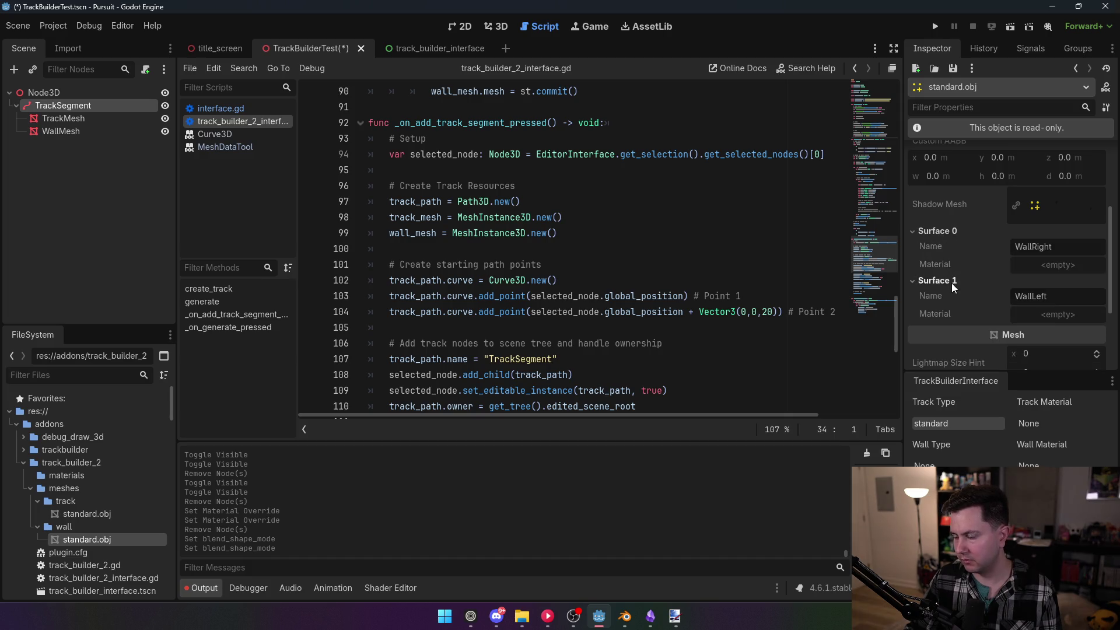
{"action": "scroll", "coordinate": [950, 282], "scroll_direction": "down", "scroll_amount": 2}
{"action": "scroll", "coordinate": [950, 287], "scroll_direction": "down", "scroll_amount": 2}
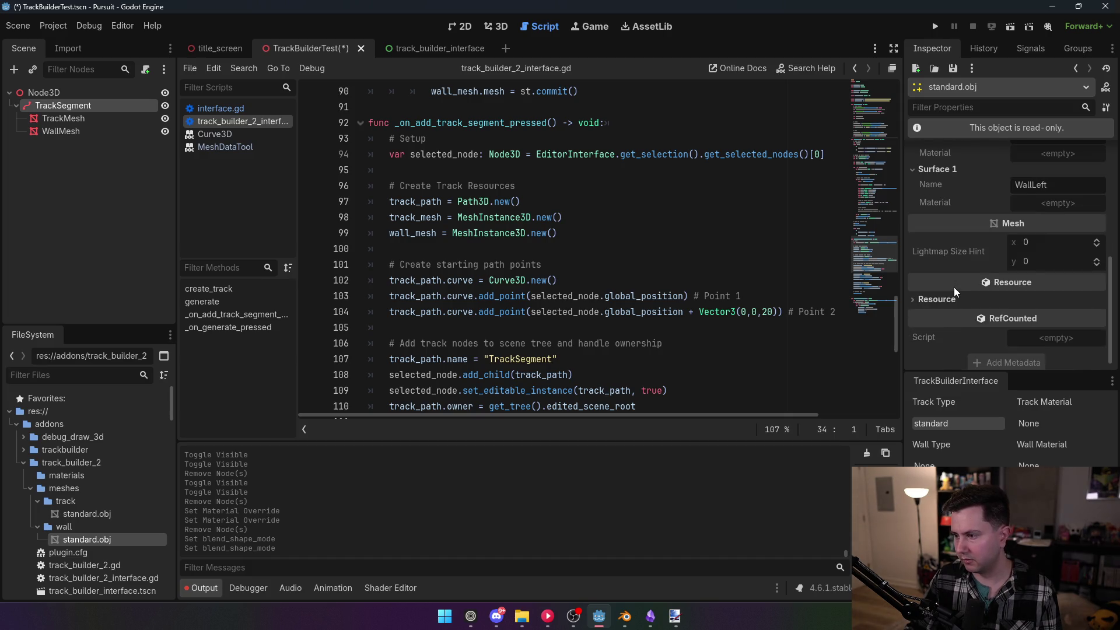
{"action": "scroll", "coordinate": [954, 287], "scroll_direction": "up", "scroll_amount": 4}
In Blender, rename WallLeft to Wall, leaving WallRight's name unchanged
{"action": "left_click", "coordinate": [624, 616]}
{"action": "left_click", "coordinate": [983, 74]}
{"action": "double_click", "coordinate": [987, 85]}
{"action": "type", "text": "Wall"}
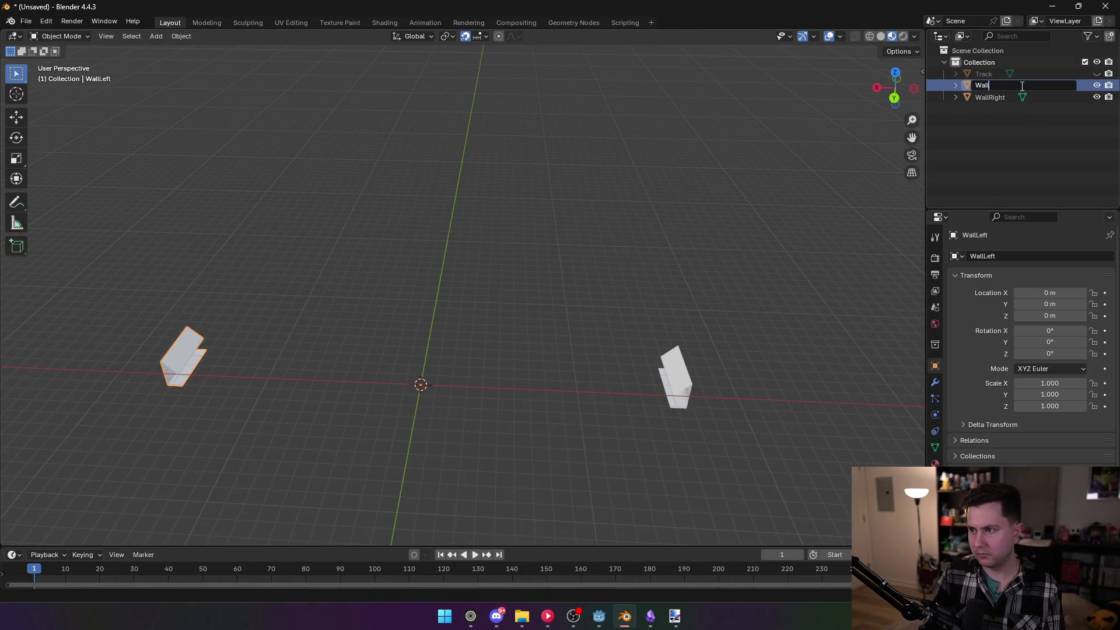
{"action": "key", "text": "Return"}
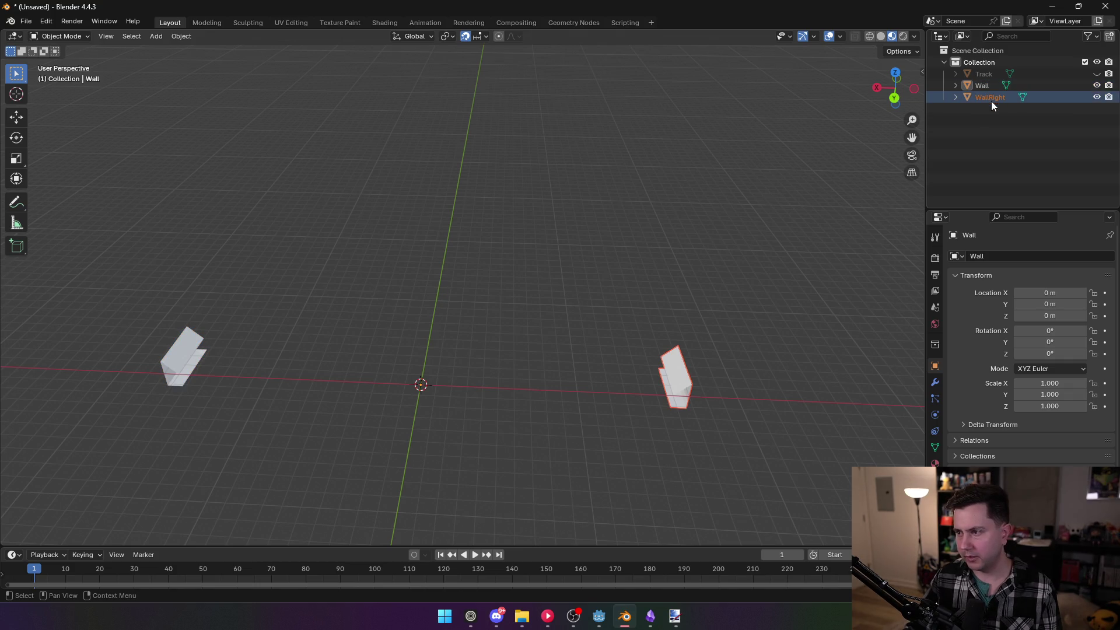
{"action": "double_click", "coordinate": [989, 100]}
{"action": "key", "text": "Return"}
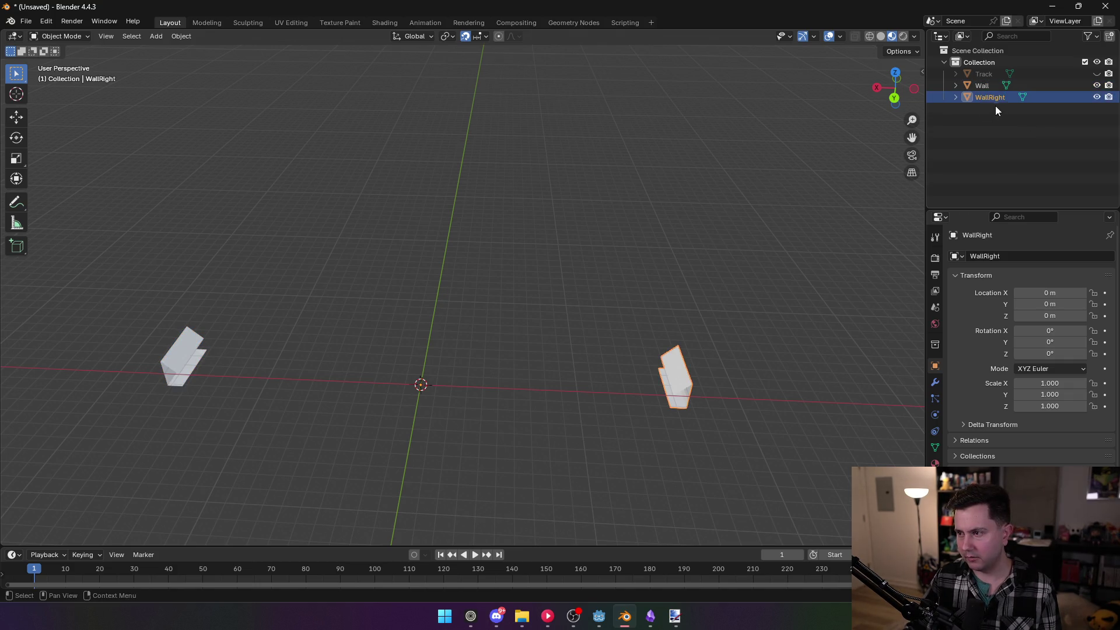
Put WallRight into Edit Mode with all of its geometry selected, and show the face operations
{"action": "key", "text": "Tab"}
{"action": "key", "text": "a"}
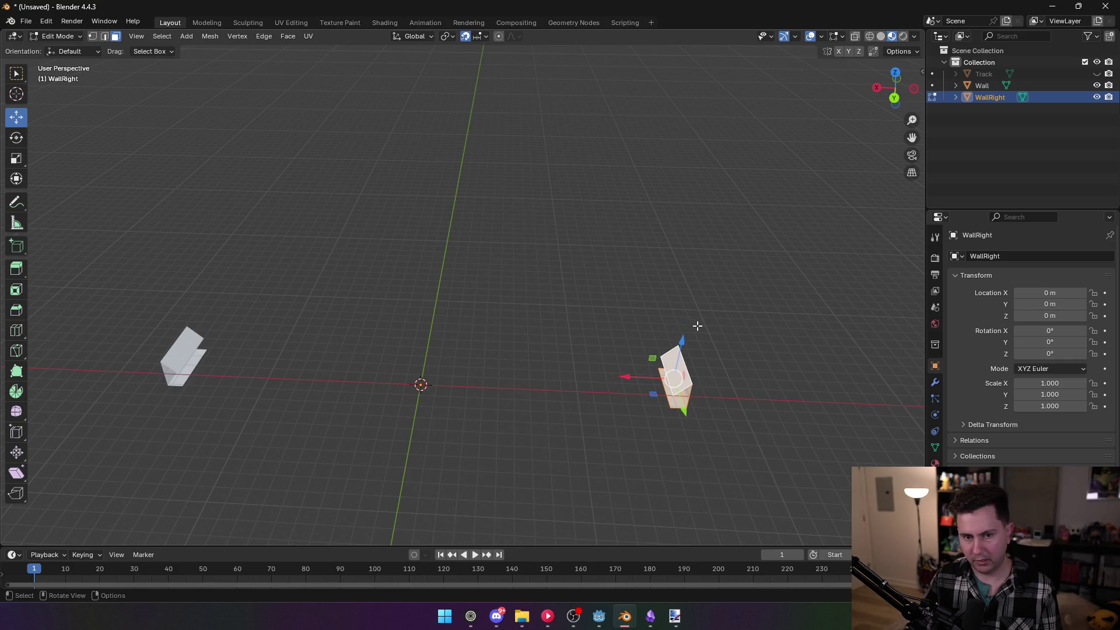
{"action": "key", "text": "ctrl+f"}
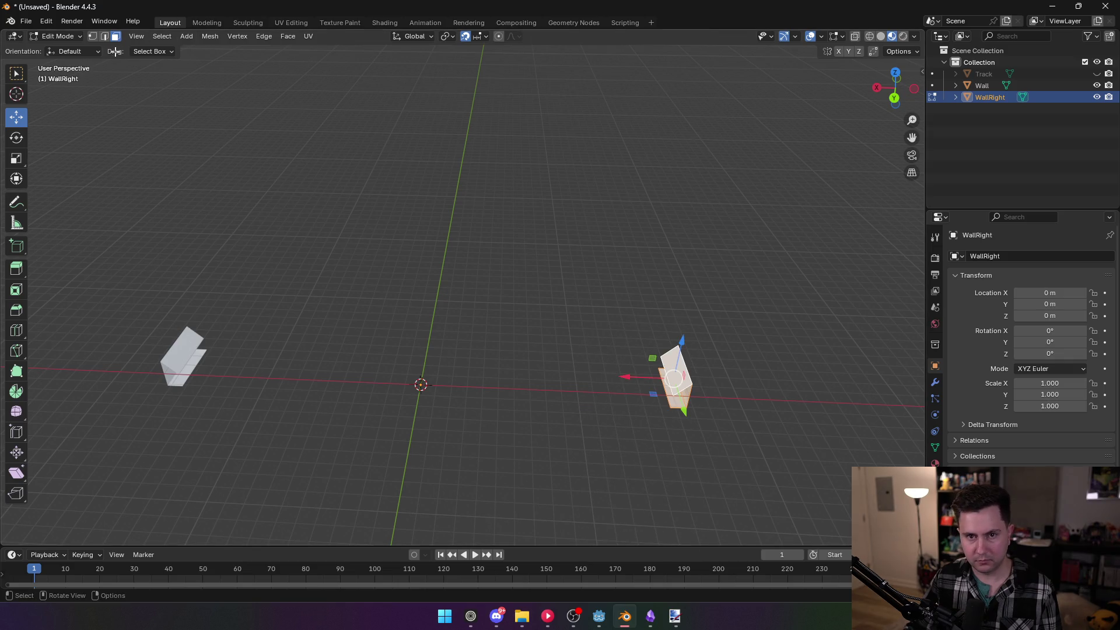
Browse the Mesh, Edit, View and Select menus, then orbit around the two walls
{"action": "left_click", "coordinate": [208, 37]}
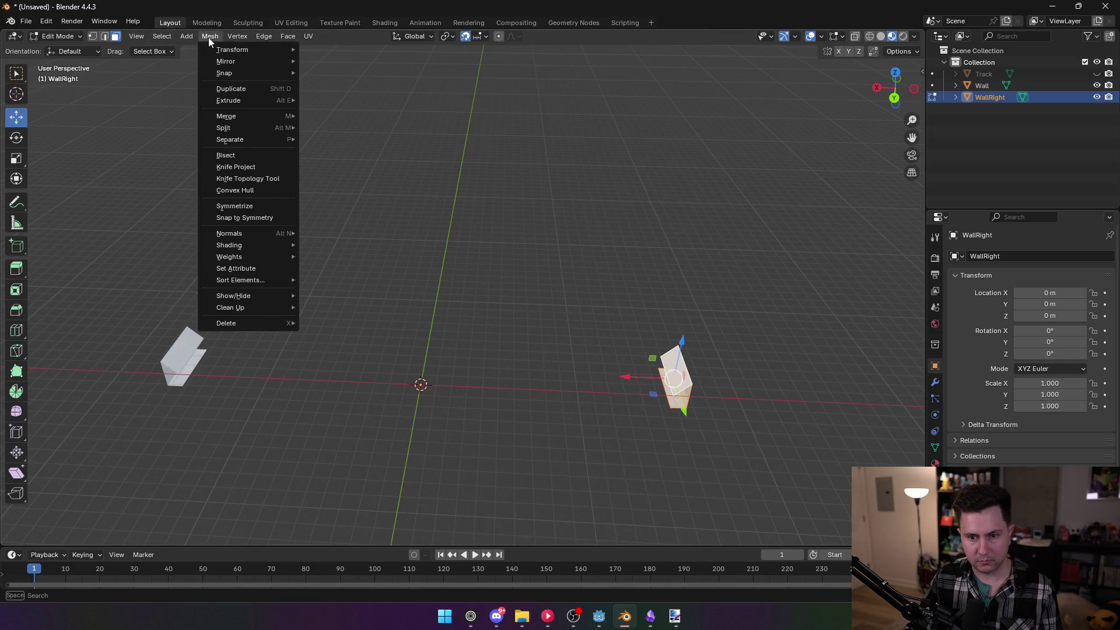
{"action": "left_click", "coordinate": [48, 26]}
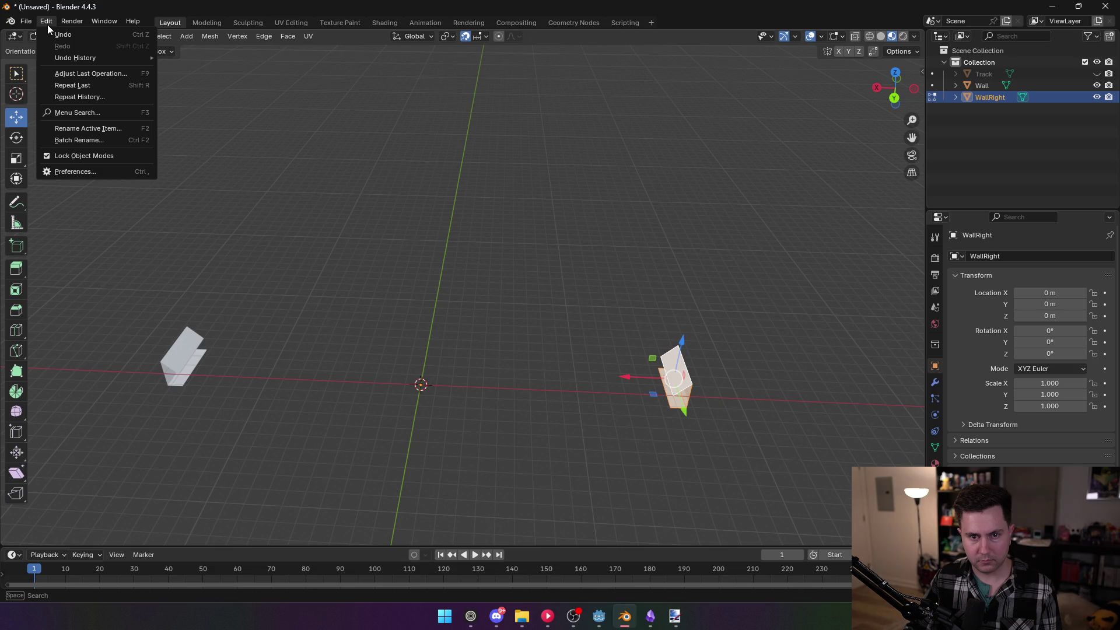
{"action": "left_click", "coordinate": [136, 37]}
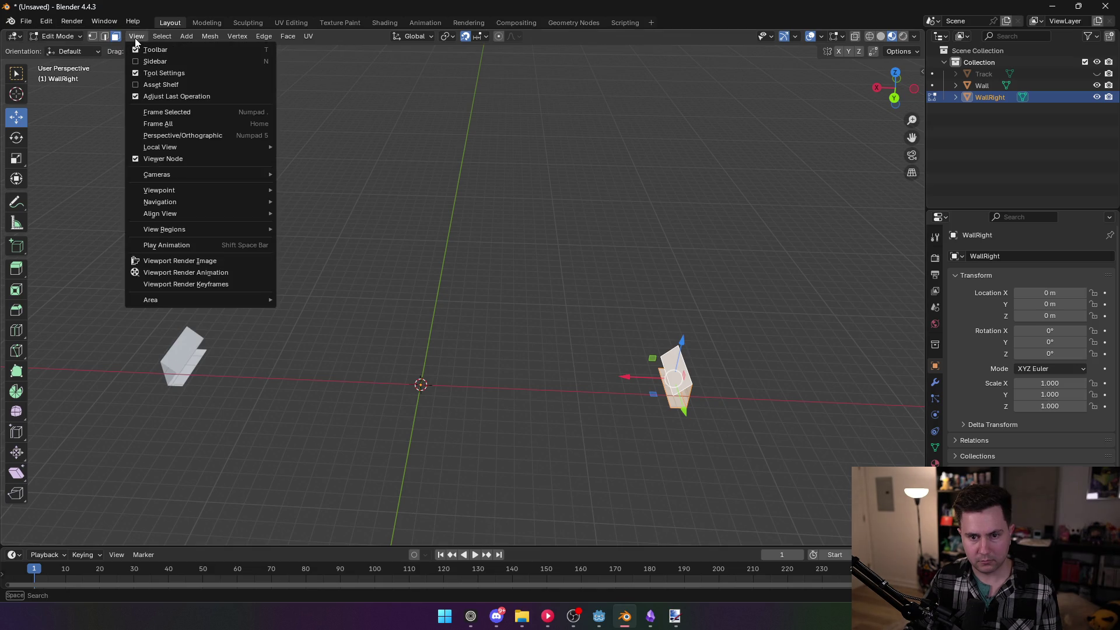
{"action": "mouse_move", "coordinate": [164, 39]}
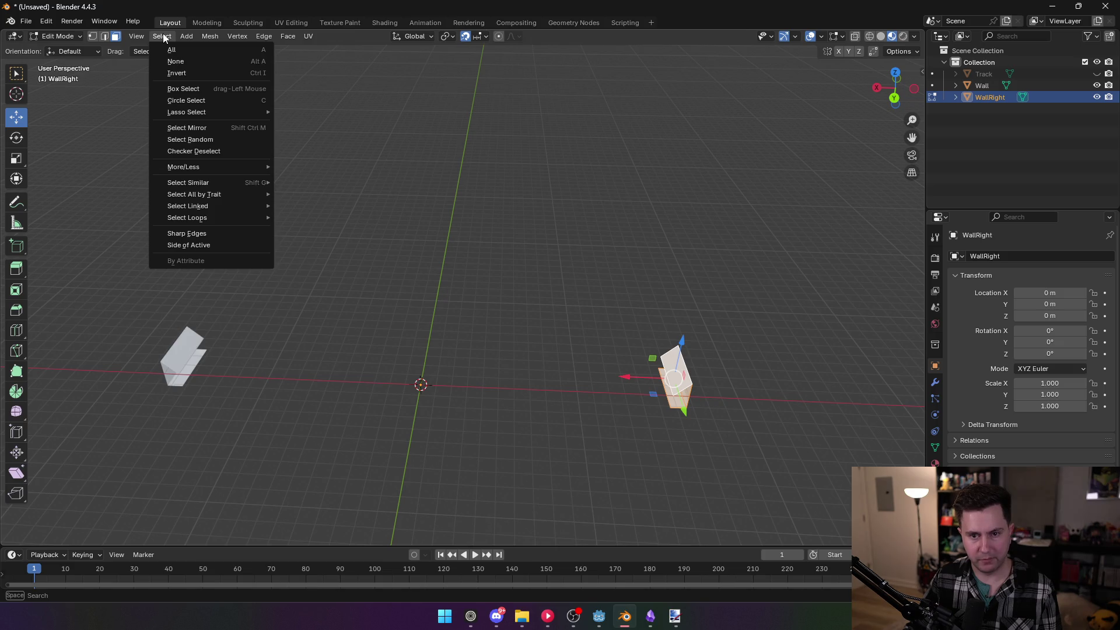
{"action": "left_click", "coordinate": [161, 37]}
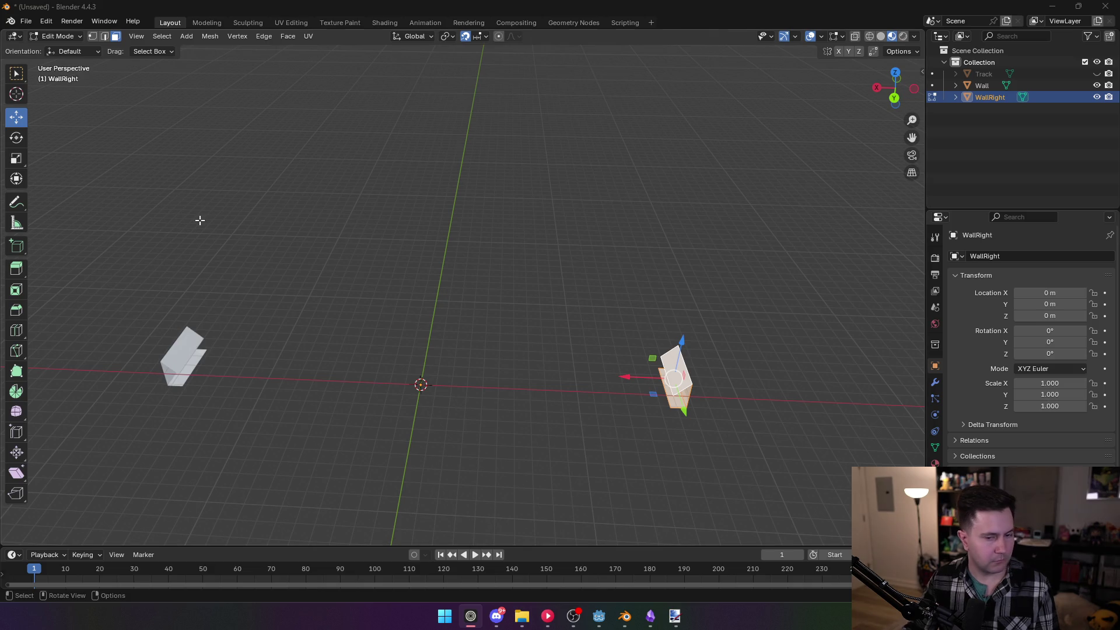
{"action": "mouse_move", "coordinate": [492, 243]}
{"action": "left_mouse_down"}
{"action": "mouse_move", "coordinate": [527, 240]}
{"action": "mouse_move", "coordinate": [470, 249]}
{"action": "mouse_move", "coordinate": [486, 266]}
{"action": "left_mouse_up"}
Hide WallRight and start editing the Wall object's mesh
{"action": "key", "text": "Tab"}
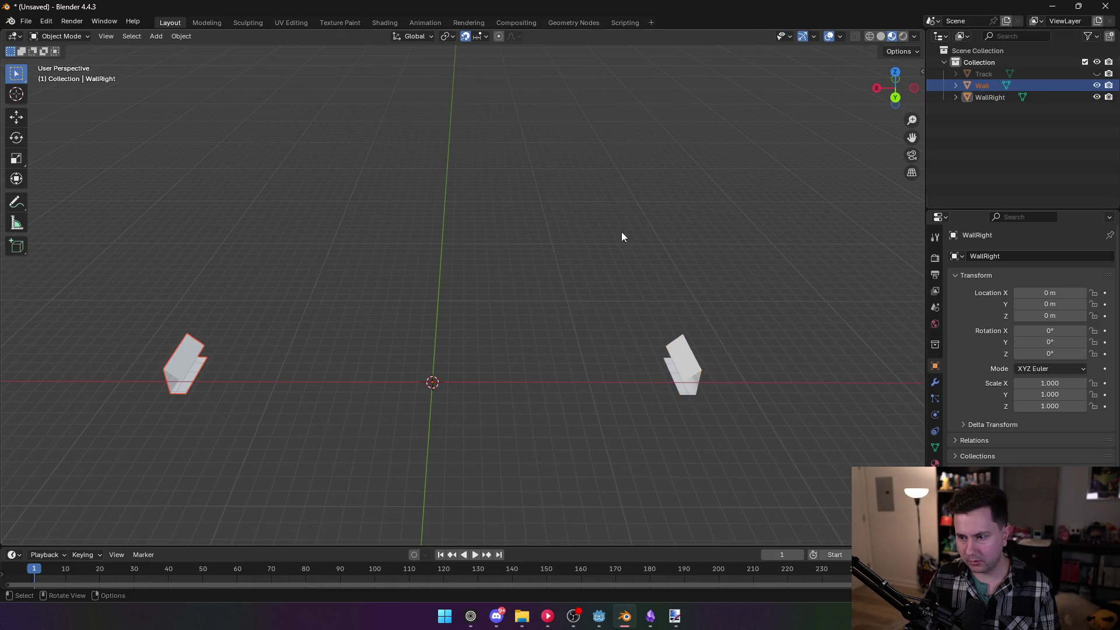
{"action": "left_click", "coordinate": [984, 74]}
{"action": "left_click", "coordinate": [984, 98]}
{"action": "key", "text": "h"}
{"action": "left_click", "coordinate": [982, 85]}
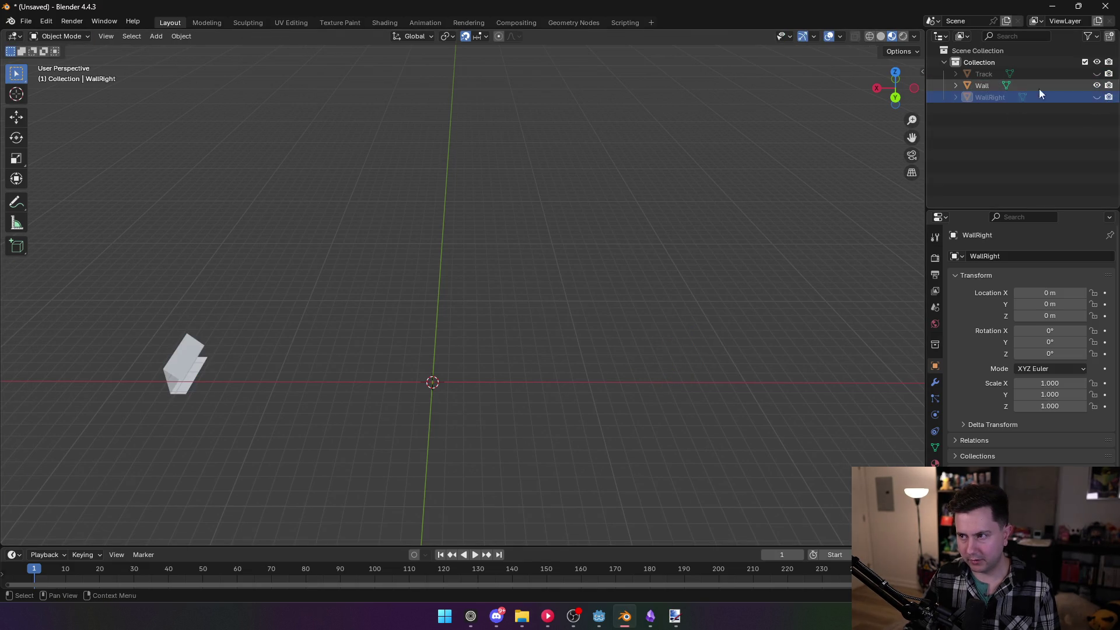
{"action": "key", "text": "Tab"}
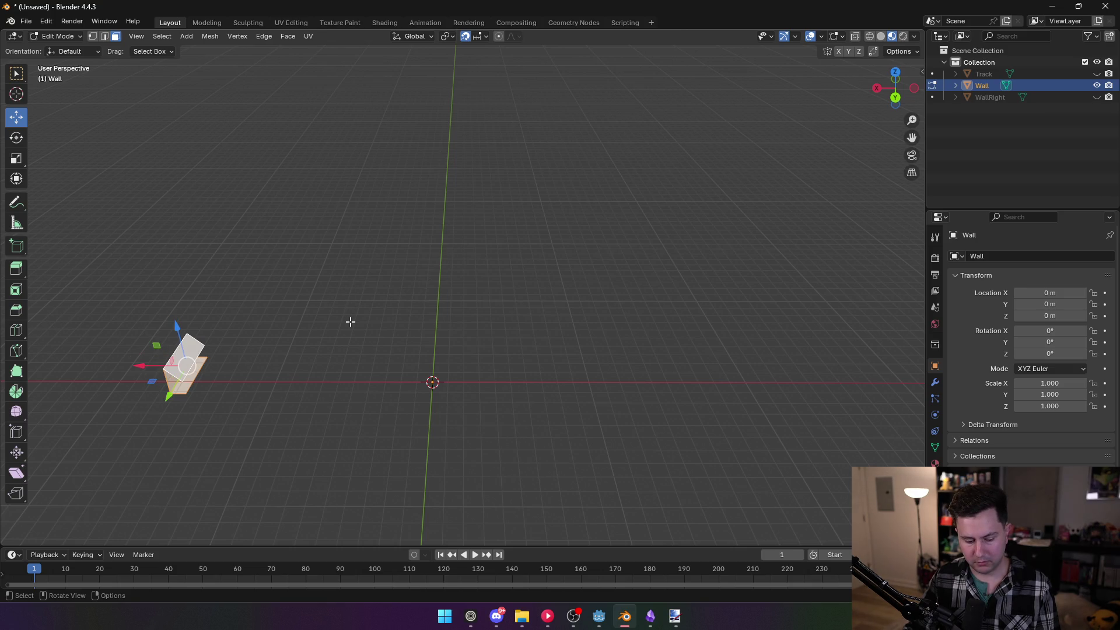
Duplicate the wall geometry, move the copy -17 m on X and rotate it 180° around Z
{"action": "key", "text": "g"}
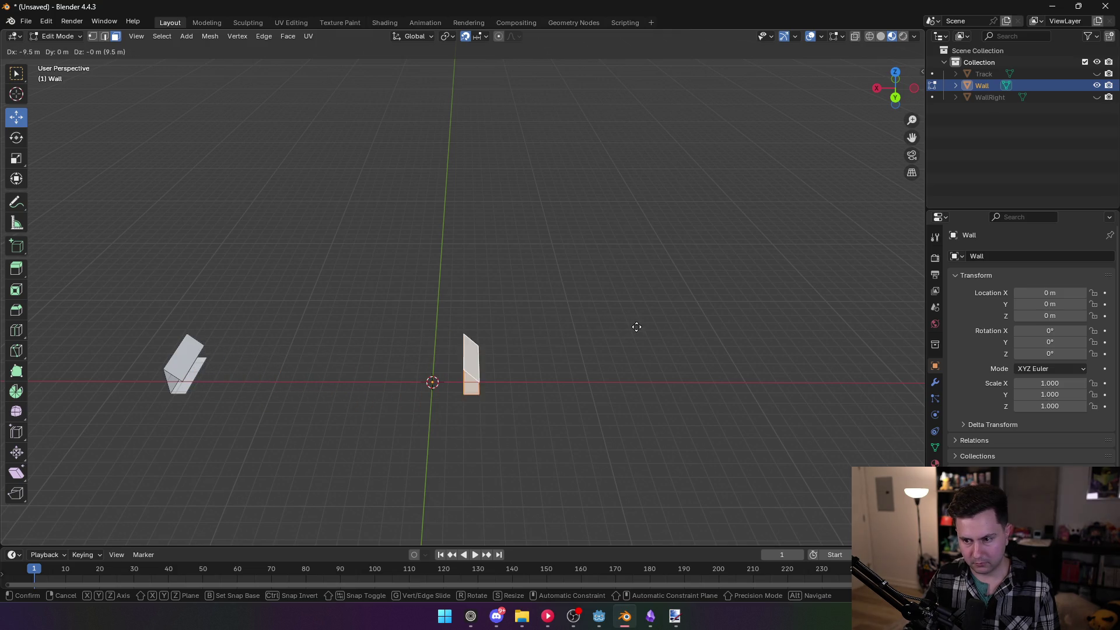
{"action": "left_click", "coordinate": [854, 324]}
{"action": "mouse_move", "coordinate": [679, 377]}
{"action": "left_mouse_down"}
{"action": "mouse_move", "coordinate": [729, 320]}
{"action": "mouse_move", "coordinate": [643, 322]}
{"action": "left_mouse_up"}
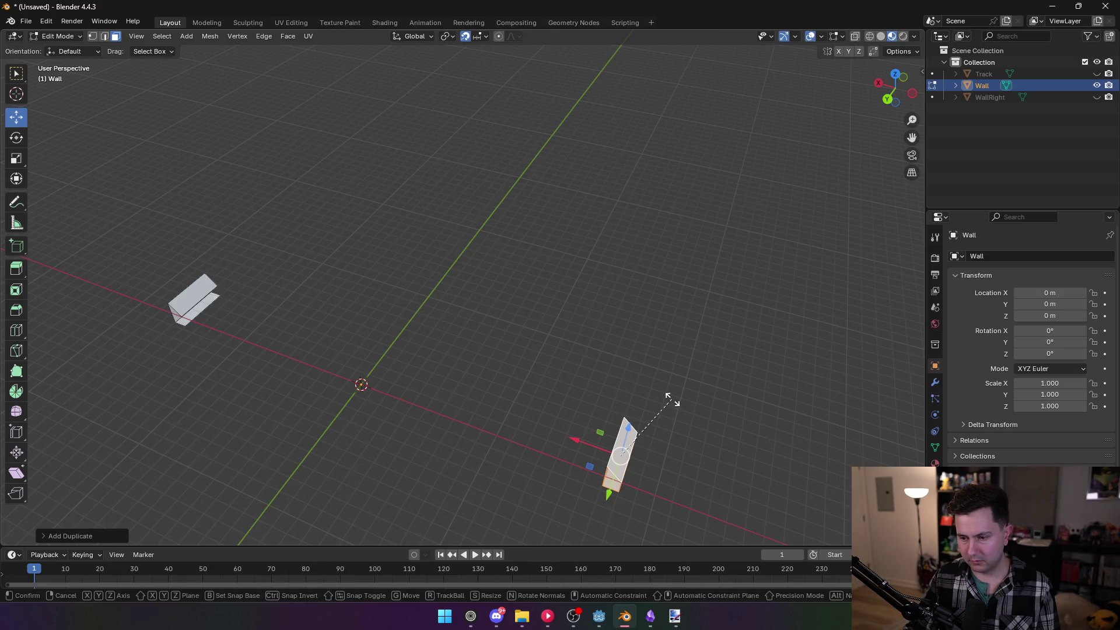
{"action": "type", "text": "rz"}
{"action": "type", "text": "180"}
{"action": "key", "text": "Return"}
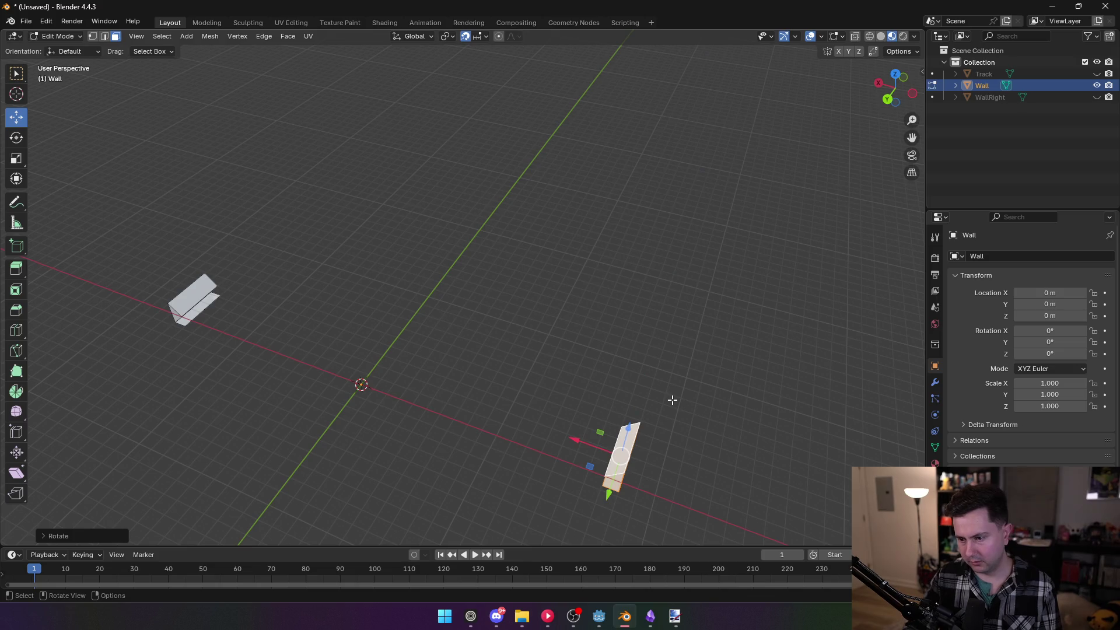
{"action": "mouse_move", "coordinate": [495, 384]}
{"action": "left_mouse_down"}
{"action": "mouse_move", "coordinate": [537, 362]}
{"action": "mouse_move", "coordinate": [493, 388]}
{"action": "left_mouse_up"}
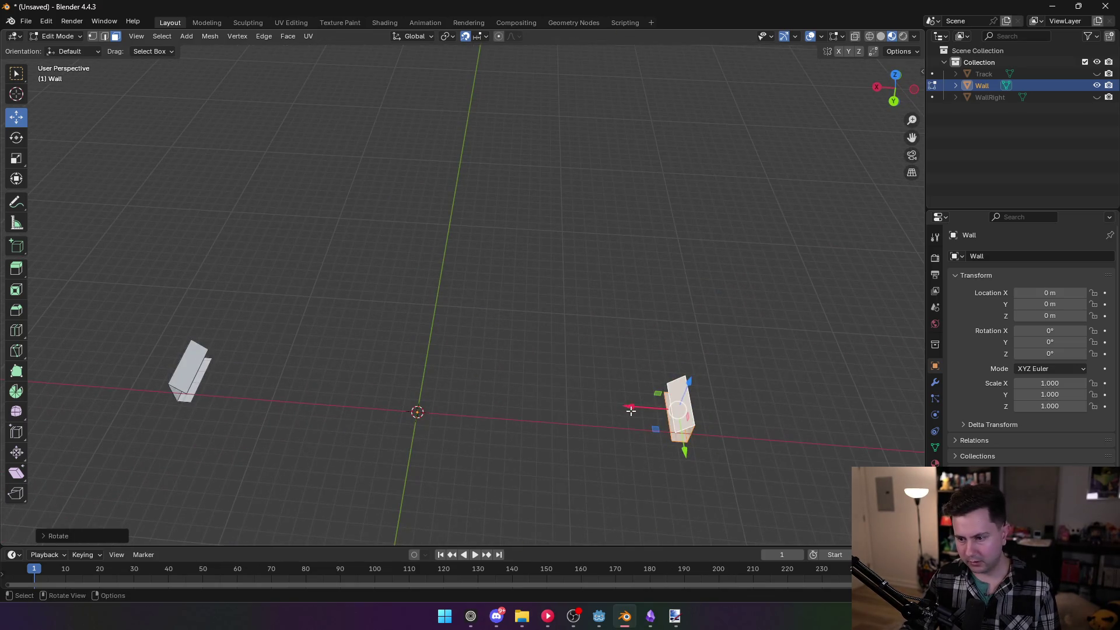
Deselect the geometry, delete the WallRight object and leave Edit Mode
{"action": "left_click", "coordinate": [537, 297]}
{"action": "right_click", "coordinate": [805, 150]}
{"action": "left_click", "coordinate": [995, 97]}
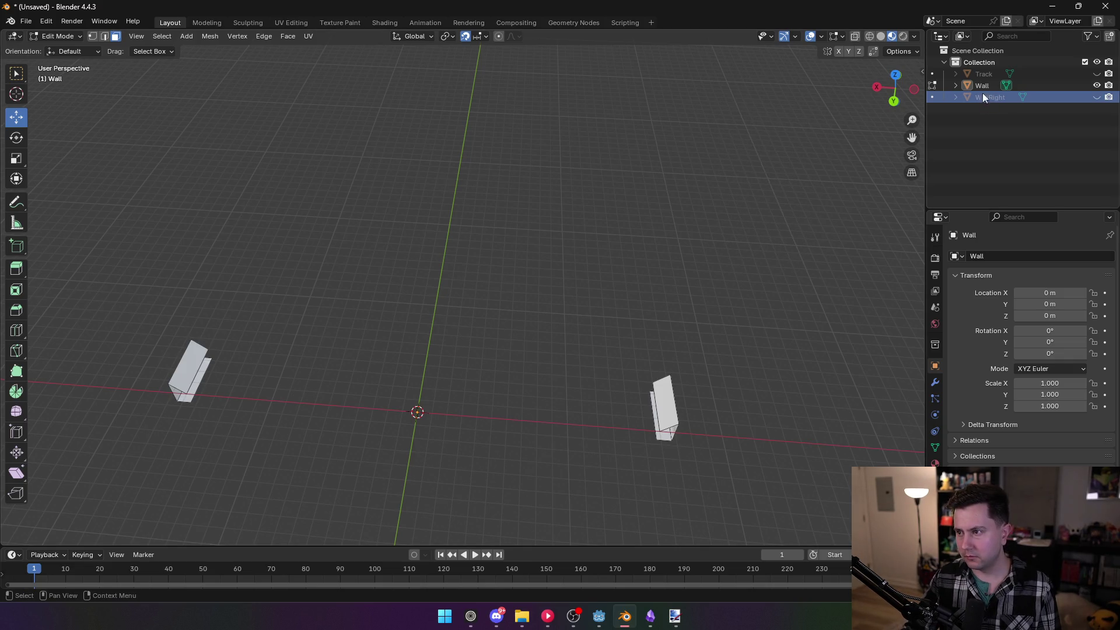
{"action": "key", "text": "x"}
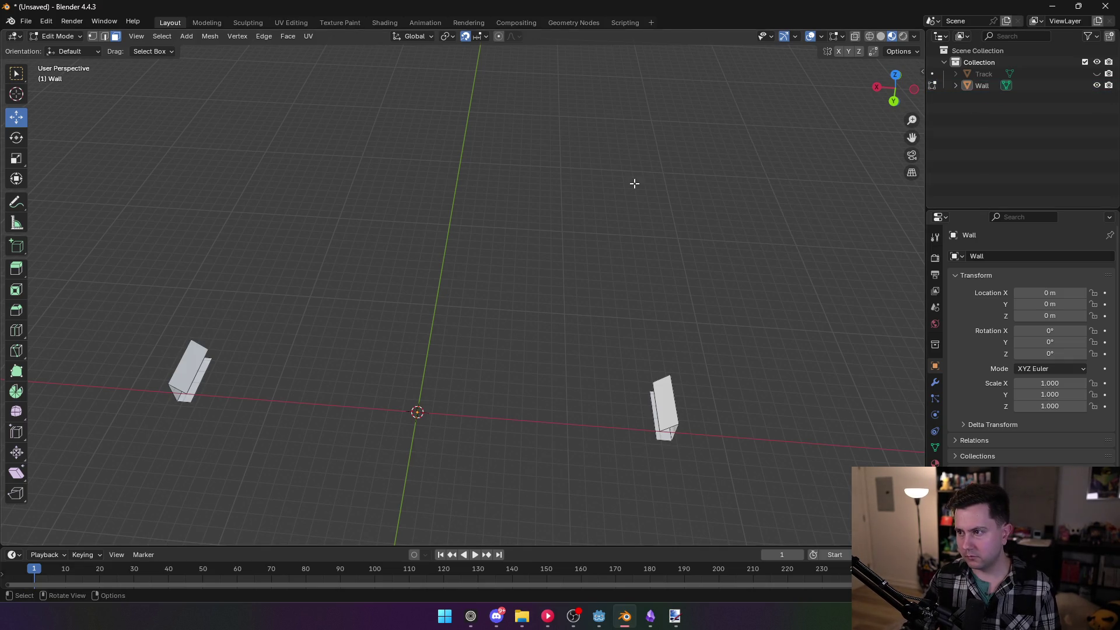
{"action": "key", "text": "Tab"}
Export the selected Wall object as Wavefront OBJ, overwriting standard.obj
{"action": "left_click", "coordinate": [26, 21]}
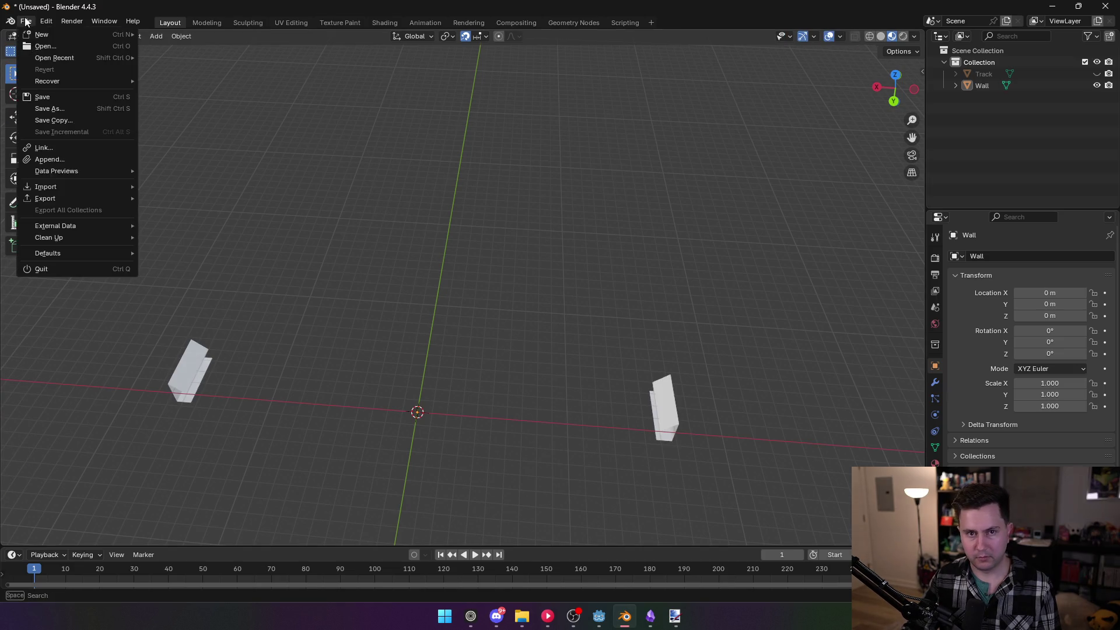
{"action": "mouse_move", "coordinate": [114, 200]}
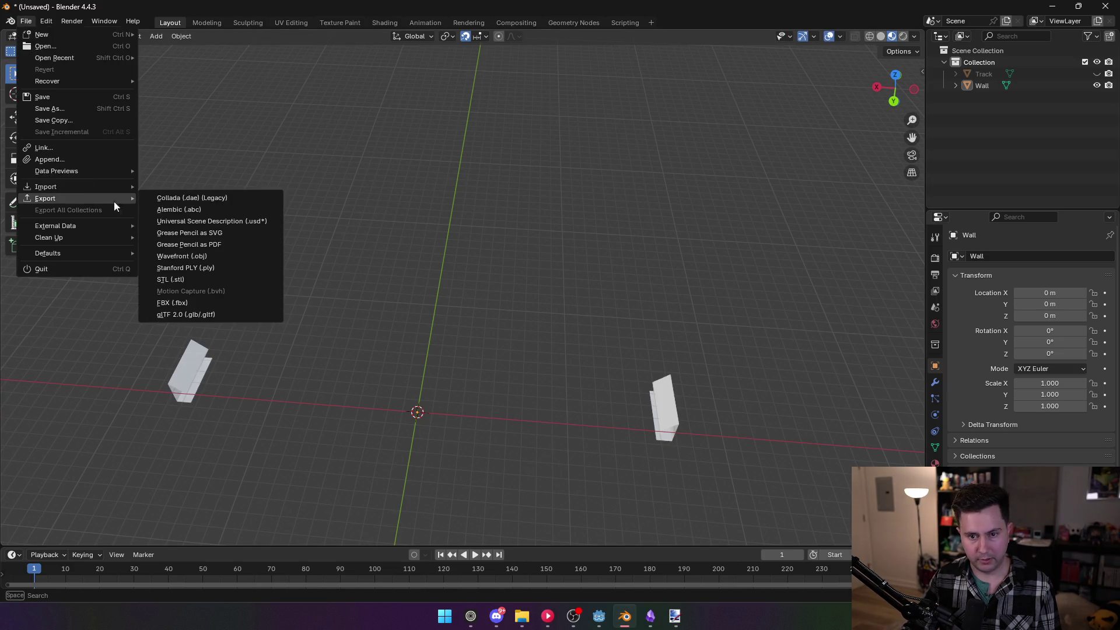
{"action": "left_click", "coordinate": [206, 254]}
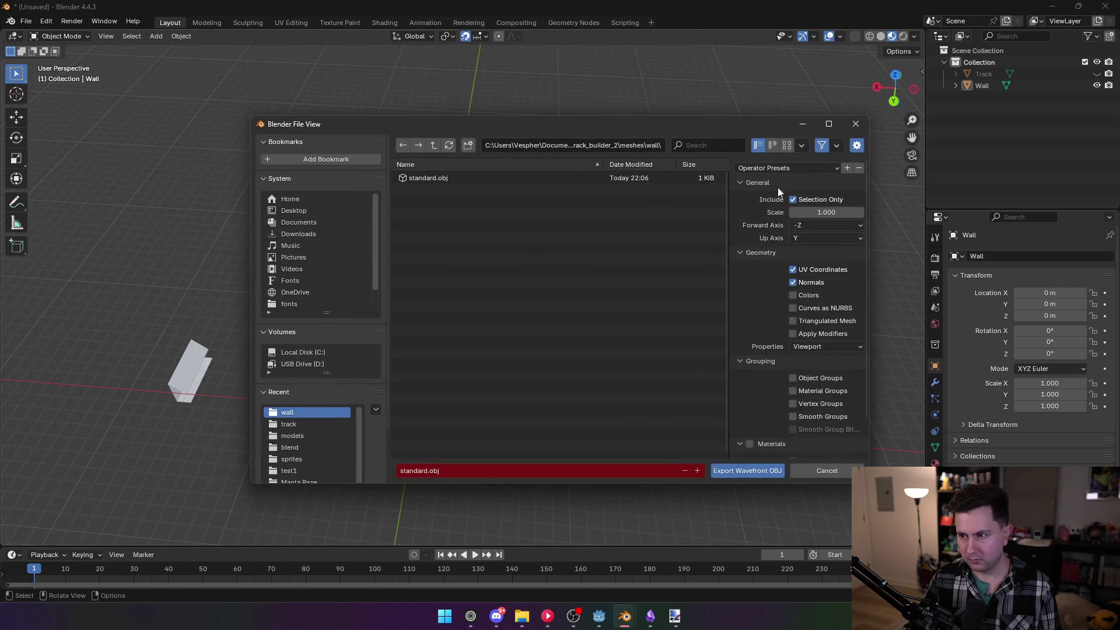
{"action": "left_click", "coordinate": [855, 123]}
{"action": "left_click", "coordinate": [979, 85]}
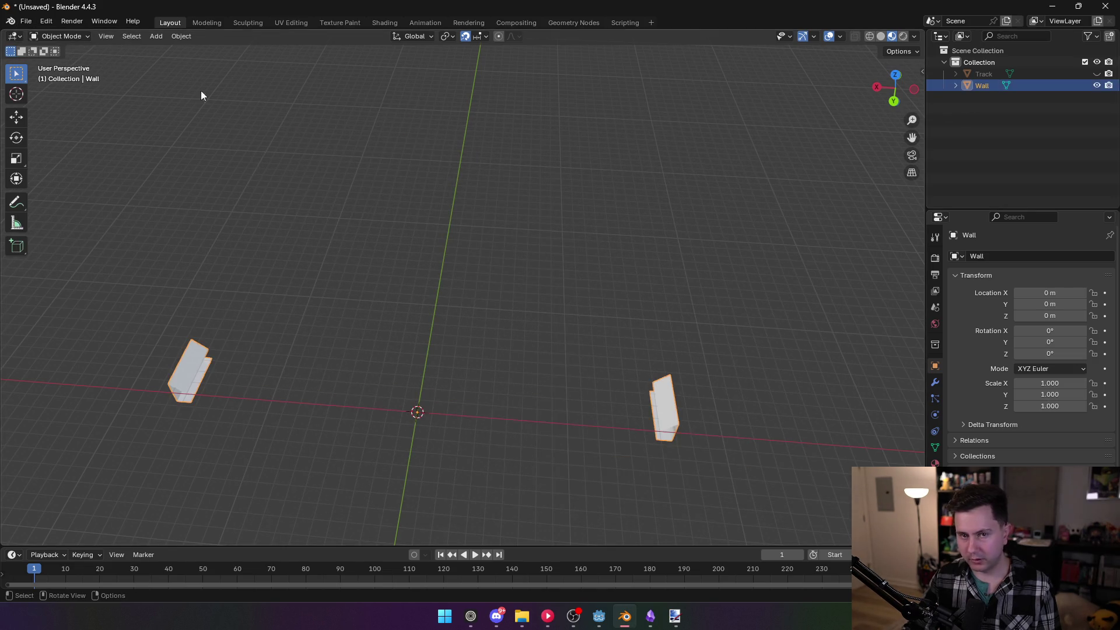
{"action": "left_click", "coordinate": [25, 22]}
{"action": "mouse_move", "coordinate": [87, 197]}
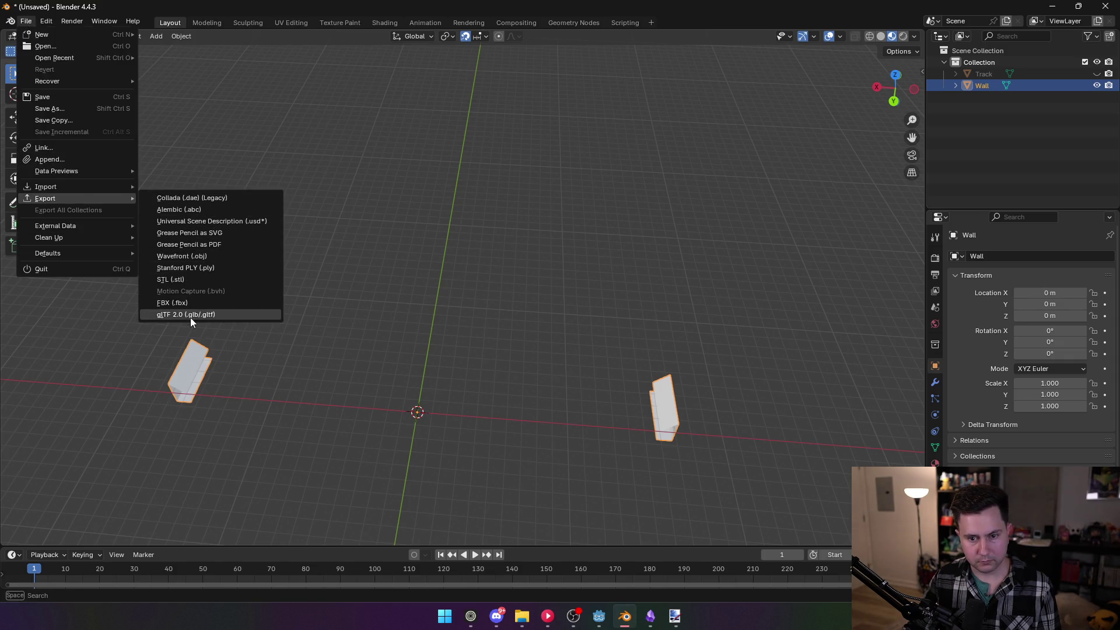
{"action": "left_click", "coordinate": [185, 260]}
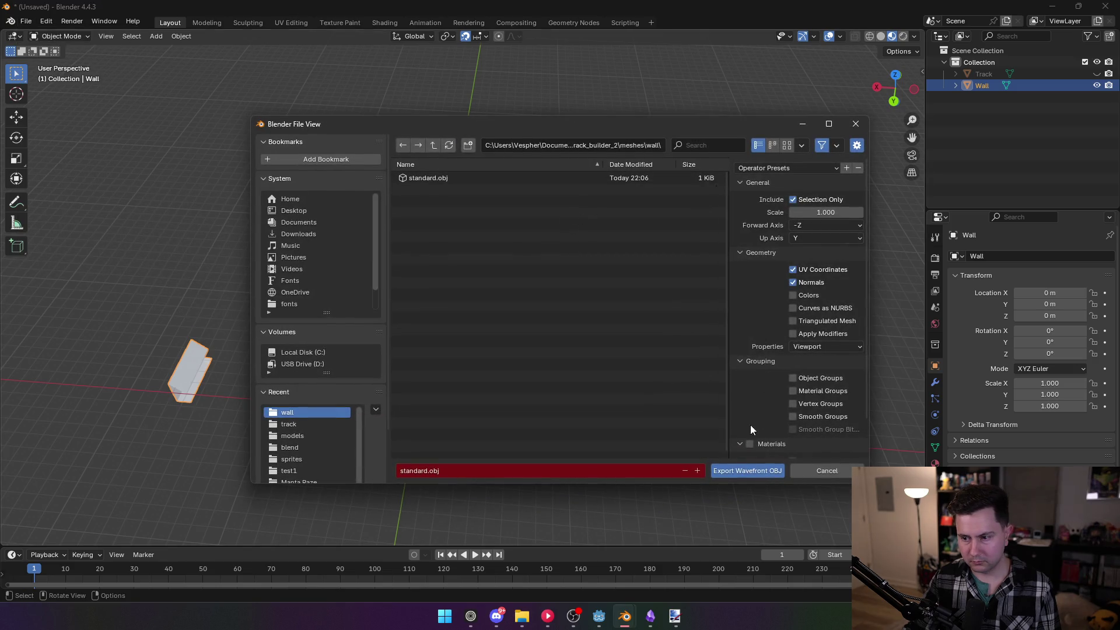
{"action": "double_click", "coordinate": [445, 177]}
Return to Godot's 3D view with the TrackSegment node selected
{"action": "left_click", "coordinate": [599, 616]}
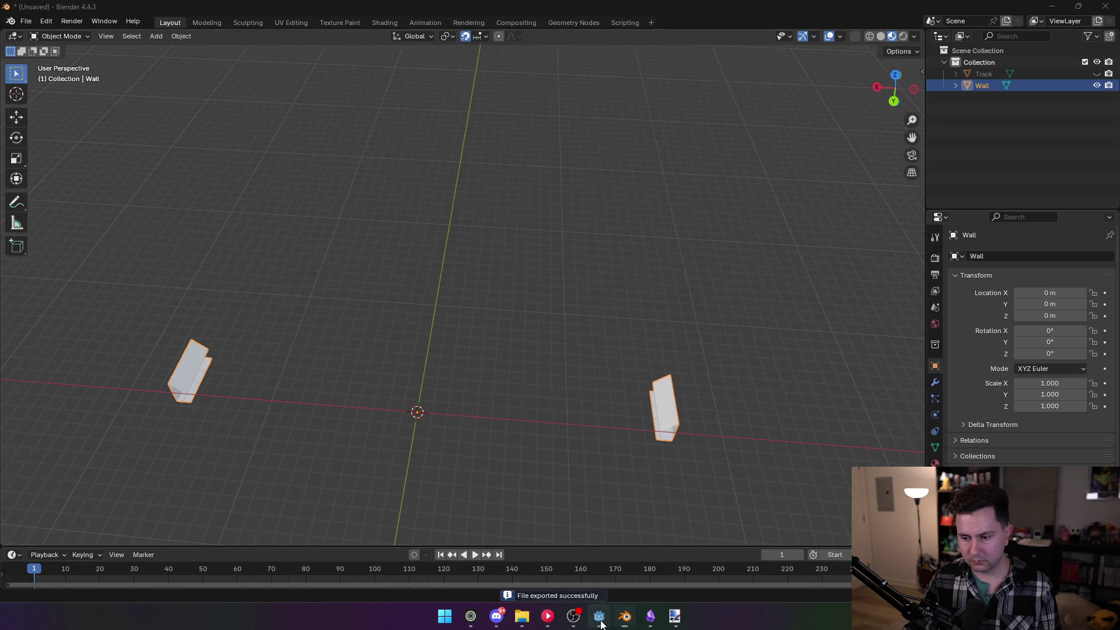
{"action": "left_click", "coordinate": [495, 26]}
{"action": "left_click", "coordinate": [86, 106]}
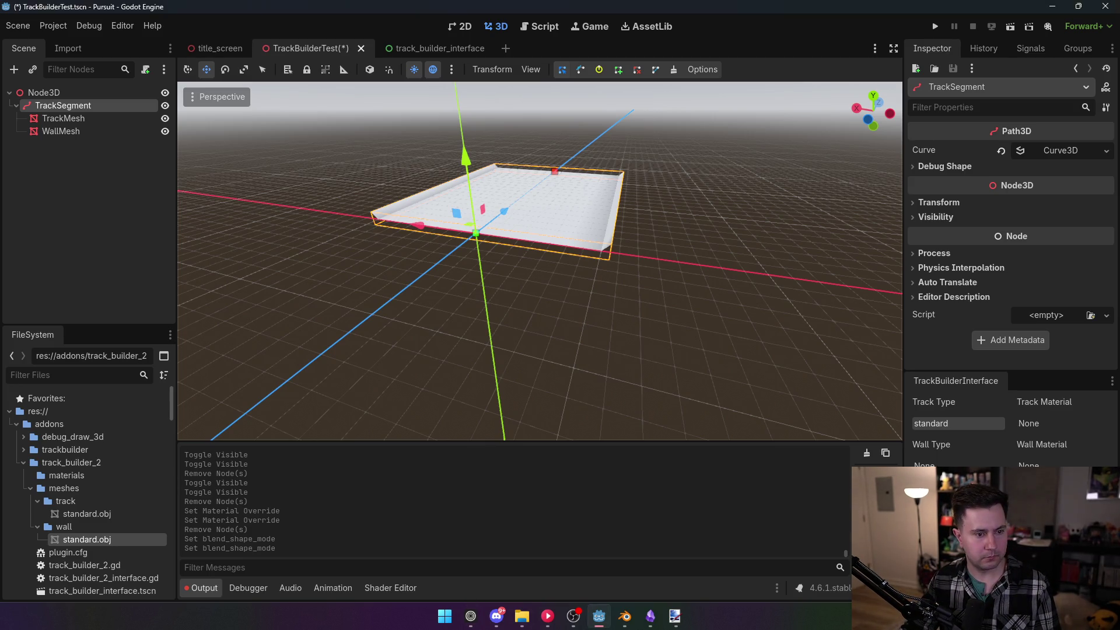
Drag the path's end curve point about 28 m outward, then view the long strip from the top
{"action": "mouse_move", "coordinate": [268, 208]}
{"action": "left_mouse_down"}
{"action": "mouse_move", "coordinate": [894, 172]}
{"action": "mouse_move", "coordinate": [642, 195]}
{"action": "mouse_move", "coordinate": [373, 199]}
{"action": "mouse_move", "coordinate": [449, 199]}
{"action": "left_mouse_up"}
{"action": "left_click_drag", "start_coordinate": [516, 284], "coordinate": [520, 284]}
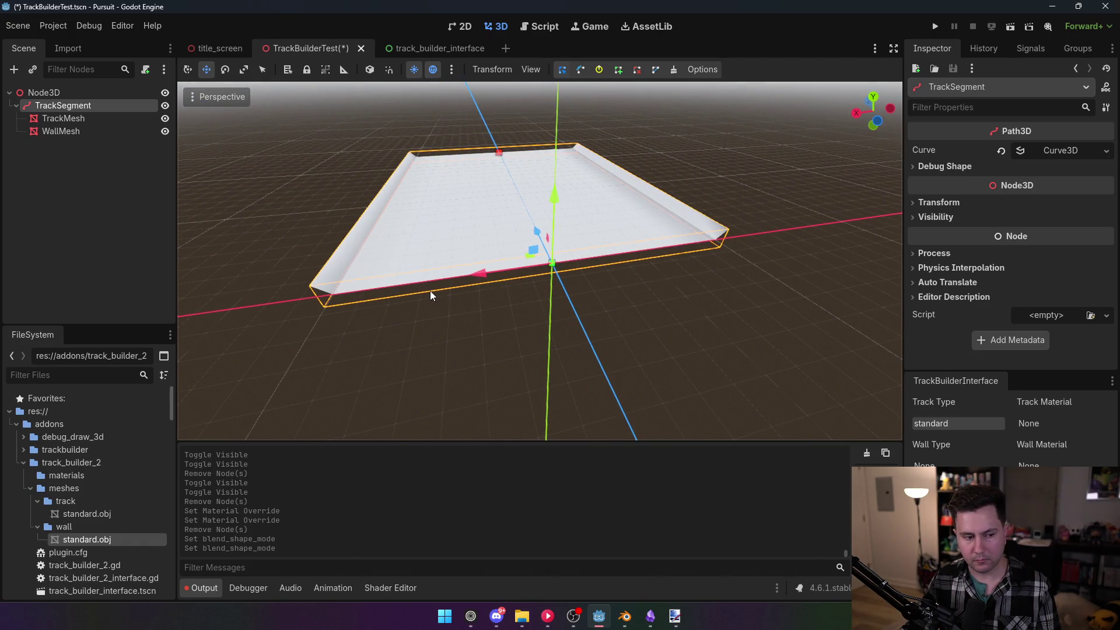
{"action": "left_click_drag", "start_coordinate": [459, 309], "coordinate": [892, 318]}
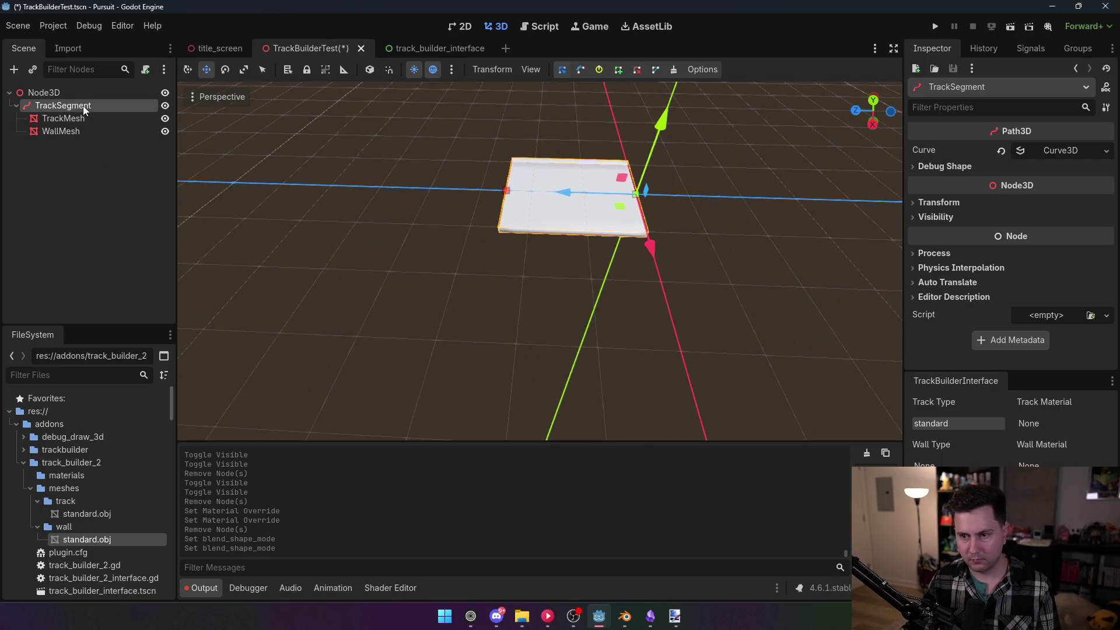
{"action": "left_click", "coordinate": [505, 193]}
{"action": "left_click_drag", "start_coordinate": [441, 191], "coordinate": [154, 197]}
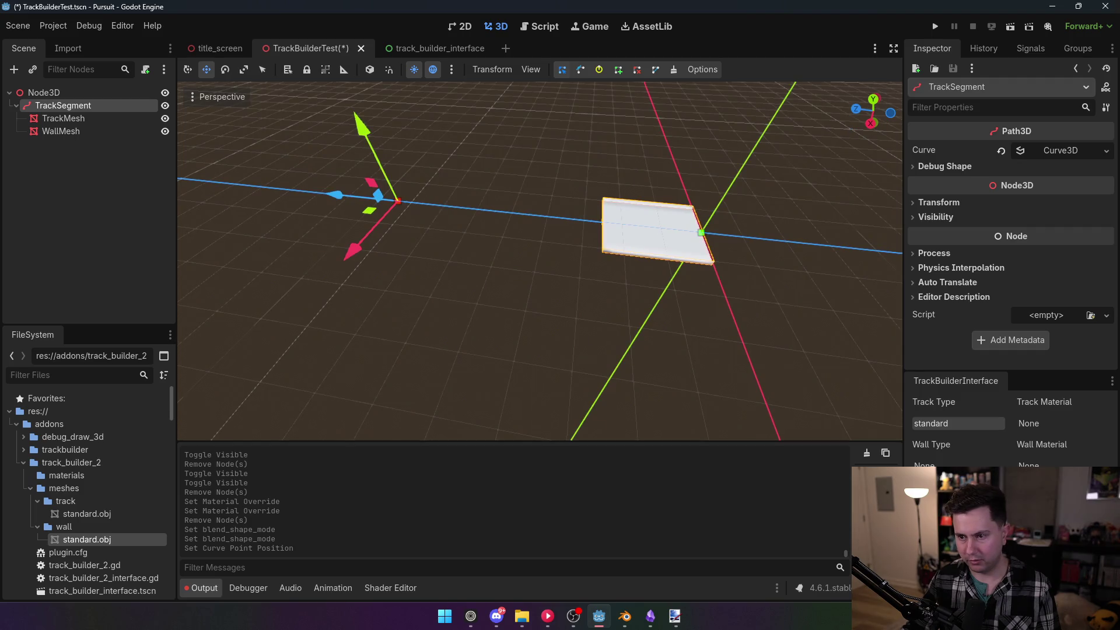
{"action": "key", "text": "w"}
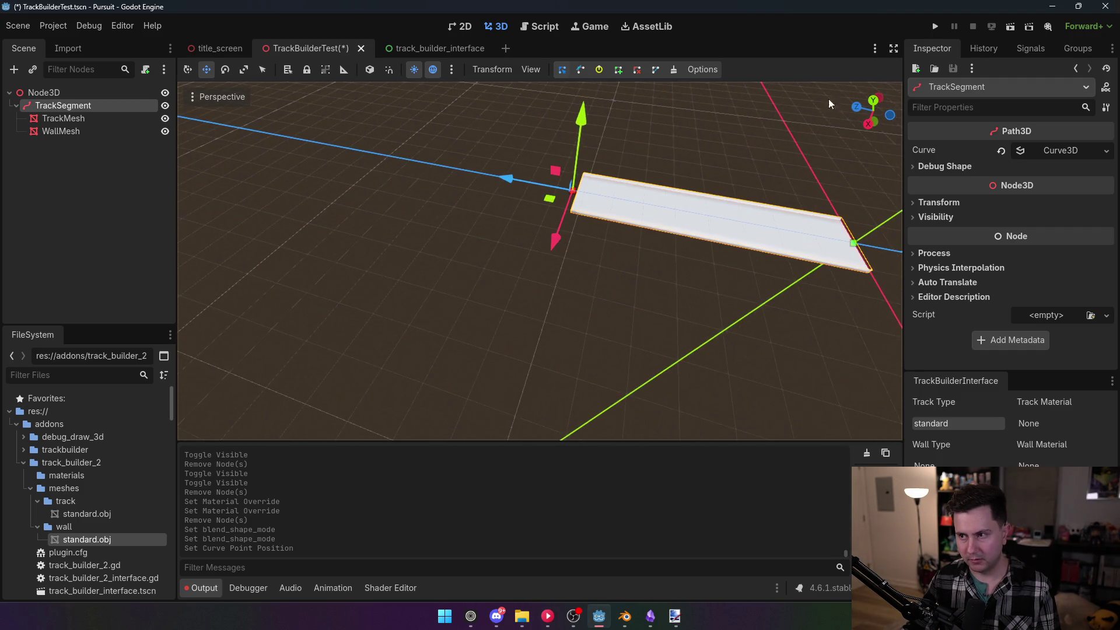
{"action": "left_click", "coordinate": [872, 102]}
{"action": "scroll", "coordinate": [471, 217], "scroll_direction": "down", "scroll_amount": 10}
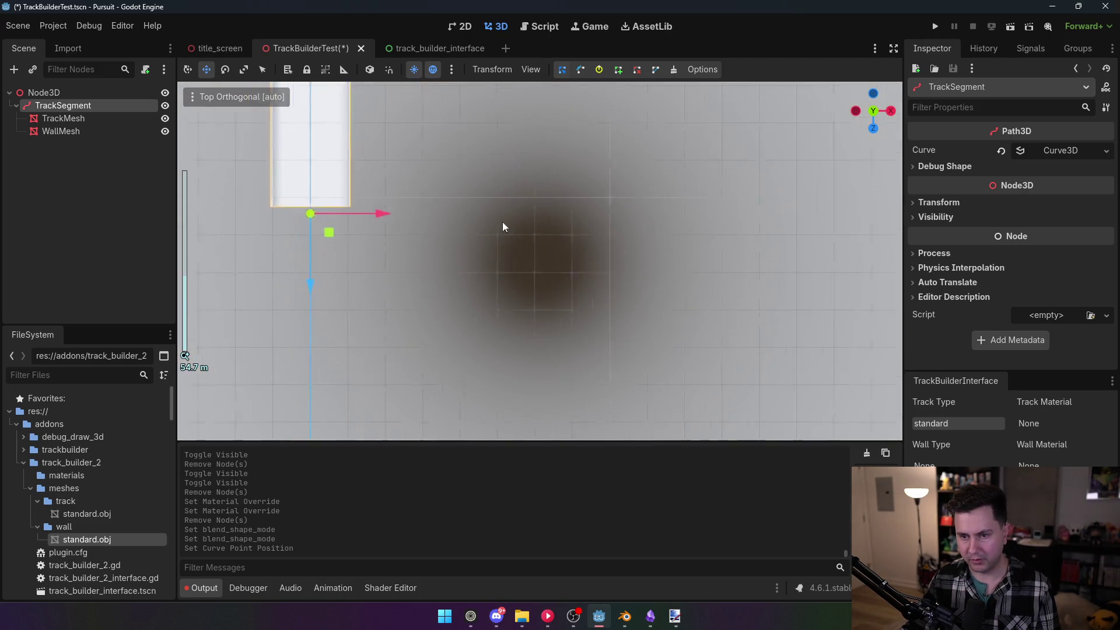
Centre on the track, undo a trial duplicate and an accidental point move, reselecting TrackSegment
{"action": "key", "text": "f"}
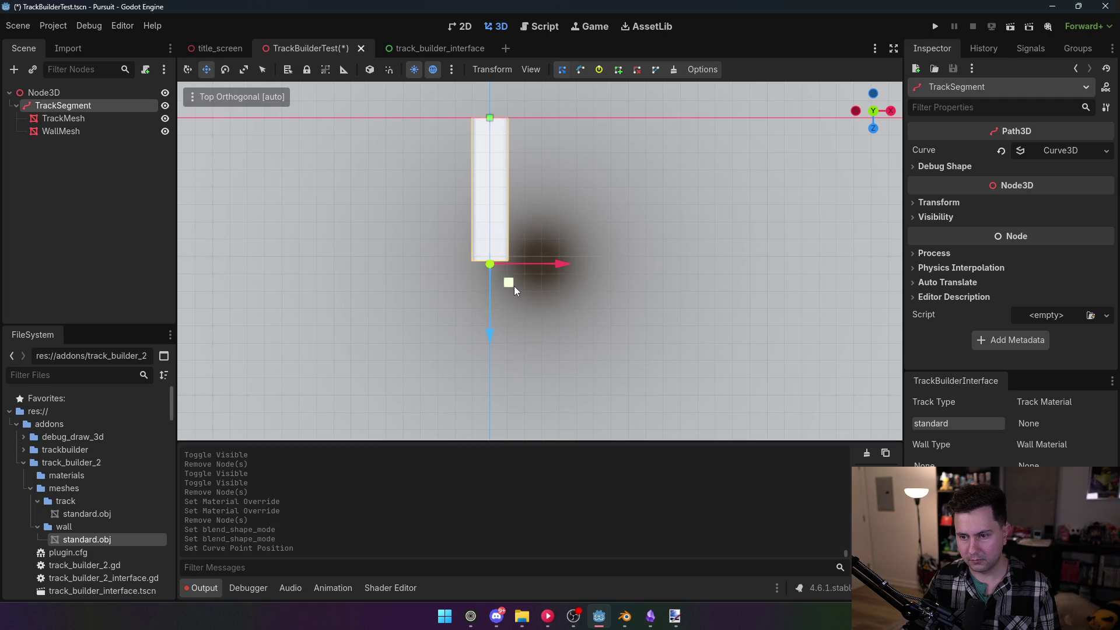
{"action": "key", "text": "ctrl+d"}
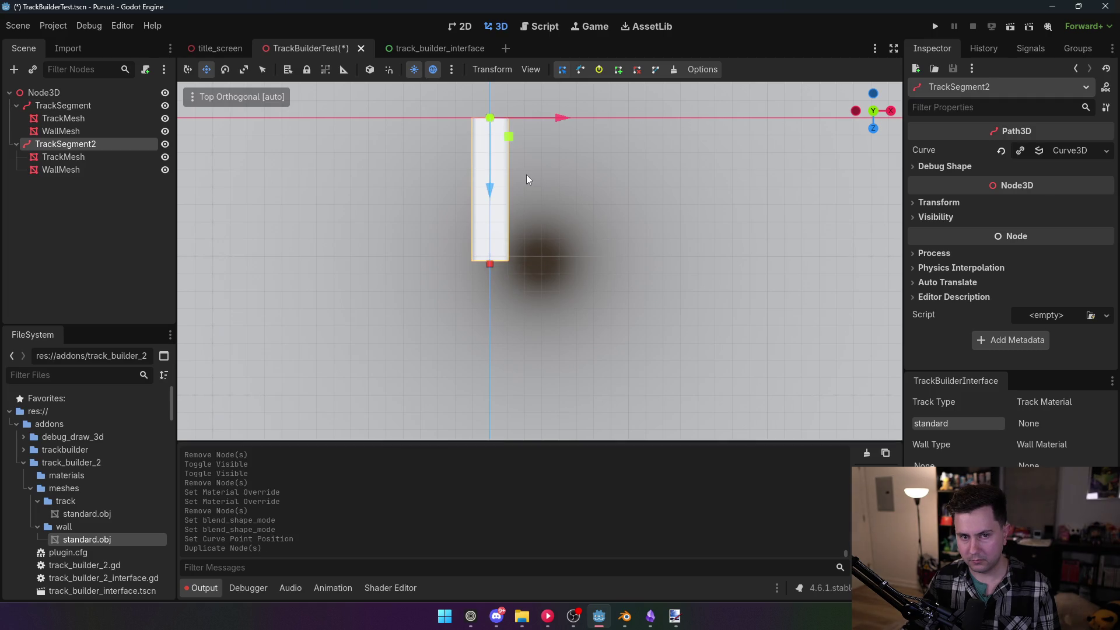
{"action": "key", "text": "ctrl+z"}
{"action": "left_click", "coordinate": [61, 120]}
{"action": "left_click", "coordinate": [63, 105]}
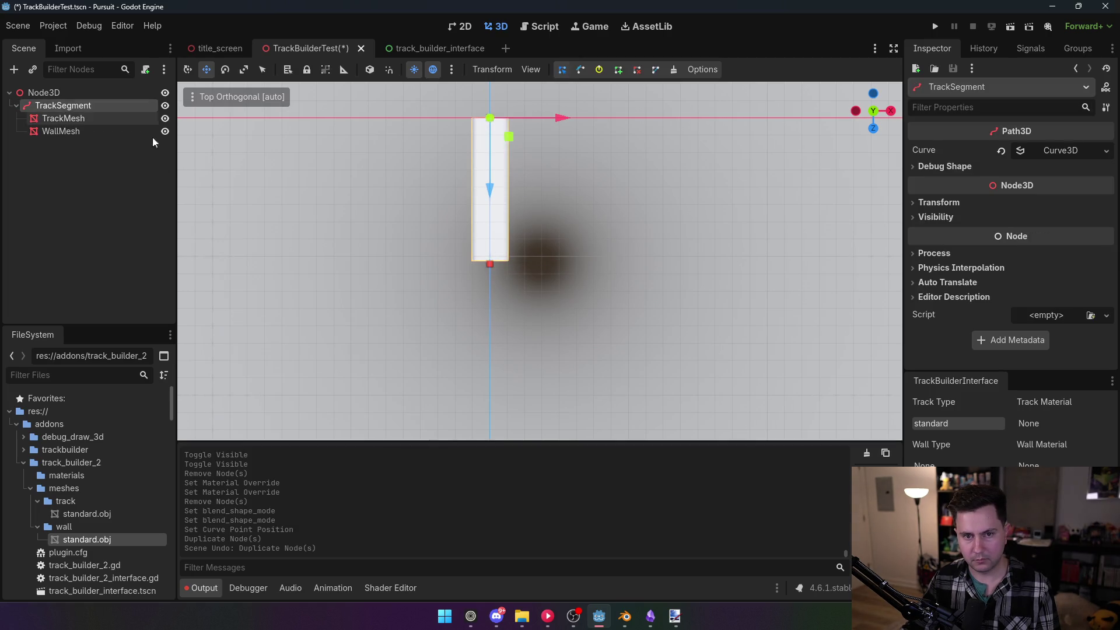
{"action": "mouse_move", "coordinate": [509, 136]}
{"action": "left_mouse_down"}
{"action": "mouse_move", "coordinate": [510, 284]}
{"action": "mouse_move", "coordinate": [573, 316]}
{"action": "mouse_move", "coordinate": [546, 314]}
{"action": "left_mouse_up"}
{"action": "key", "text": "ctrl+z"}
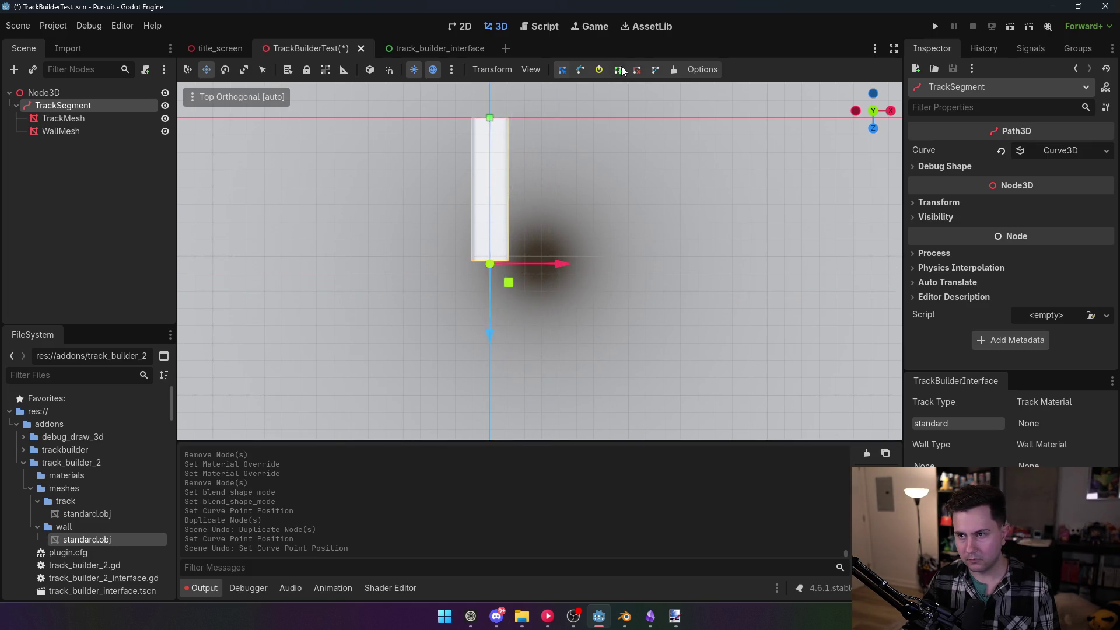
Add four new curve points around the track, bending it into an angular U-shaped loop
{"action": "left_click", "coordinate": [620, 70]}
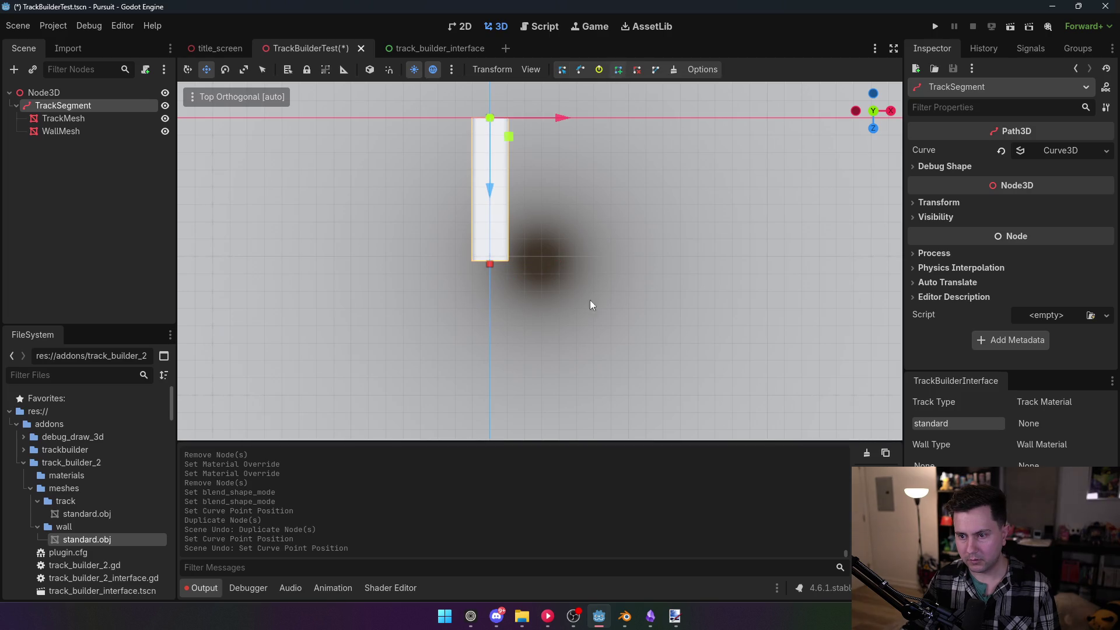
{"action": "left_click", "coordinate": [557, 114]}
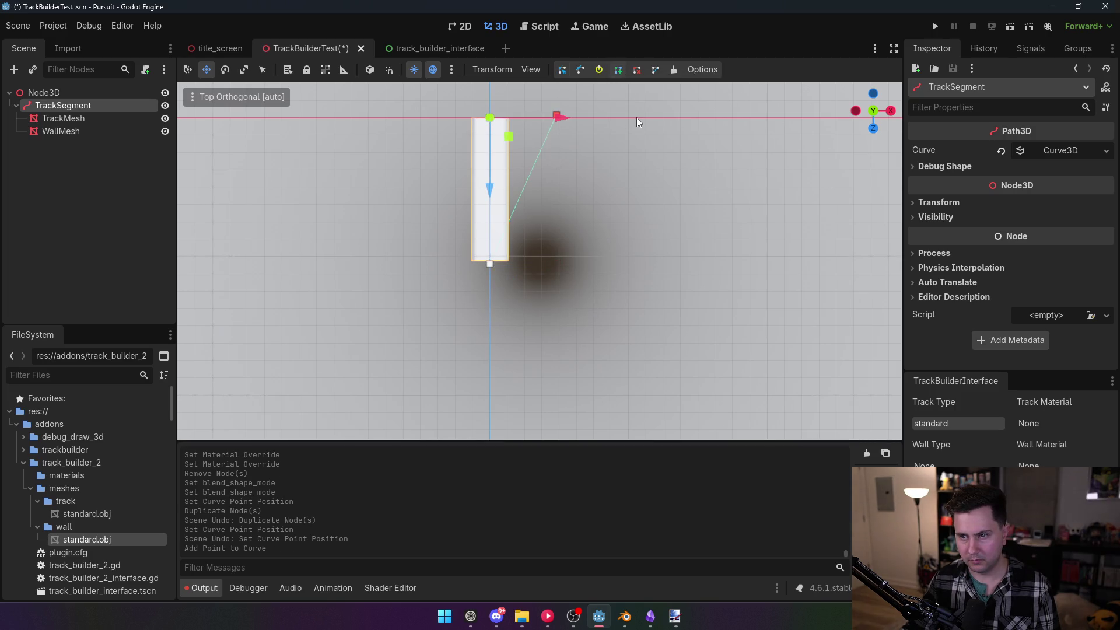
{"action": "mouse_move", "coordinate": [557, 116]}
{"action": "left_mouse_down"}
{"action": "mouse_move", "coordinate": [562, 272]}
{"action": "mouse_move", "coordinate": [547, 344]}
{"action": "left_mouse_up"}
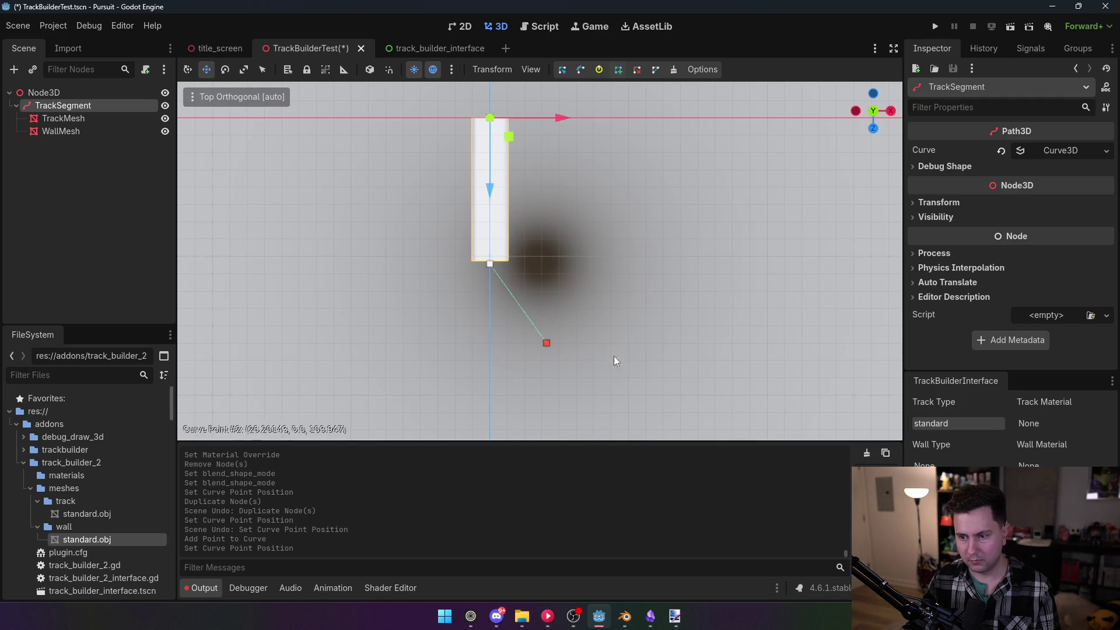
{"action": "left_click", "coordinate": [717, 386]}
{"action": "left_click", "coordinate": [786, 240]}
{"action": "left_click", "coordinate": [661, 111]}
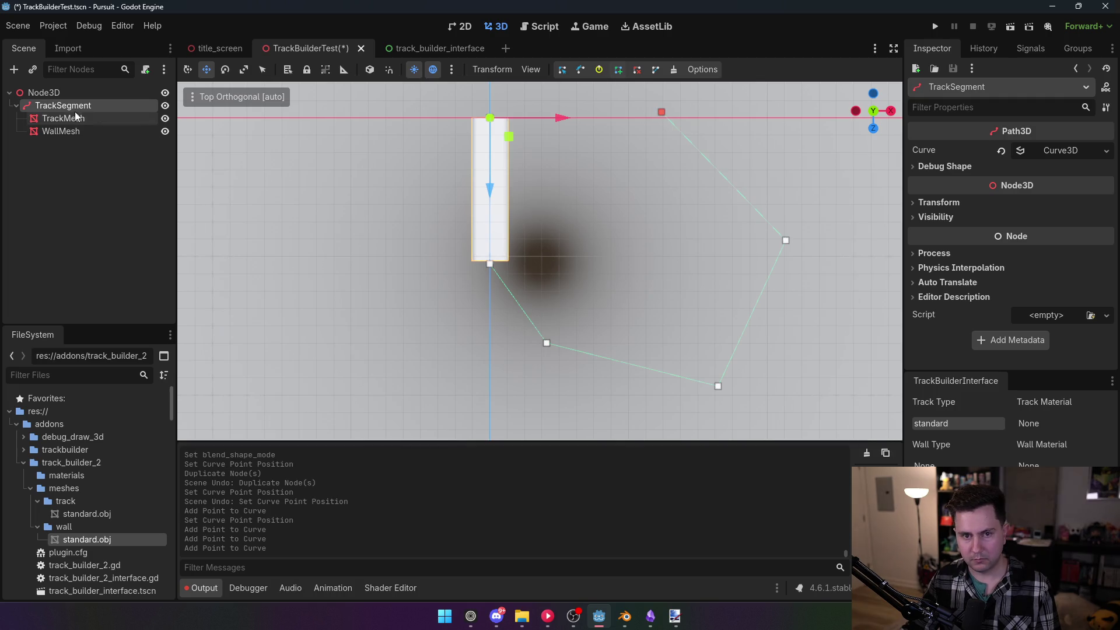
{"action": "scroll", "coordinate": [591, 327], "scroll_direction": "down", "scroll_amount": 2}
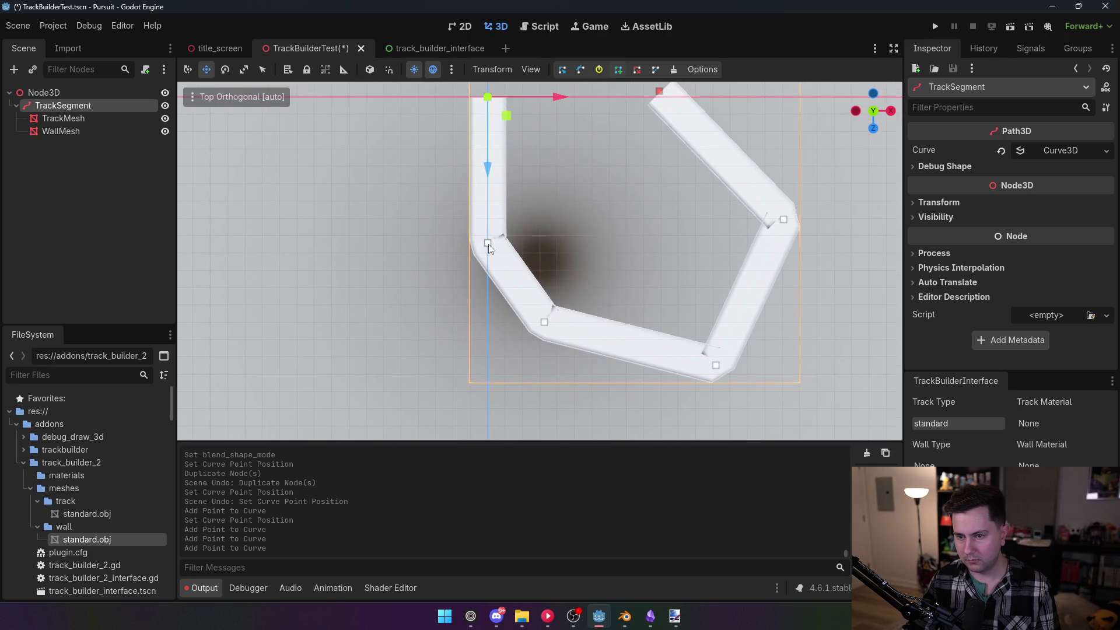
{"action": "left_click", "coordinate": [63, 105]}
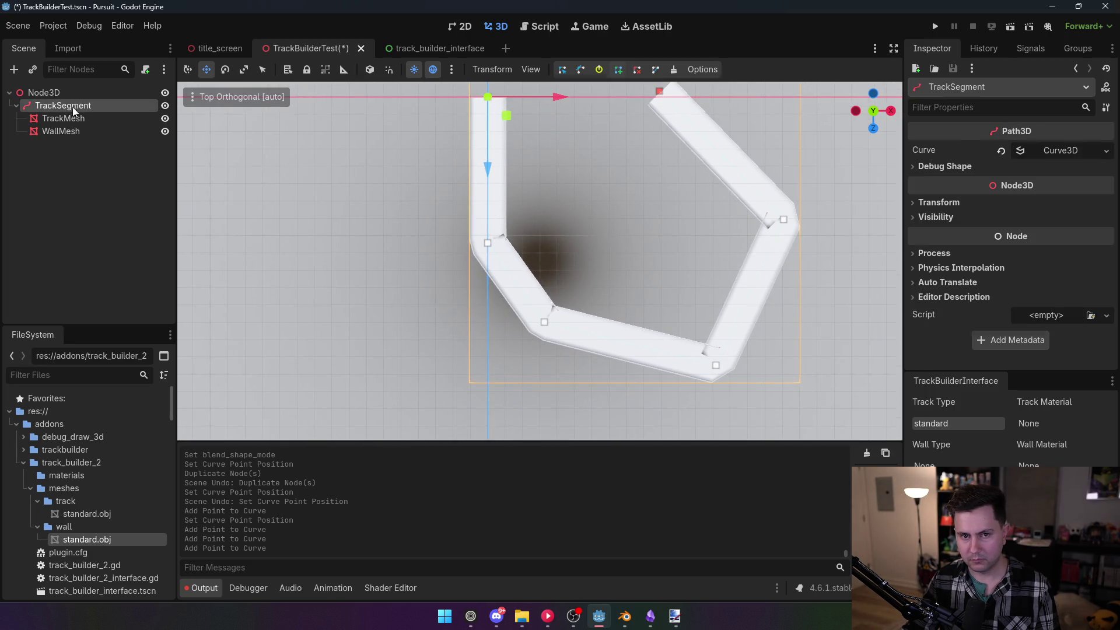
Pull bezier handles from the corner points to round the track's bends into smooth curves
{"action": "left_click", "coordinate": [581, 71]}
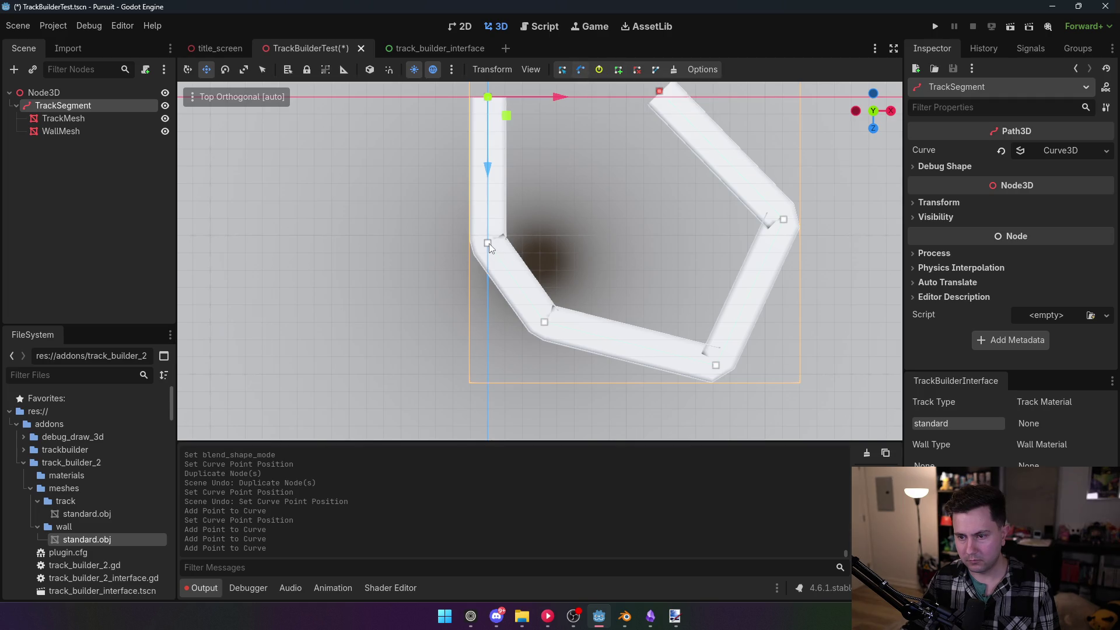
{"action": "mouse_move", "coordinate": [488, 243]}
{"action": "left_mouse_down"}
{"action": "mouse_move", "coordinate": [502, 233]}
{"action": "mouse_move", "coordinate": [486, 238]}
{"action": "mouse_move", "coordinate": [485, 285]}
{"action": "left_mouse_up"}
{"action": "left_click_drag", "start_coordinate": [544, 322], "coordinate": [582, 352]}
{"action": "left_click_drag", "start_coordinate": [715, 365], "coordinate": [770, 336]}
{"action": "left_click_drag", "start_coordinate": [783, 220], "coordinate": [789, 259]}
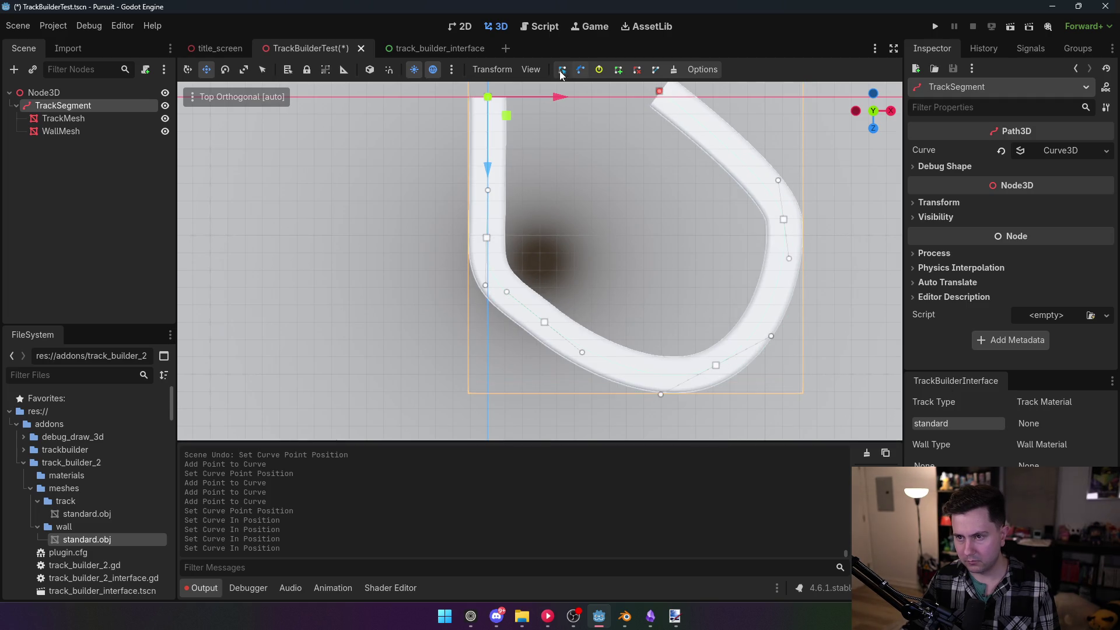
{"action": "mouse_move", "coordinate": [821, 157]}
{"action": "left_mouse_down"}
{"action": "mouse_move", "coordinate": [614, 240]}
{"action": "mouse_move", "coordinate": [581, 204]}
{"action": "mouse_move", "coordinate": [576, 242]}
{"action": "mouse_move", "coordinate": [601, 254]}
{"action": "mouse_move", "coordinate": [603, 202]}
{"action": "mouse_move", "coordinate": [603, 245]}
{"action": "left_mouse_up"}
Apply track_texture_002.png from the FileSystem onto the track surface
{"action": "key", "text": "w"}
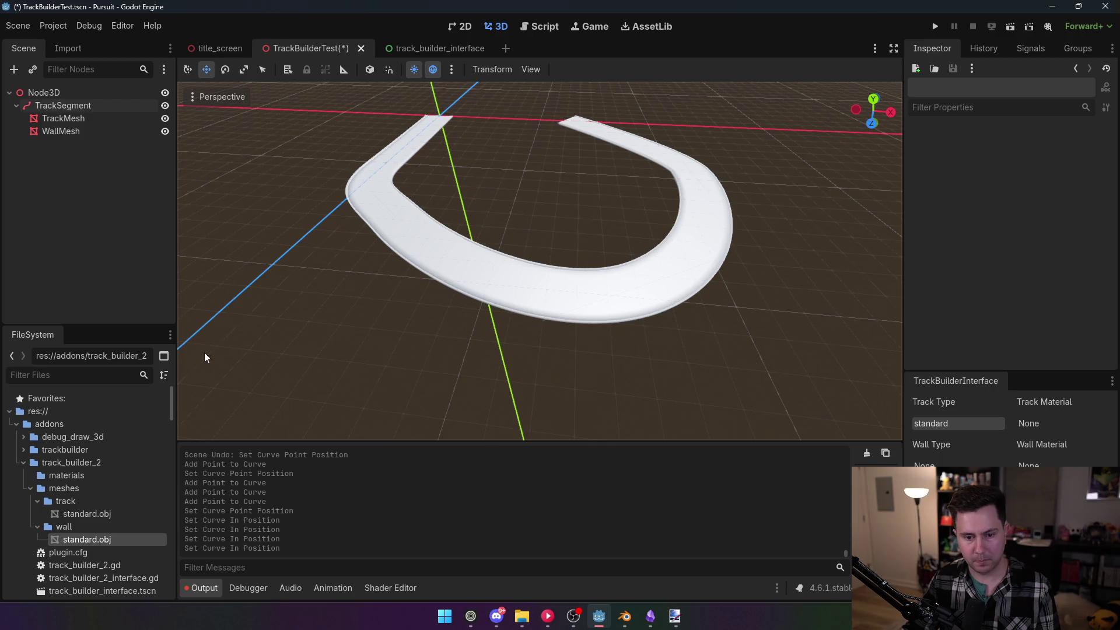
{"action": "scroll", "coordinate": [95, 491], "scroll_direction": "down", "scroll_amount": 10}
{"action": "scroll", "coordinate": [106, 549], "scroll_direction": "down", "scroll_amount": 5}
{"action": "left_click_drag", "start_coordinate": [80, 510], "coordinate": [499, 275]}
{"action": "left_click_drag", "start_coordinate": [64, 512], "coordinate": [533, 316]}
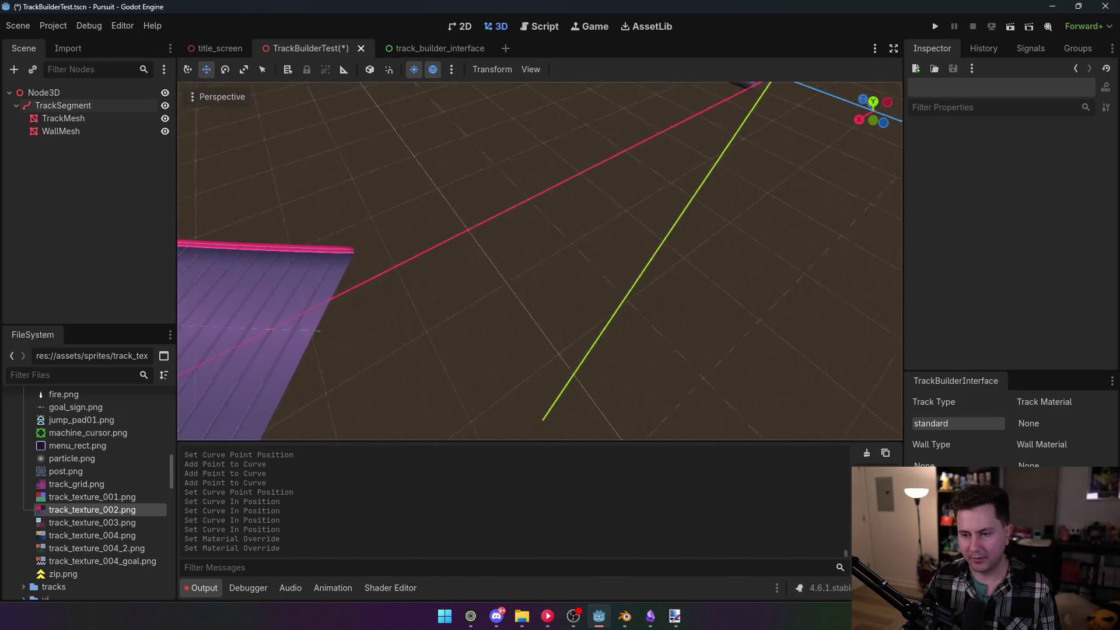
{"action": "left_click", "coordinate": [63, 118]}
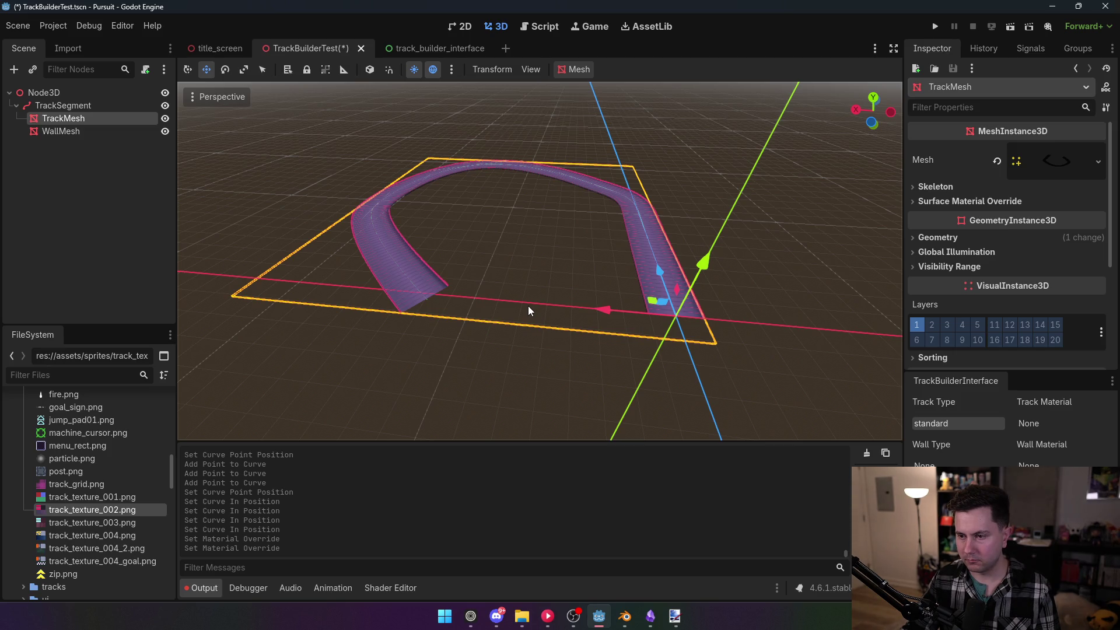
In top view, move the track's open end point to the right and enable snapping
{"action": "left_click_drag", "start_coordinate": [527, 305], "coordinate": [414, 295]}
{"action": "mouse_move", "coordinate": [537, 297]}
{"action": "left_mouse_down"}
{"action": "mouse_move", "coordinate": [513, 299]}
{"action": "mouse_move", "coordinate": [538, 296]}
{"action": "left_mouse_up"}
{"action": "left_click", "coordinate": [63, 106]}
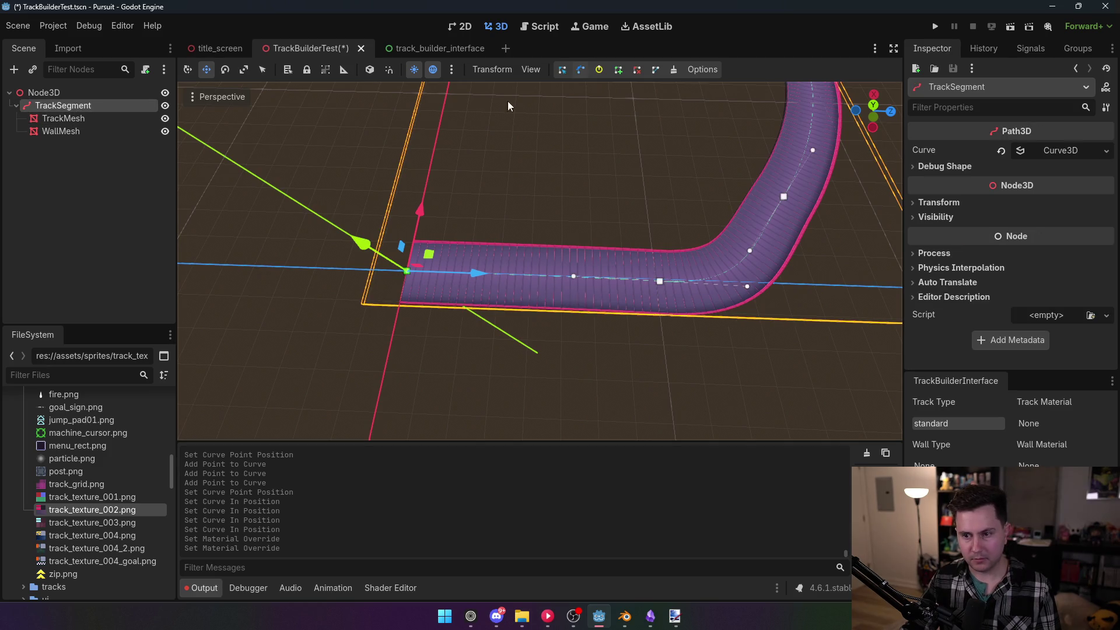
{"action": "left_click", "coordinate": [876, 107]}
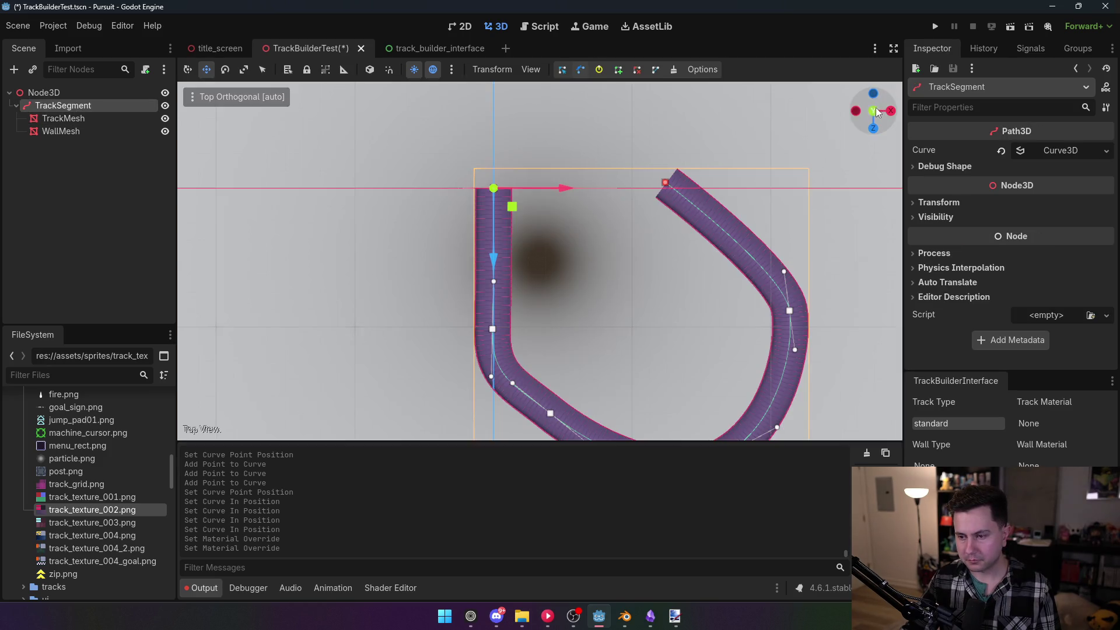
{"action": "mouse_move", "coordinate": [669, 185]}
{"action": "left_mouse_down"}
{"action": "mouse_move", "coordinate": [790, 178]}
{"action": "mouse_move", "coordinate": [779, 182]}
{"action": "left_mouse_up"}
{"action": "left_click", "coordinate": [389, 69]}
{"action": "mouse_move", "coordinate": [641, 175]}
{"action": "left_mouse_down"}
{"action": "mouse_move", "coordinate": [722, 170]}
{"action": "mouse_move", "coordinate": [691, 170]}
{"action": "left_mouse_up"}
Reselect the TrackSegment path and delete it along with its children
{"action": "left_click", "coordinate": [44, 93]}
{"action": "left_click", "coordinate": [770, 342]}
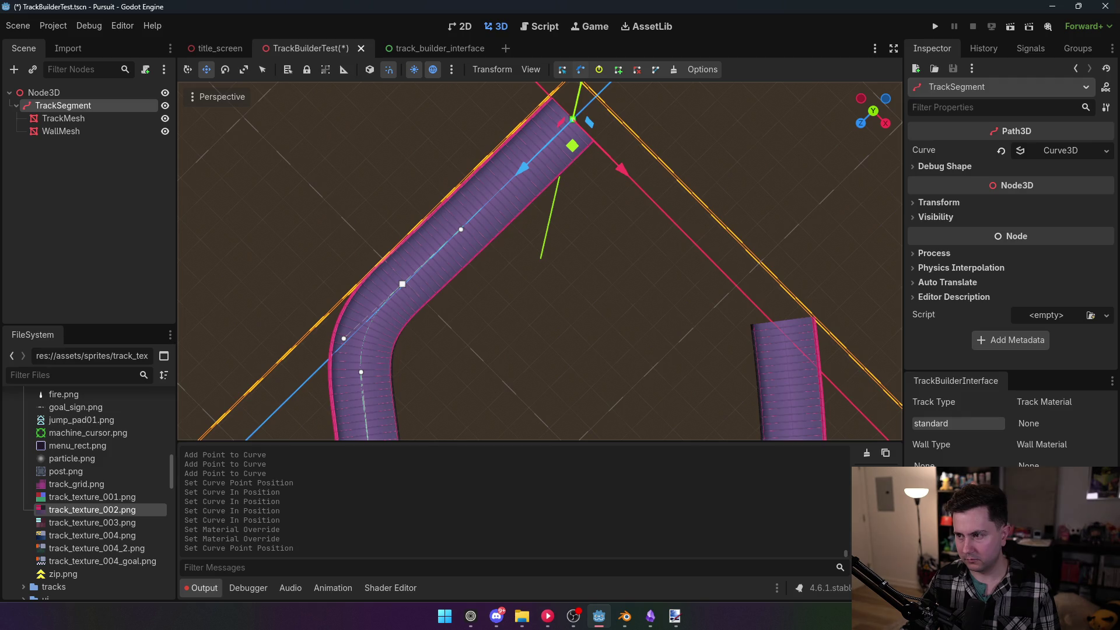
{"action": "key", "text": "Delete"}
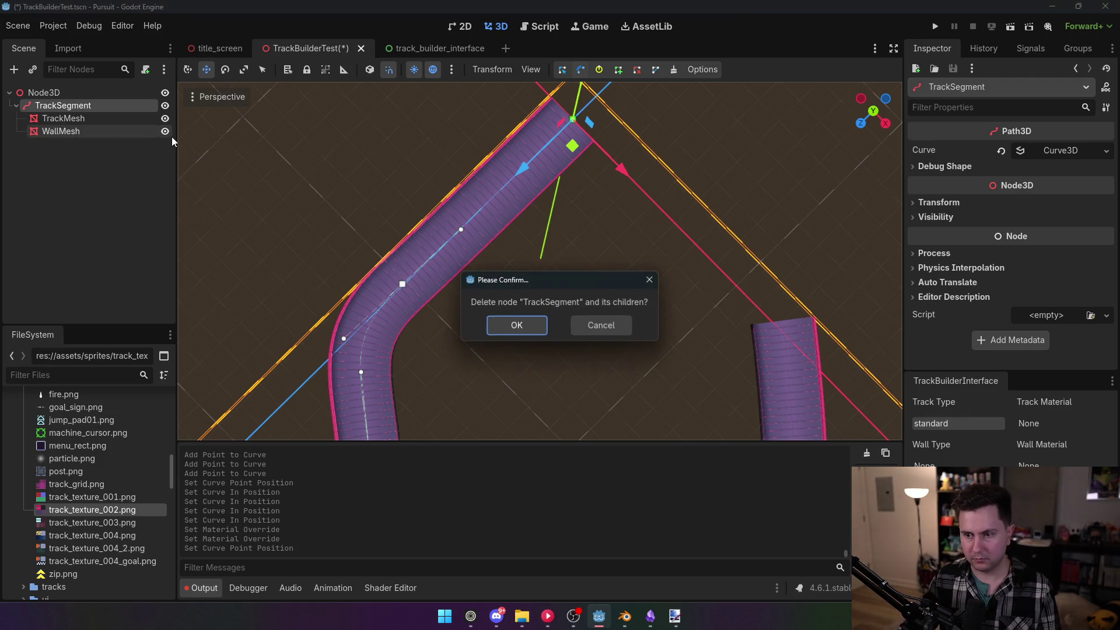
Confirm the deletion, undo it to restore the segment, and reapply track_texture_002.png
{"action": "left_click", "coordinate": [522, 327]}
{"action": "left_click", "coordinate": [75, 93]}
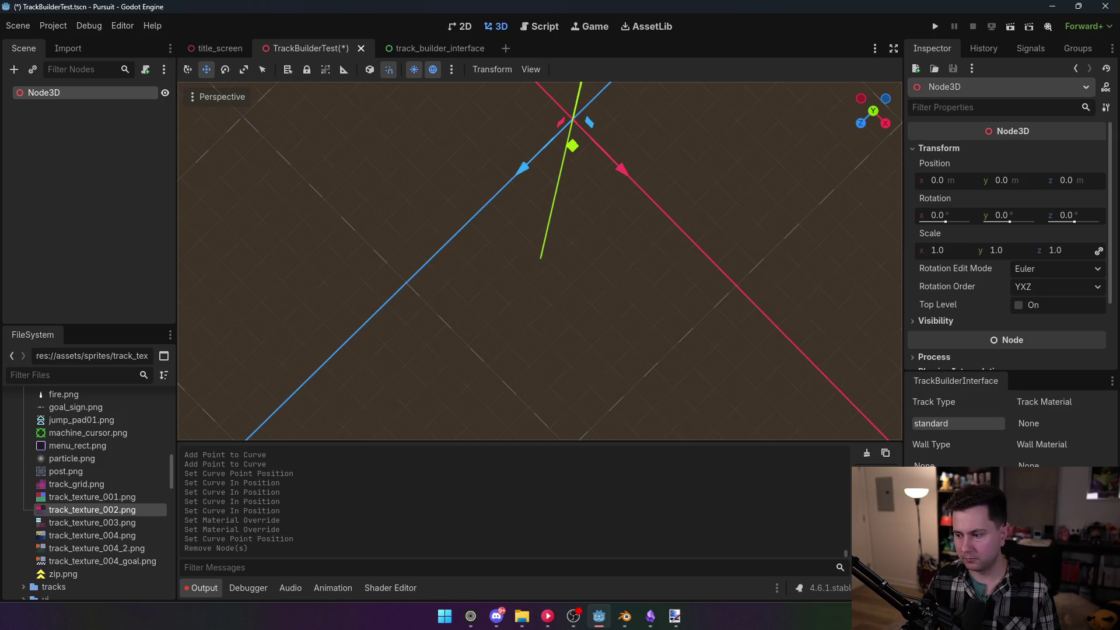
{"action": "key", "text": "ctrl+z"}
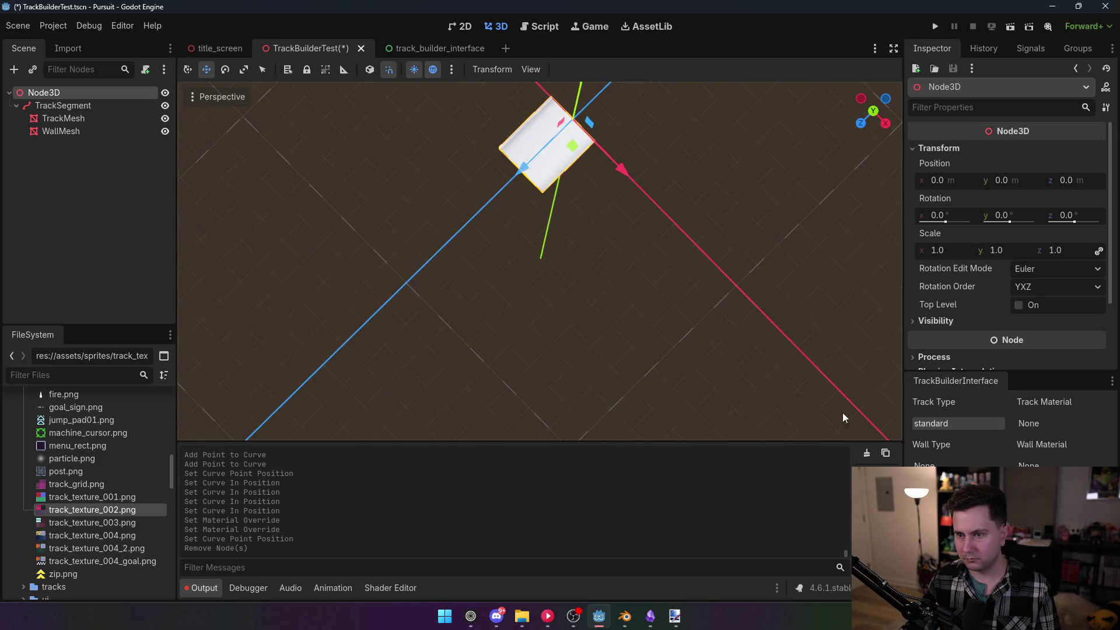
{"action": "left_click_drag", "start_coordinate": [117, 509], "coordinate": [542, 149]}
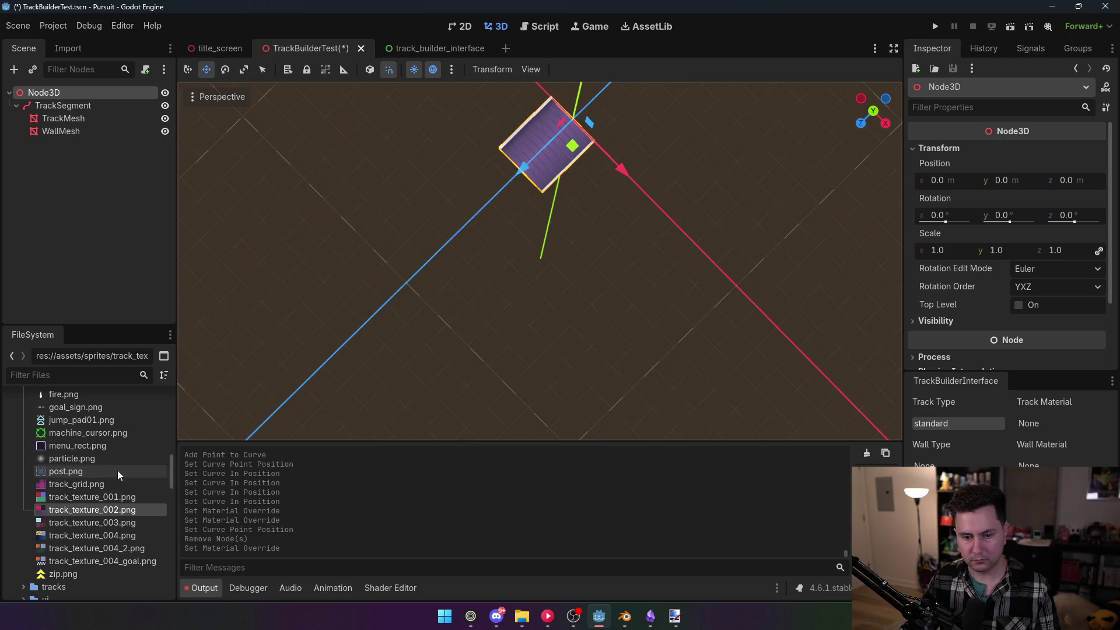
{"action": "mouse_move", "coordinate": [111, 510]}
{"action": "left_mouse_down"}
{"action": "mouse_move", "coordinate": [532, 143]}
{"action": "mouse_move", "coordinate": [545, 157]}
{"action": "left_mouse_up"}
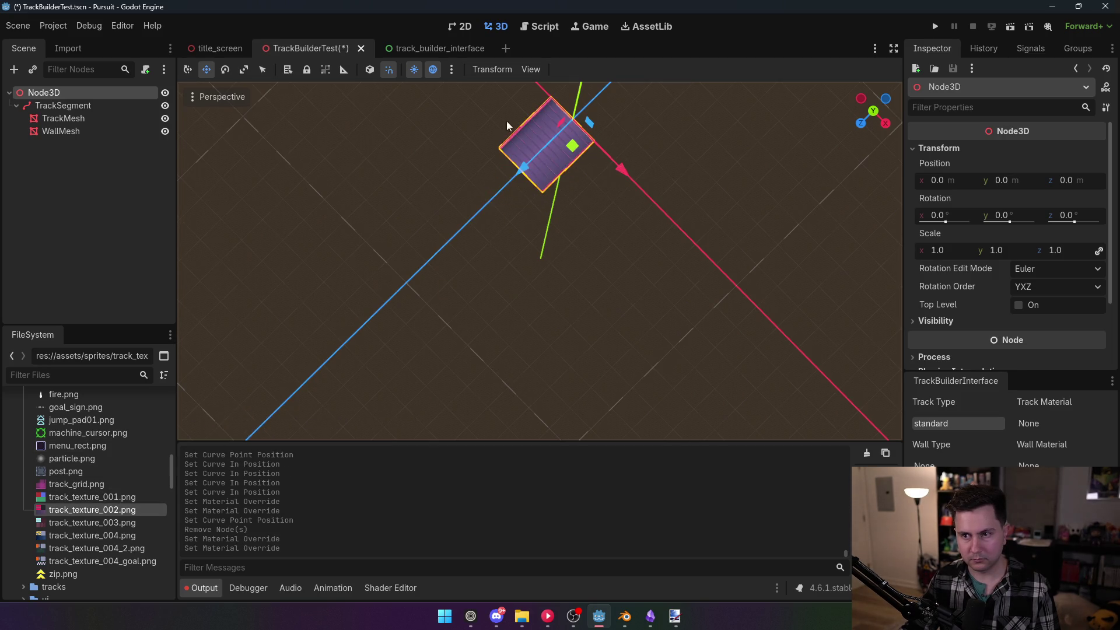
Centre the short track piece in top view and select the TrackSegment path
{"action": "left_click", "coordinate": [877, 107]}
{"action": "scroll", "coordinate": [435, 205], "scroll_direction": "up", "scroll_amount": 5}
{"action": "left_click_drag", "start_coordinate": [533, 245], "coordinate": [622, 295]}
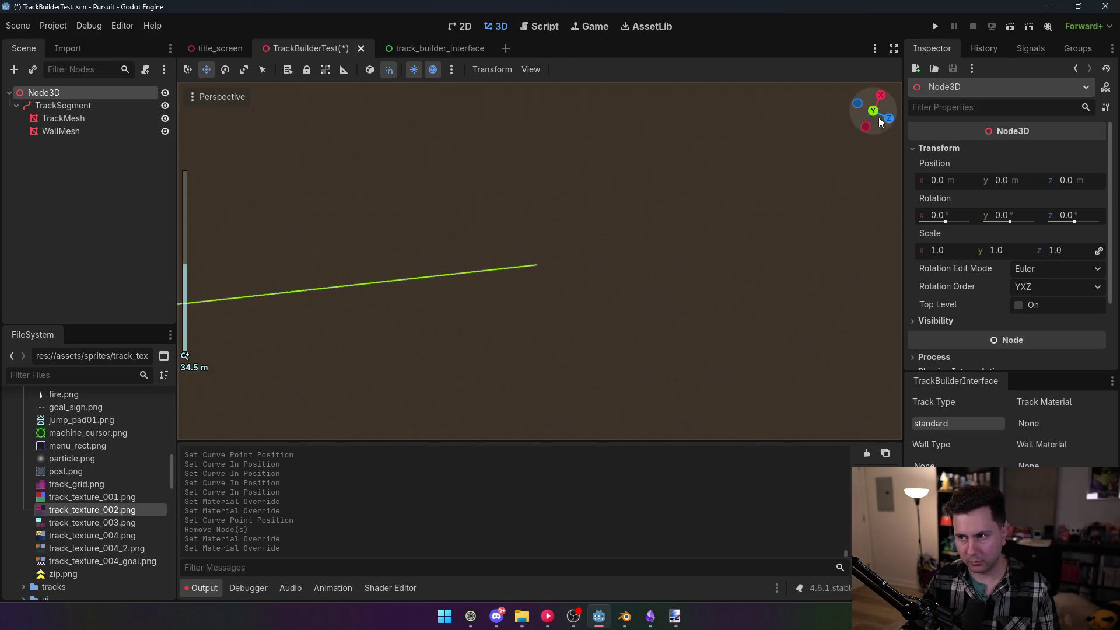
{"action": "left_click", "coordinate": [872, 110]}
{"action": "left_click_drag", "start_coordinate": [466, 182], "coordinate": [638, 314]}
{"action": "left_click", "coordinate": [63, 105]}
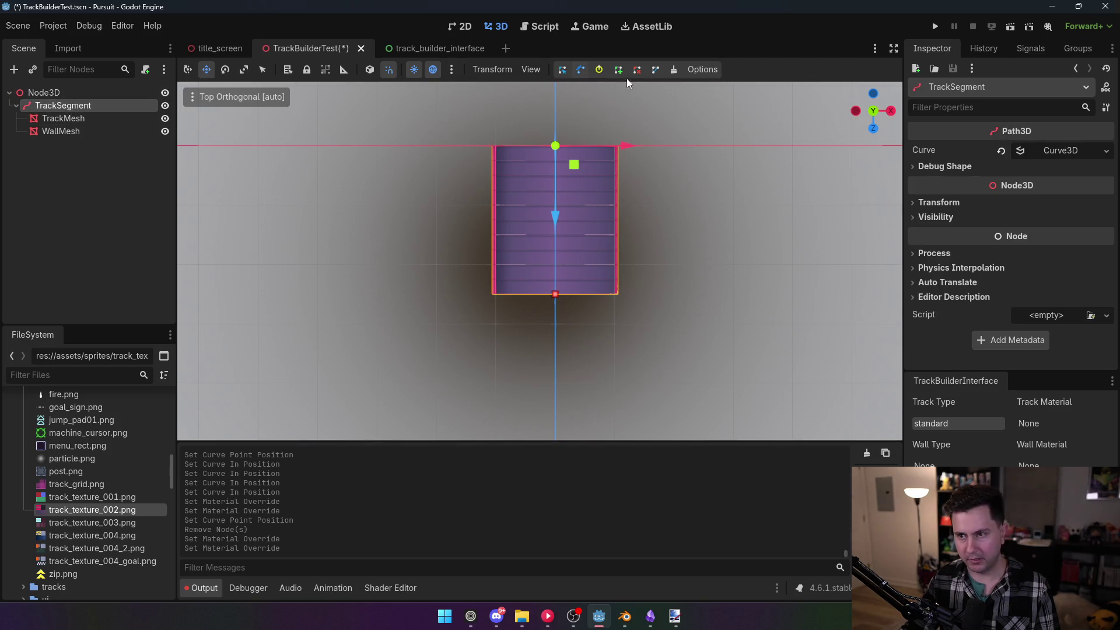
Add a new curve end point beside the track and nudge it into place
{"action": "left_click", "coordinate": [619, 70]}
{"action": "left_click", "coordinate": [733, 297]}
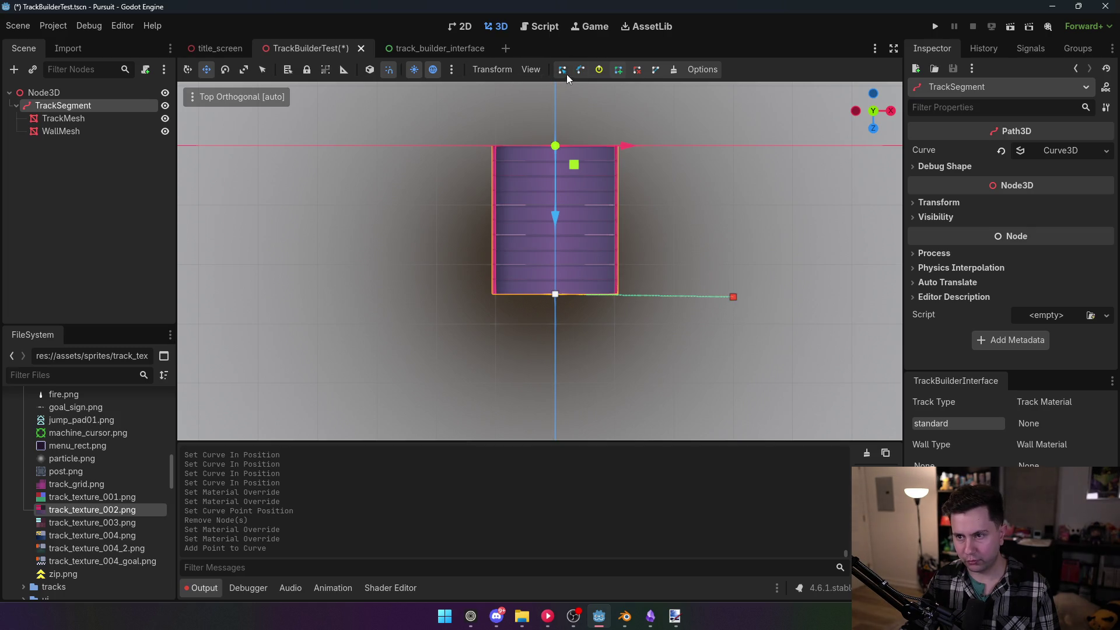
{"action": "left_click", "coordinate": [730, 296]}
{"action": "mouse_move", "coordinate": [752, 316]}
{"action": "left_mouse_down"}
{"action": "mouse_move", "coordinate": [703, 296]}
{"action": "mouse_move", "coordinate": [700, 309]}
{"action": "mouse_move", "coordinate": [754, 310]}
{"action": "left_mouse_up"}
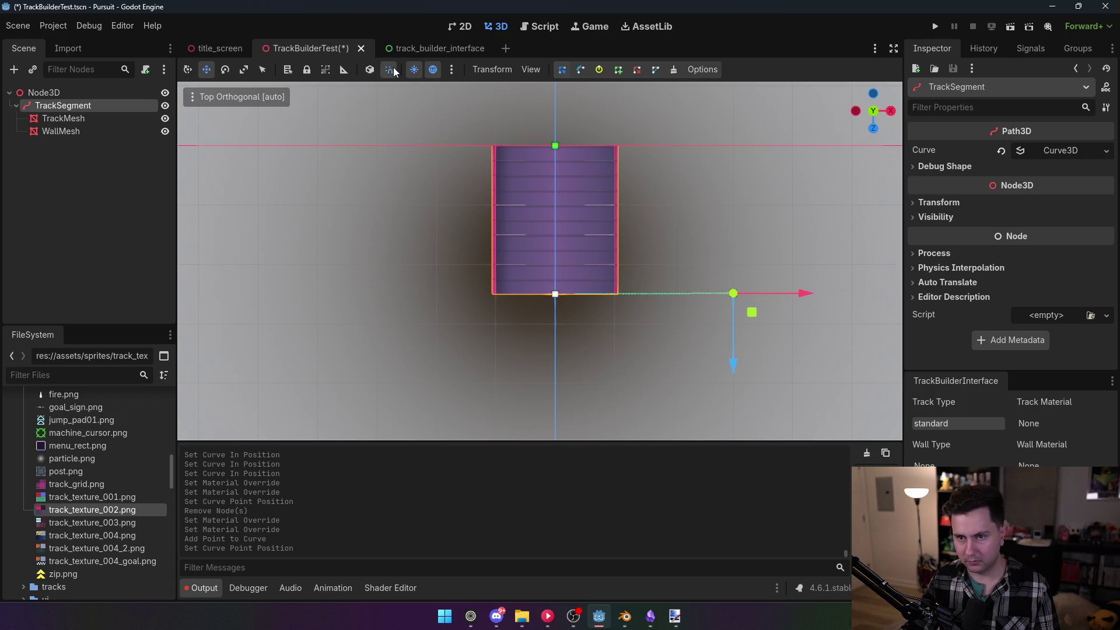
{"action": "left_click", "coordinate": [454, 68]}
{"action": "left_click", "coordinate": [413, 74]}
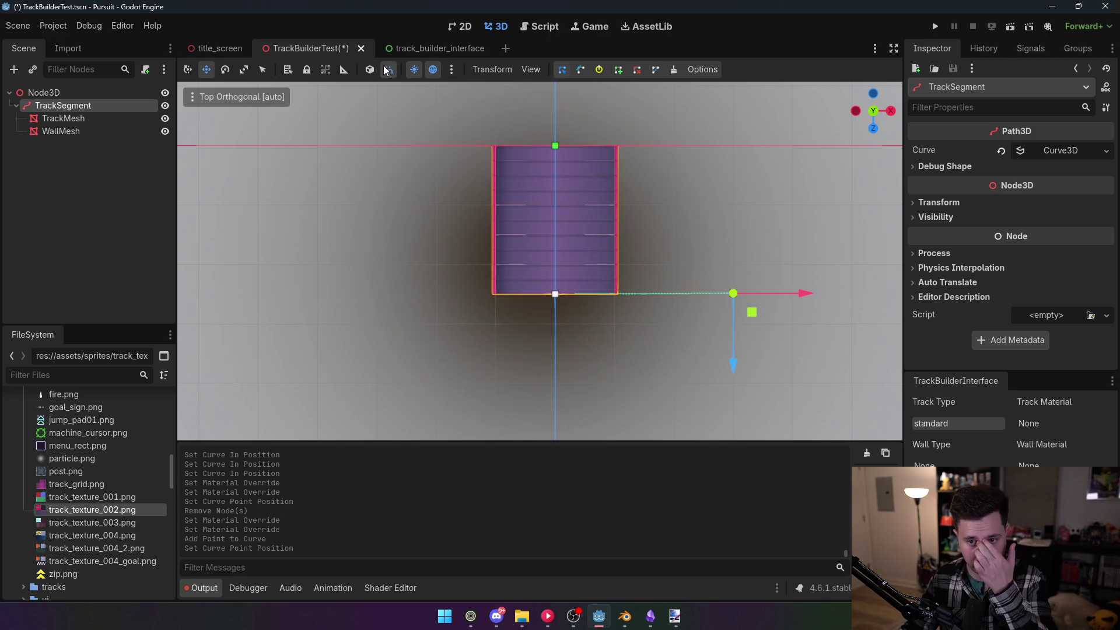
Enable 0.5 m translate snapping via Configure Snap and move the end point along X
{"action": "left_click", "coordinate": [494, 70]}
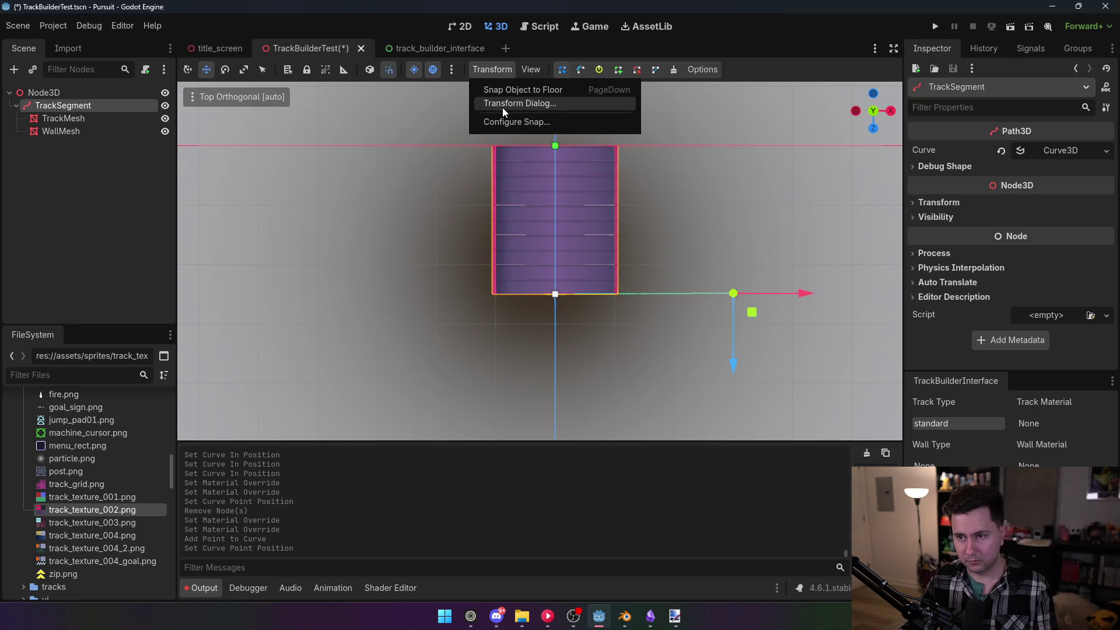
{"action": "left_click", "coordinate": [511, 122]}
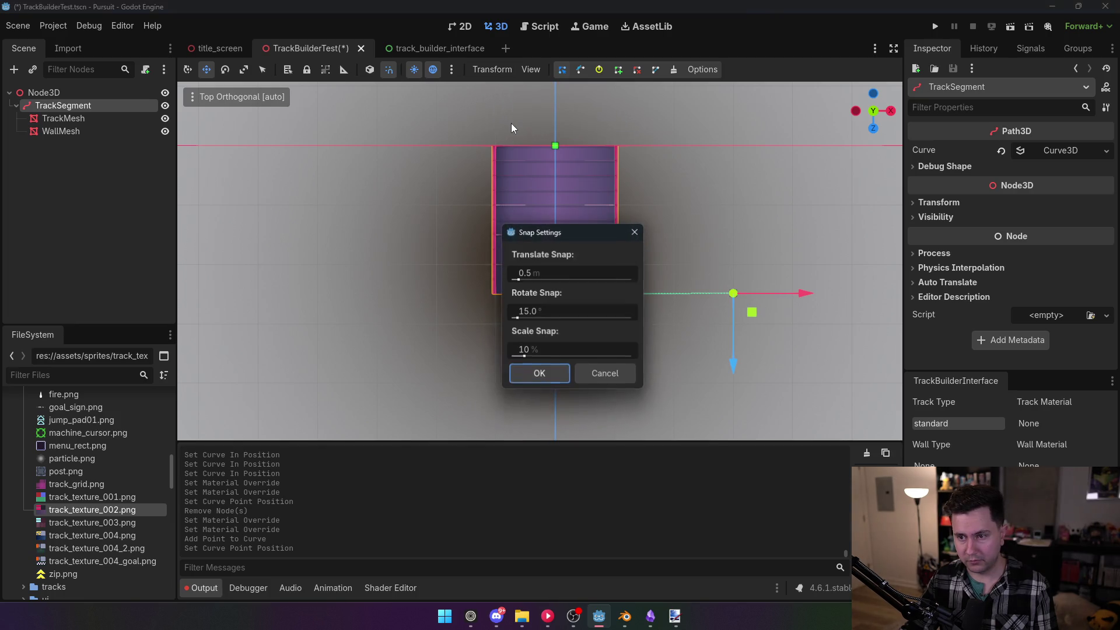
{"action": "left_click", "coordinate": [536, 374]}
{"action": "left_click_drag", "start_coordinate": [810, 293], "coordinate": [764, 309]}
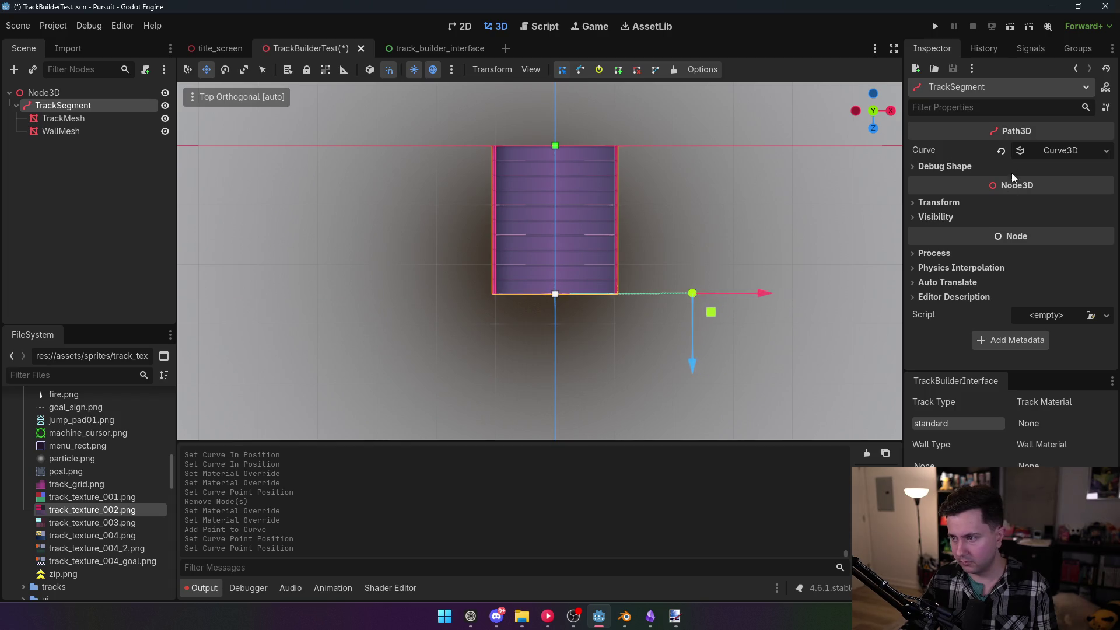
{"action": "scroll", "coordinate": [677, 325], "scroll_direction": "up", "scroll_amount": 5}
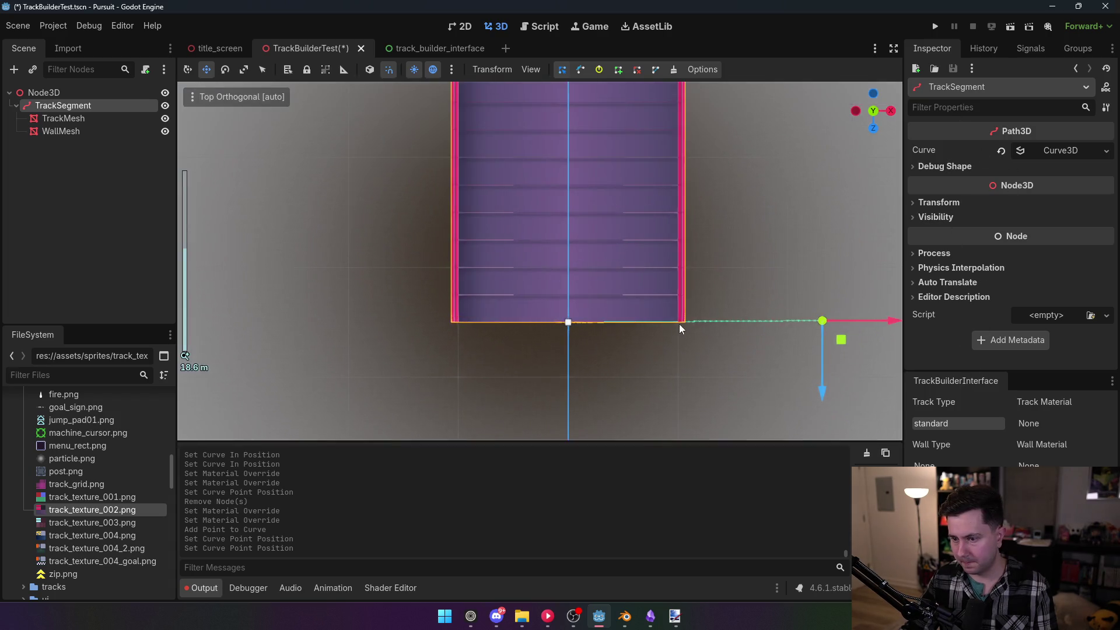
Drag the curve end point down along Z so the track turns a corner
{"action": "scroll", "coordinate": [680, 306], "scroll_direction": "down", "scroll_amount": 5}
{"action": "mouse_move", "coordinate": [673, 357]}
{"action": "left_mouse_down"}
{"action": "mouse_move", "coordinate": [673, 376]}
{"action": "mouse_move", "coordinate": [676, 356]}
{"action": "left_mouse_up"}
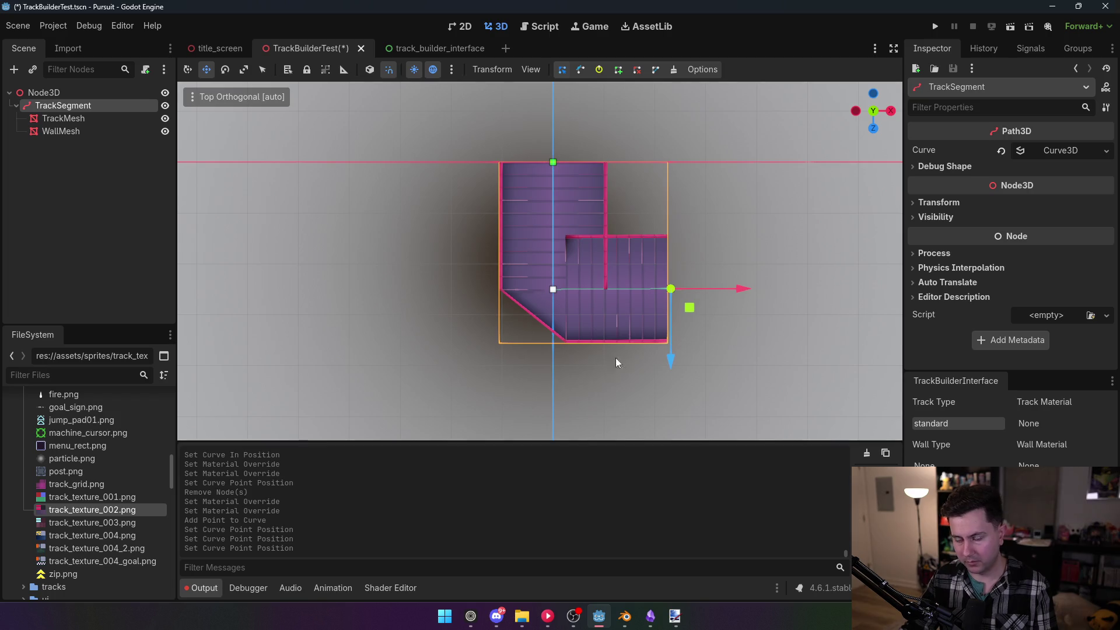
{"action": "left_click_drag", "start_coordinate": [525, 352], "coordinate": [645, 355]}
{"action": "scroll", "coordinate": [543, 323], "scroll_direction": "up", "scroll_amount": 10}
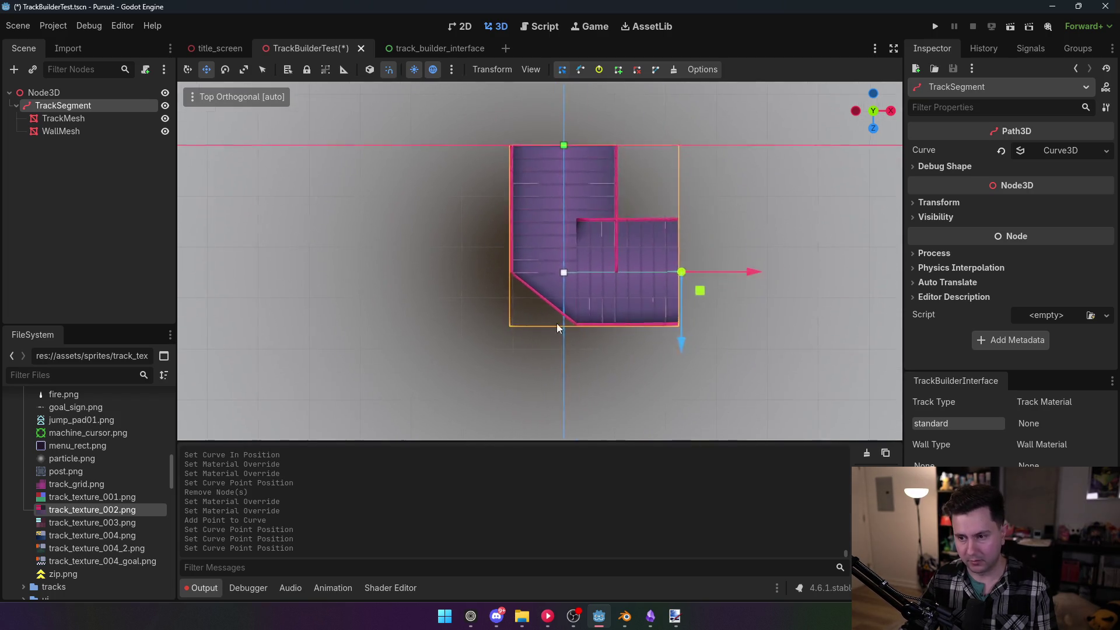
{"action": "scroll", "coordinate": [418, 333], "scroll_direction": "down", "scroll_amount": 2}
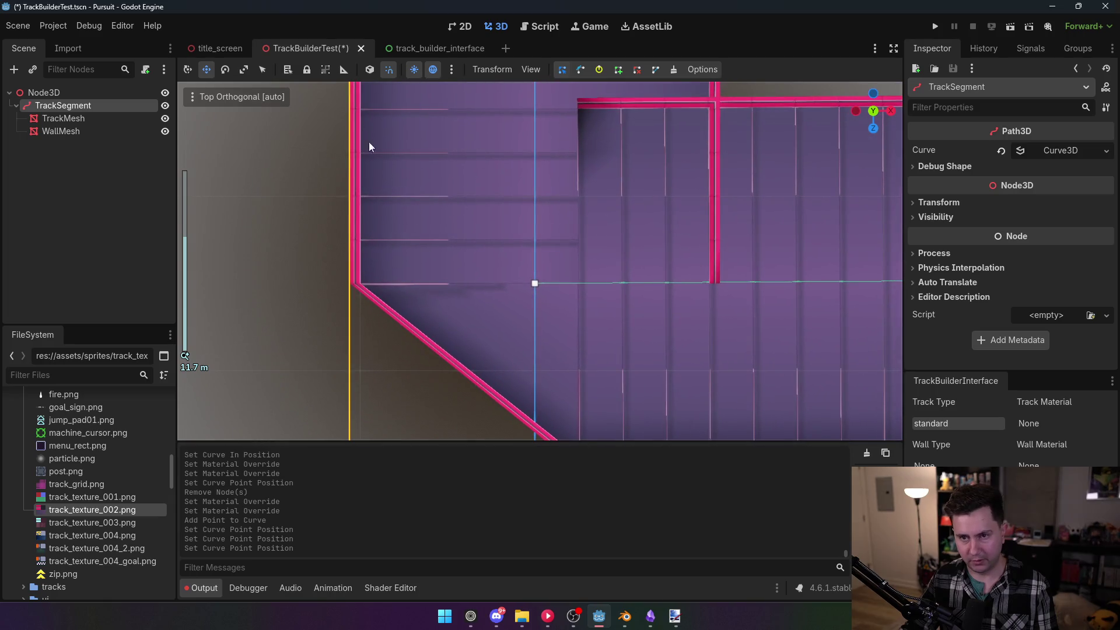
Inspect the corner in perspective, then push the end point further along Z and fine-tune it
{"action": "left_click_drag", "start_coordinate": [486, 274], "coordinate": [525, 233]}
{"action": "scroll", "coordinate": [513, 245], "scroll_direction": "up", "scroll_amount": 6}
{"action": "scroll", "coordinate": [513, 244], "scroll_direction": "down", "scroll_amount": 6}
{"action": "scroll", "coordinate": [525, 233], "scroll_direction": "up", "scroll_amount": 3}
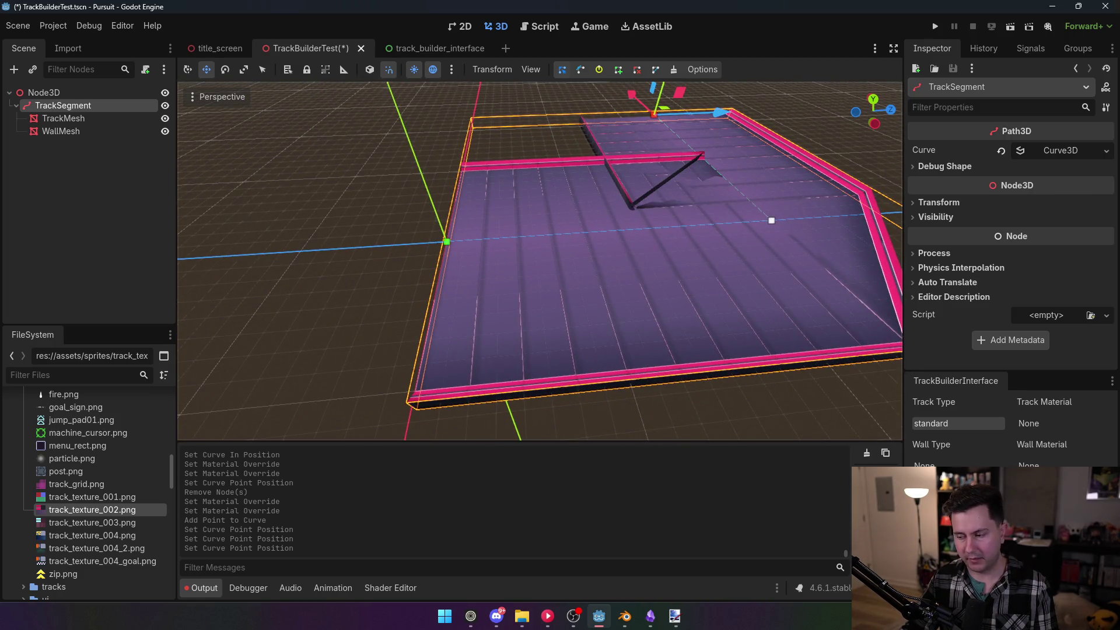
{"action": "key", "text": "f"}
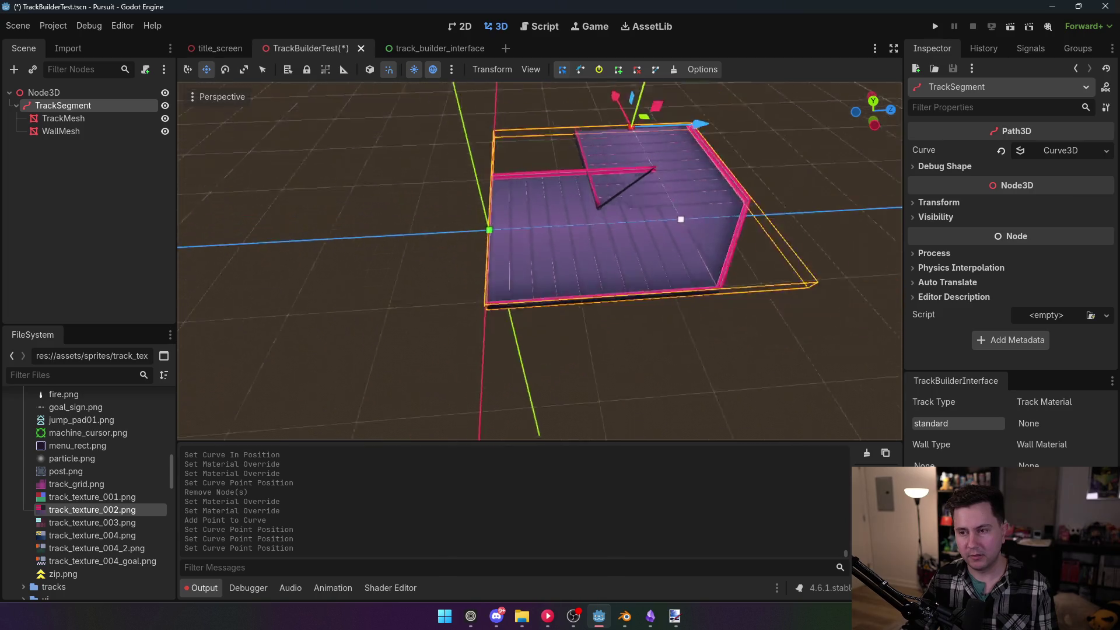
{"action": "left_click_drag", "start_coordinate": [542, 297], "coordinate": [547, 258]}
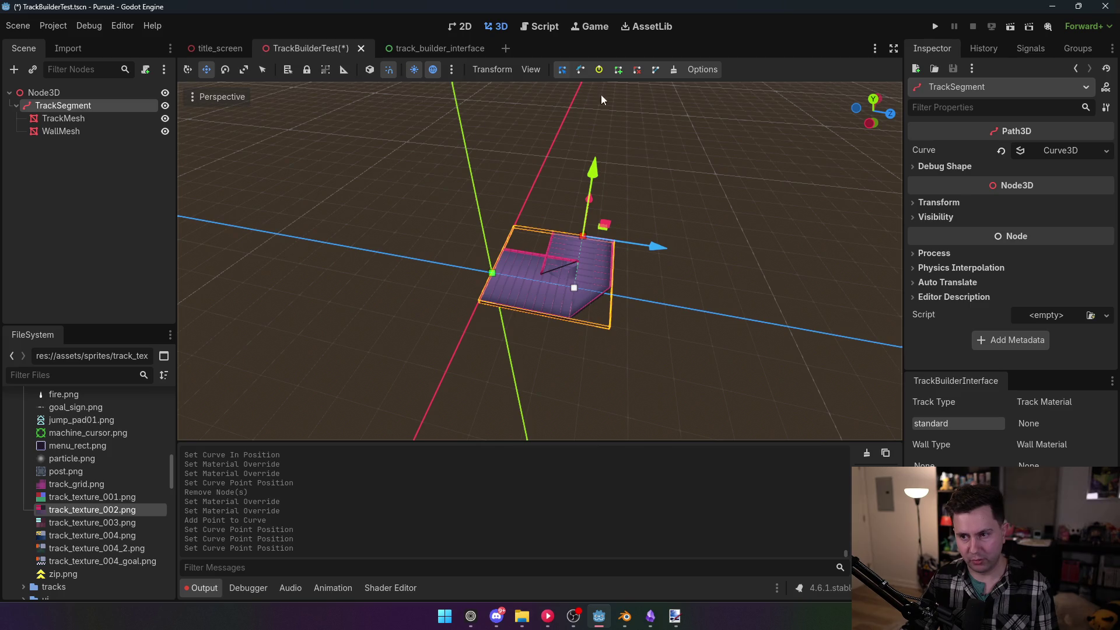
{"action": "left_click_drag", "start_coordinate": [614, 197], "coordinate": [611, 175]}
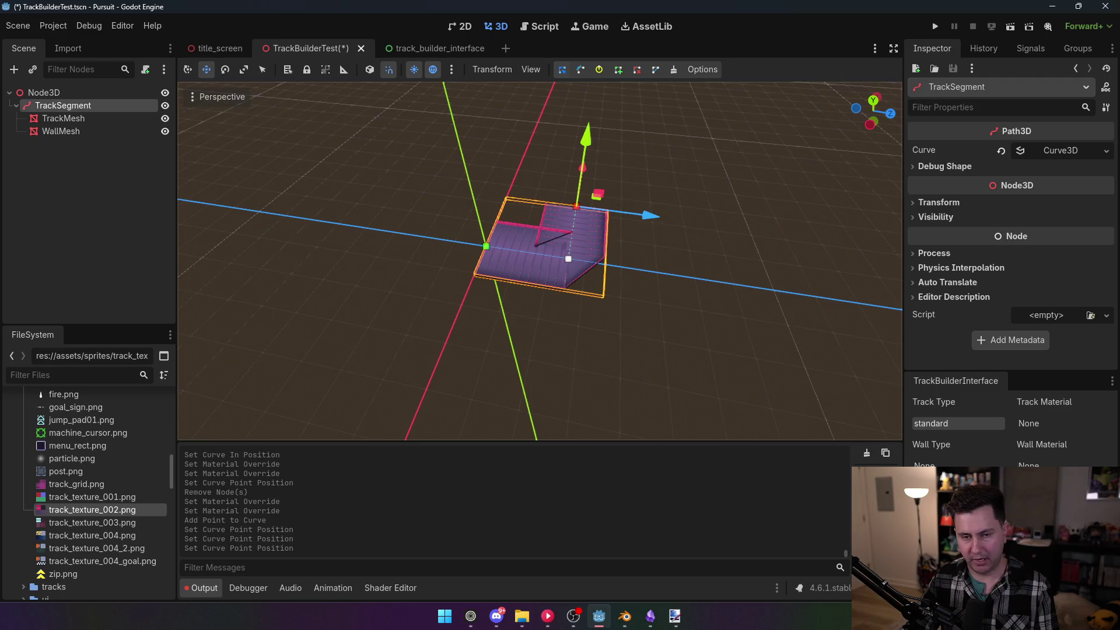
{"action": "left_click_drag", "start_coordinate": [514, 92], "coordinate": [516, 117]}
{"action": "scroll", "coordinate": [539, 260], "scroll_direction": "up", "scroll_amount": 8}
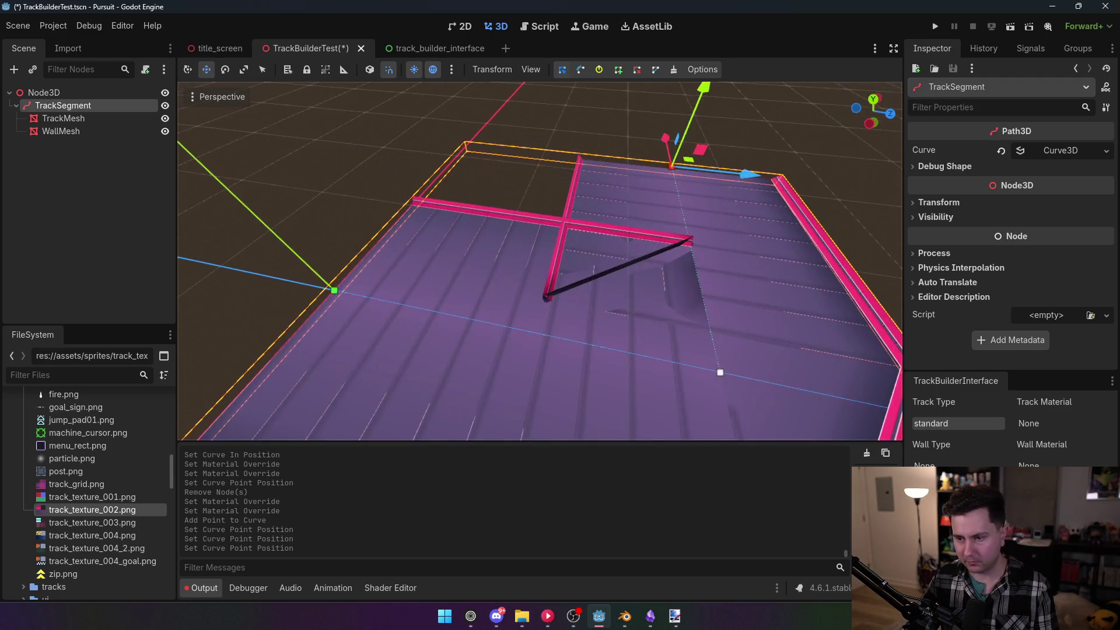
{"action": "scroll", "coordinate": [539, 260], "scroll_direction": "down", "scroll_amount": 6}
{"action": "left_click_drag", "start_coordinate": [539, 261], "coordinate": [592, 232]}
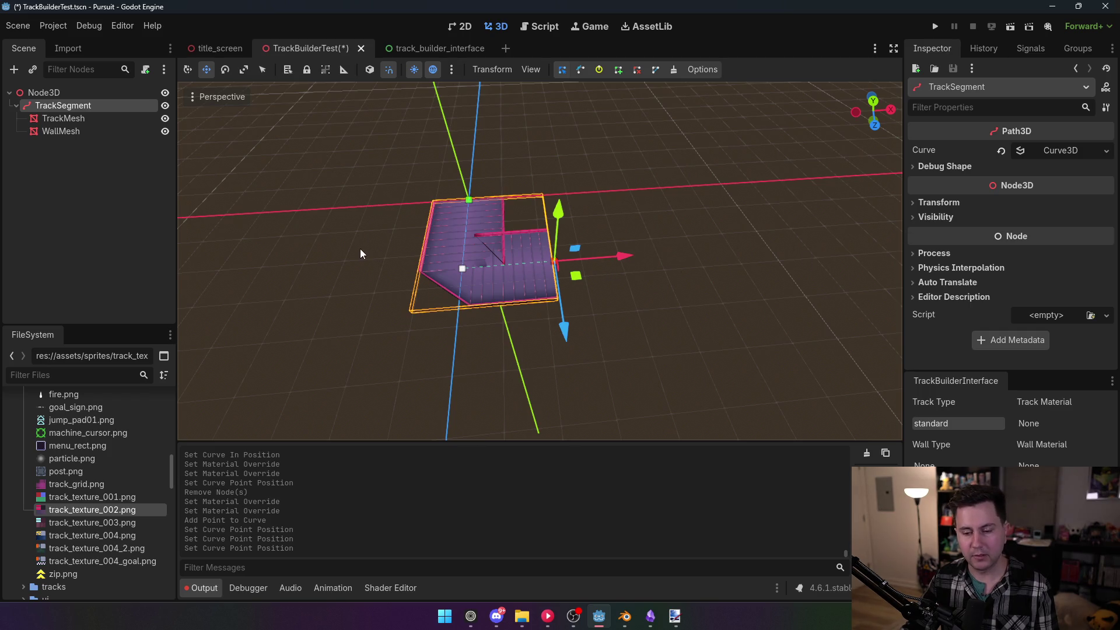
{"action": "left_click_drag", "start_coordinate": [353, 272], "coordinate": [525, 251]}
{"action": "scroll", "coordinate": [532, 274], "scroll_direction": "up", "scroll_amount": 5}
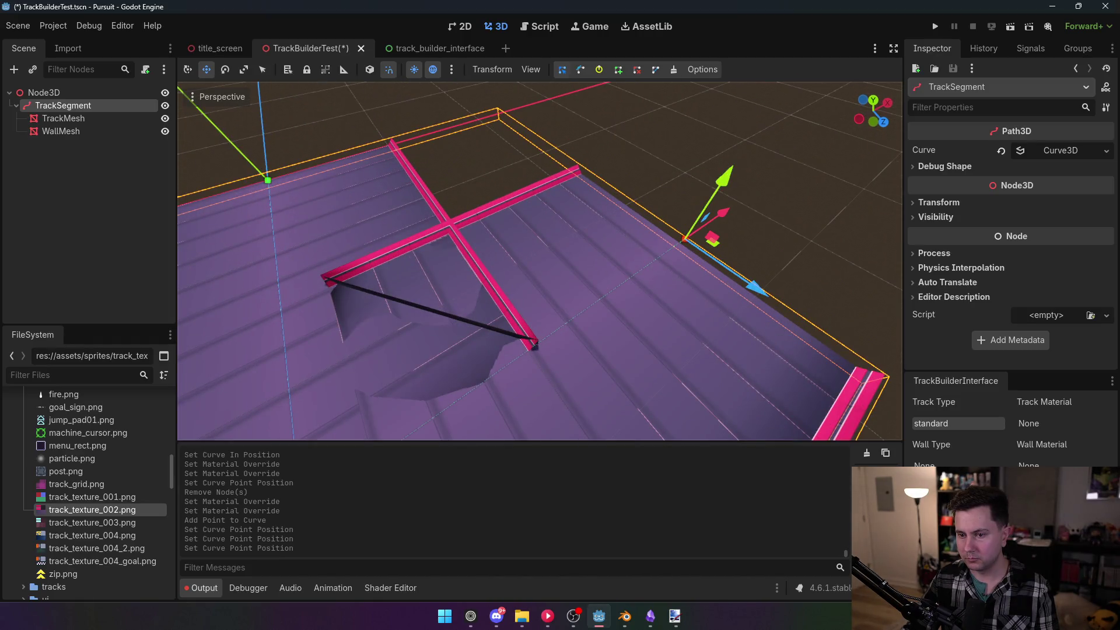
{"action": "scroll", "coordinate": [539, 261], "scroll_direction": "down", "scroll_amount": 6}
{"action": "mouse_move", "coordinate": [539, 261]}
{"action": "left_mouse_down"}
{"action": "mouse_move", "coordinate": [799, 246]}
{"action": "mouse_move", "coordinate": [334, 271]}
{"action": "left_mouse_up"}
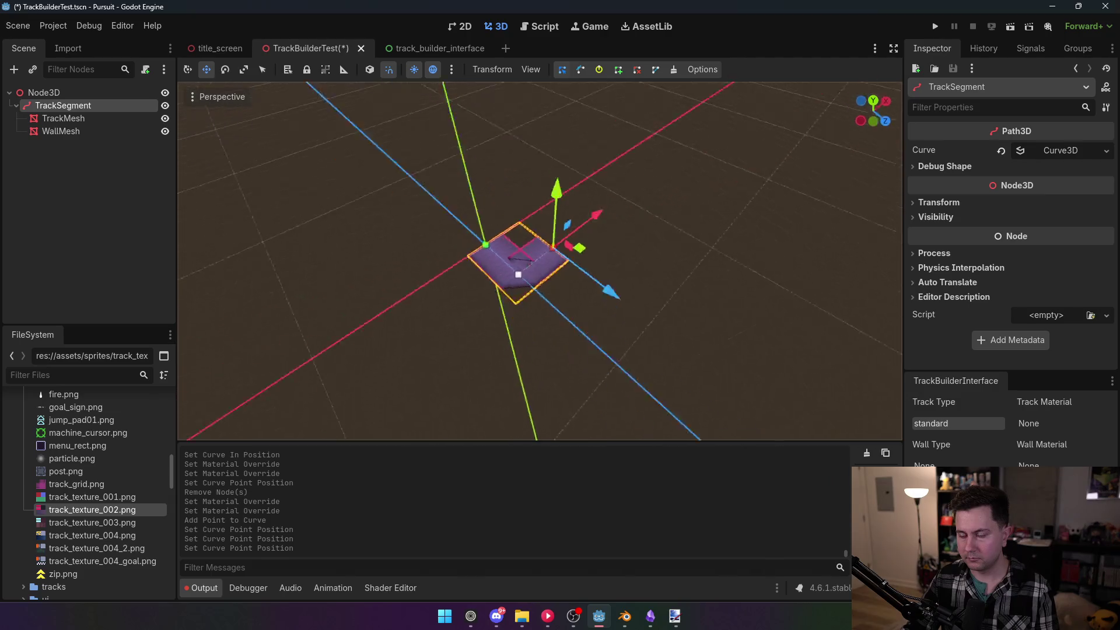
{"action": "scroll", "coordinate": [556, 303], "scroll_direction": "up", "scroll_amount": 5}
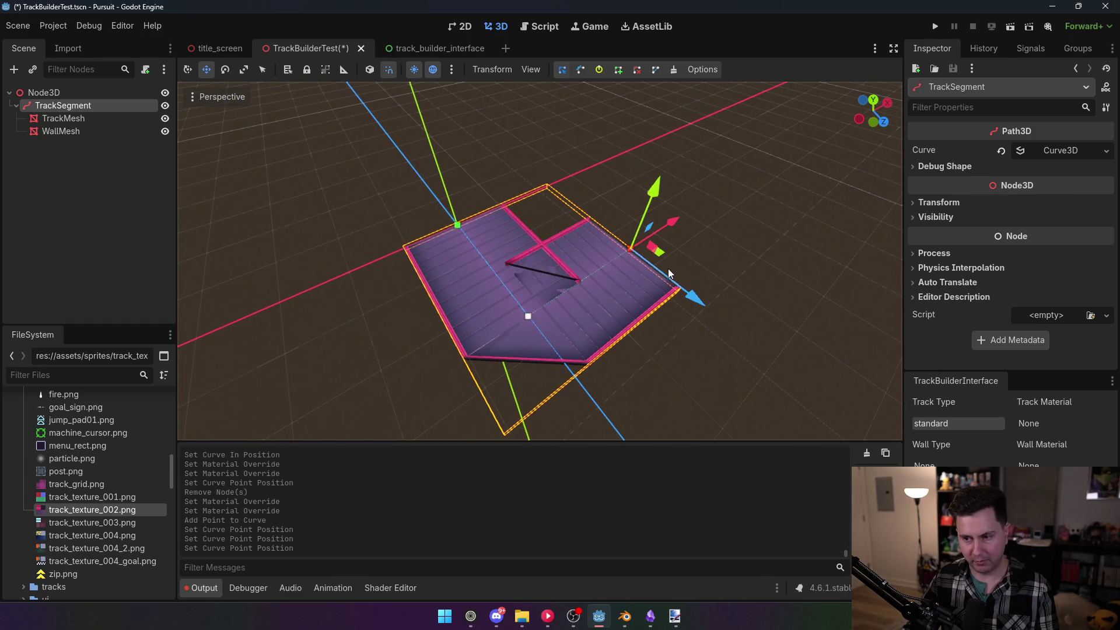
{"action": "left_click_drag", "start_coordinate": [669, 274], "coordinate": [874, 449]}
{"action": "mouse_move", "coordinate": [622, 266]}
{"action": "left_mouse_down"}
{"action": "mouse_move", "coordinate": [671, 257]}
{"action": "mouse_move", "coordinate": [627, 327]}
{"action": "left_mouse_up"}
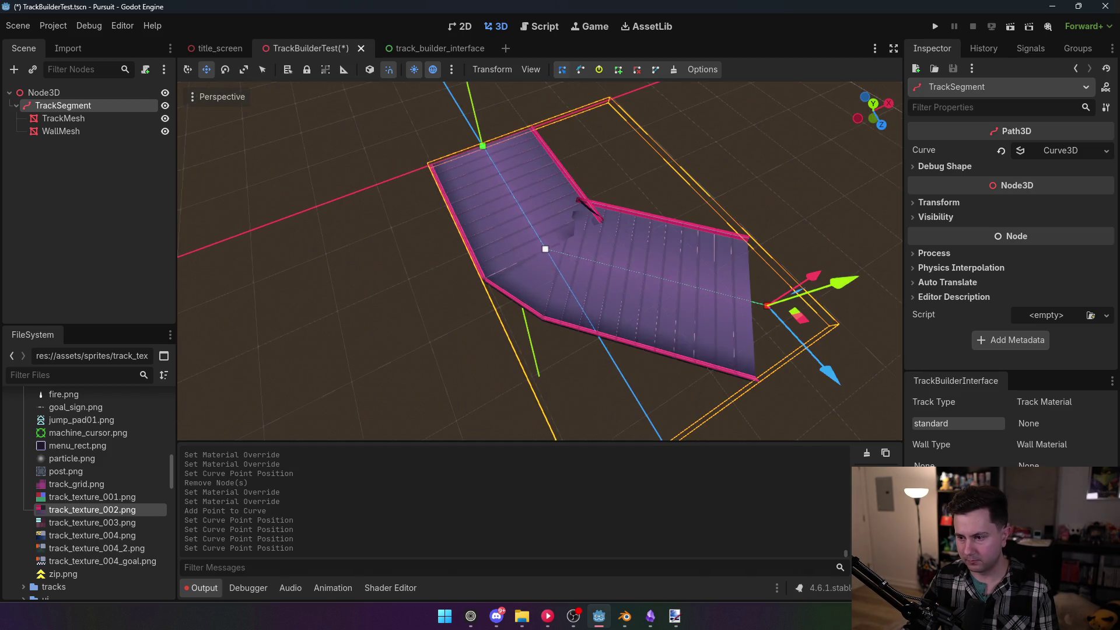
In top view, drag out the middle curve point's handle to round the corner
{"action": "left_click", "coordinate": [545, 250]}
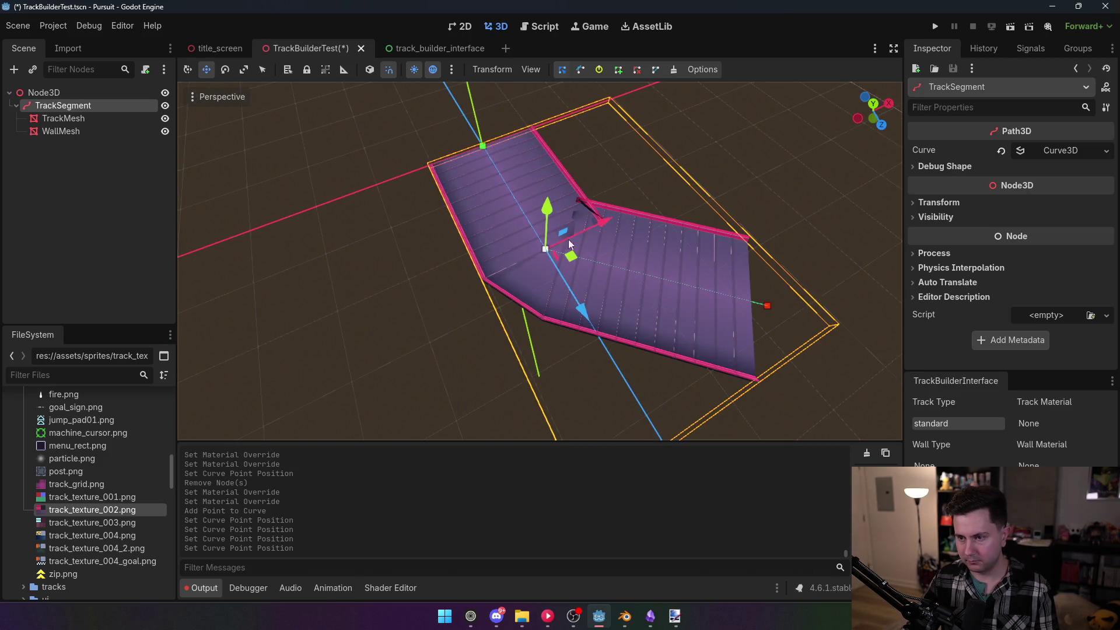
{"action": "left_click", "coordinate": [875, 107]}
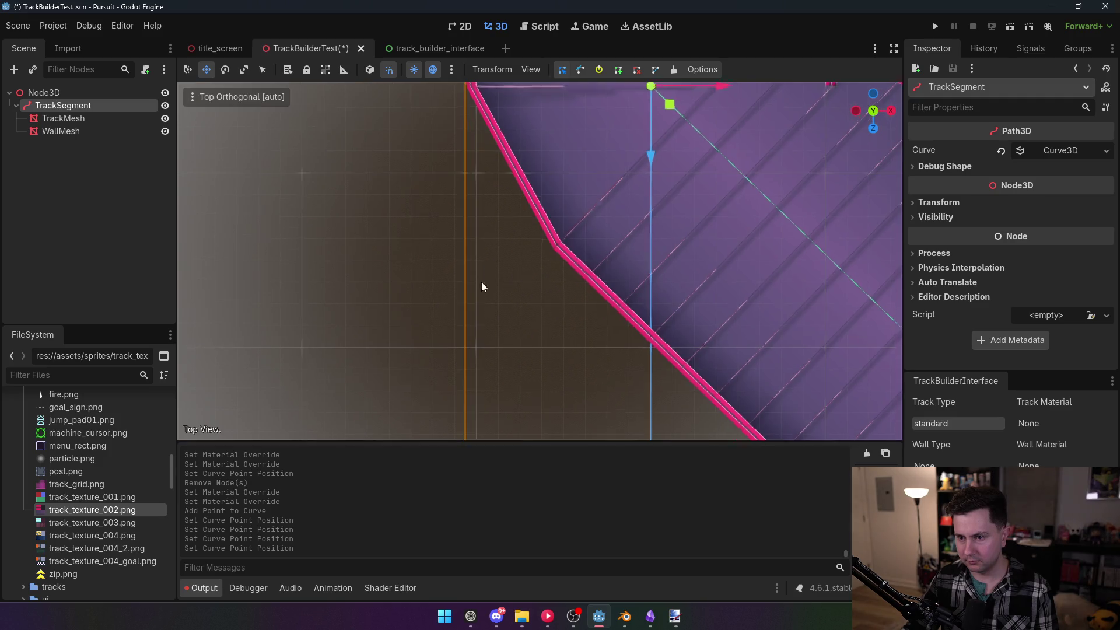
{"action": "scroll", "coordinate": [484, 264], "scroll_direction": "down", "scroll_amount": 4}
{"action": "scroll", "coordinate": [516, 266], "scroll_direction": "down", "scroll_amount": 3}
{"action": "left_click", "coordinate": [580, 69]}
{"action": "mouse_move", "coordinate": [558, 243]}
{"action": "left_mouse_down"}
{"action": "mouse_move", "coordinate": [558, 292]}
{"action": "mouse_move", "coordinate": [572, 316]}
{"action": "mouse_move", "coordinate": [558, 317]}
{"action": "left_mouse_up"}
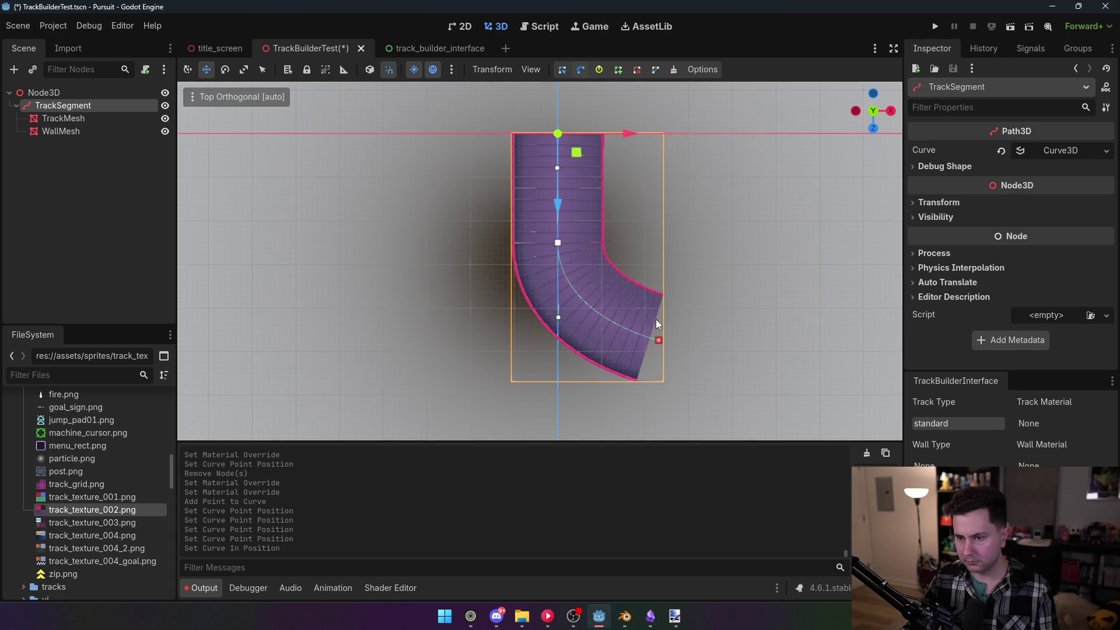
Select the TrackMesh, clear the selection and orbit into perspective to check the curved track
{"action": "scroll", "coordinate": [656, 319], "scroll_direction": "up", "scroll_amount": 10}
{"action": "scroll", "coordinate": [491, 245], "scroll_direction": "down", "scroll_amount": 5}
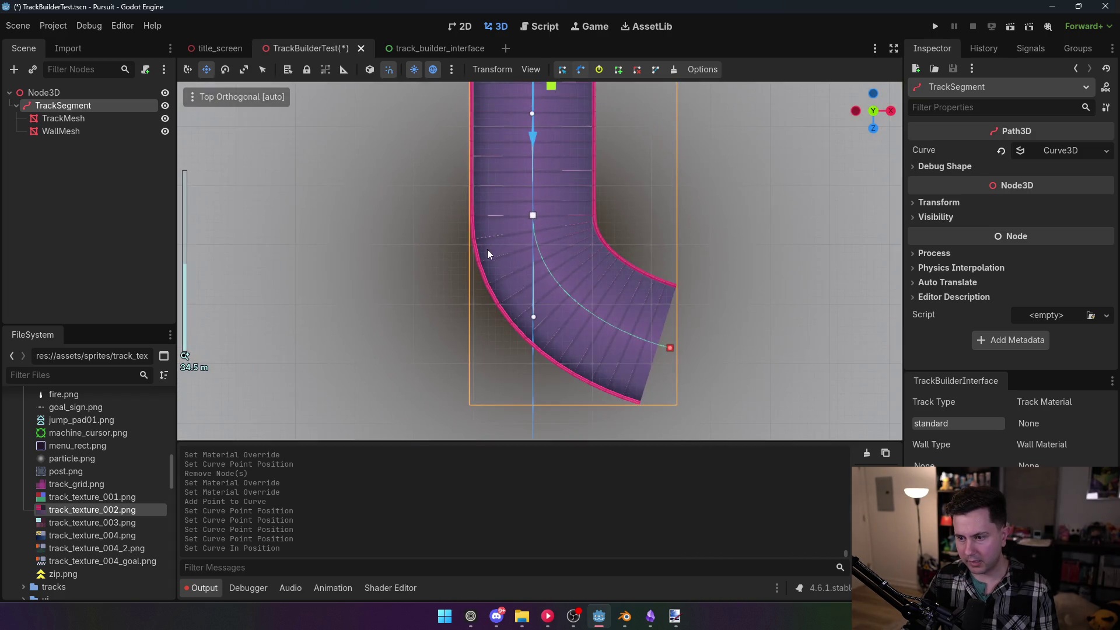
{"action": "left_click", "coordinate": [513, 291]}
{"action": "left_click", "coordinate": [432, 307]}
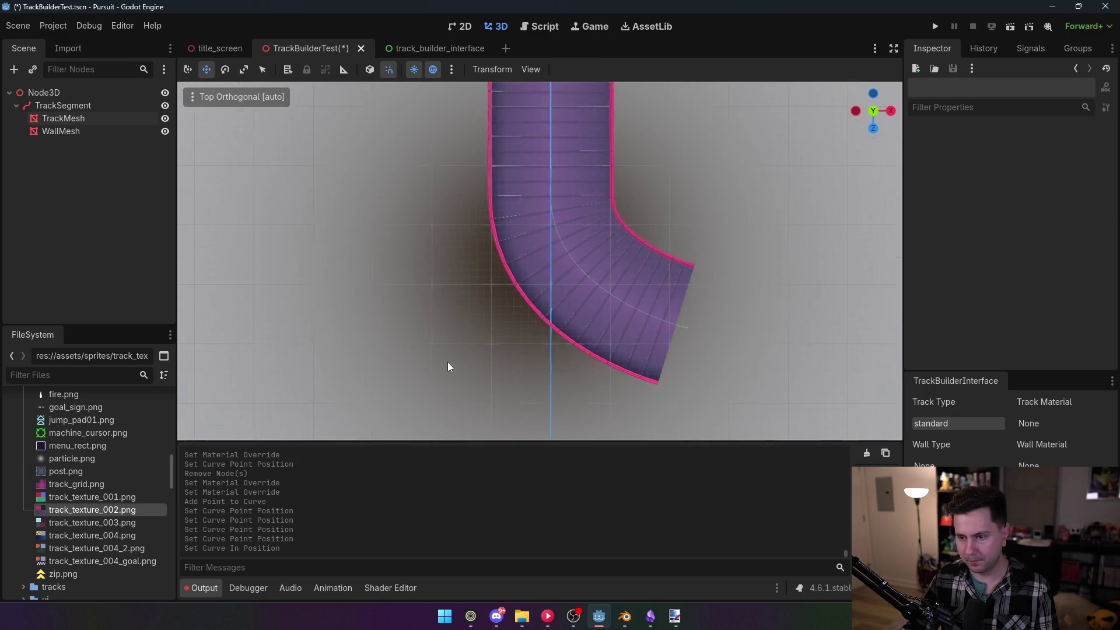
{"action": "mouse_move", "coordinate": [447, 314]}
{"action": "left_mouse_down"}
{"action": "mouse_move", "coordinate": [446, 163]}
{"action": "mouse_move", "coordinate": [446, 210]}
{"action": "mouse_move", "coordinate": [764, 218]}
{"action": "mouse_move", "coordinate": [409, 328]}
{"action": "left_mouse_up"}
Apply track_texture_003.png, then track_texture_004.png to the track surface and walls for blue with yellow-patterned edges
{"action": "left_click", "coordinate": [89, 528]}
{"action": "mouse_move", "coordinate": [88, 528]}
{"action": "left_mouse_down"}
{"action": "mouse_move", "coordinate": [142, 518]}
{"action": "mouse_move", "coordinate": [457, 344]}
{"action": "left_mouse_up"}
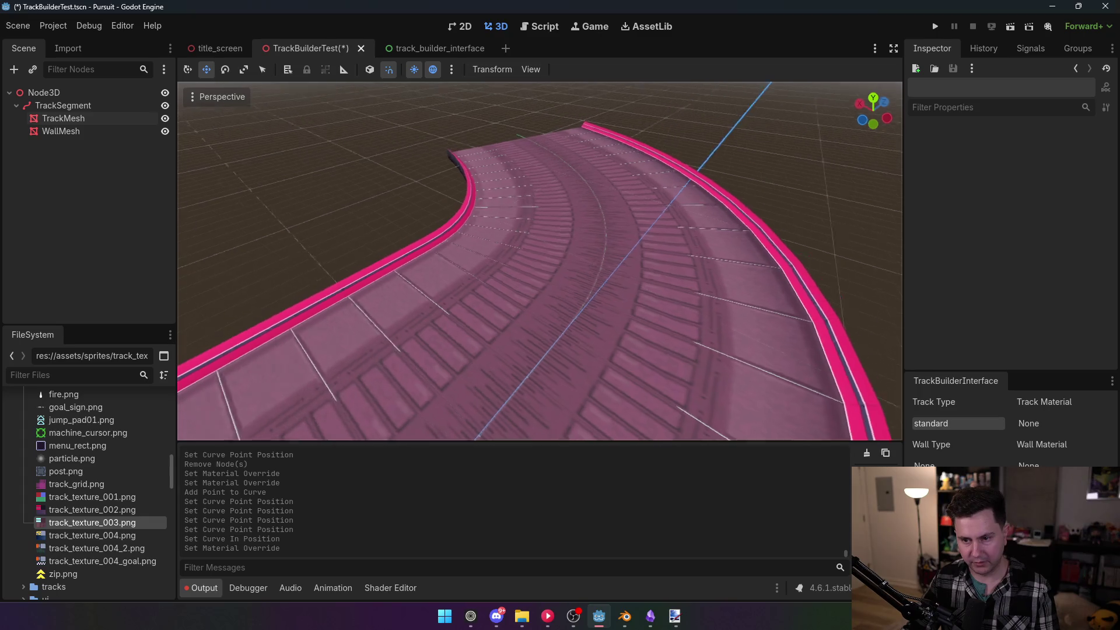
{"action": "mouse_move", "coordinate": [92, 535]}
{"action": "left_mouse_down"}
{"action": "mouse_move", "coordinate": [212, 461]}
{"action": "mouse_move", "coordinate": [467, 379]}
{"action": "left_mouse_up"}
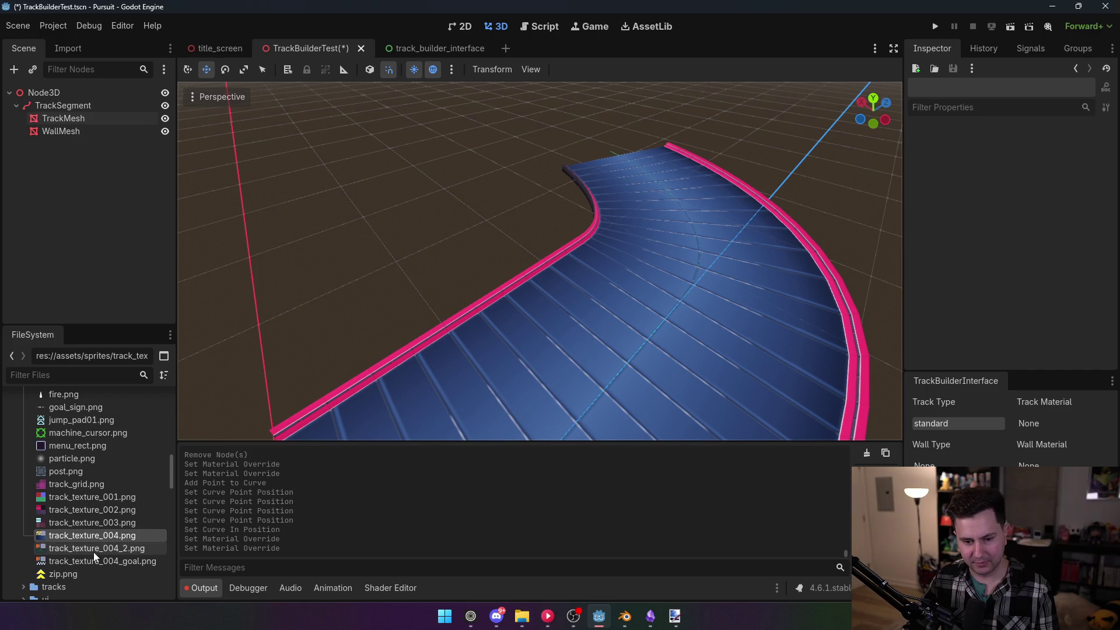
{"action": "mouse_move", "coordinate": [92, 536]}
{"action": "left_mouse_down"}
{"action": "mouse_move", "coordinate": [262, 502]}
{"action": "mouse_move", "coordinate": [418, 350]}
{"action": "left_mouse_up"}
{"action": "scroll", "coordinate": [540, 261], "scroll_direction": "down", "scroll_amount": 5}
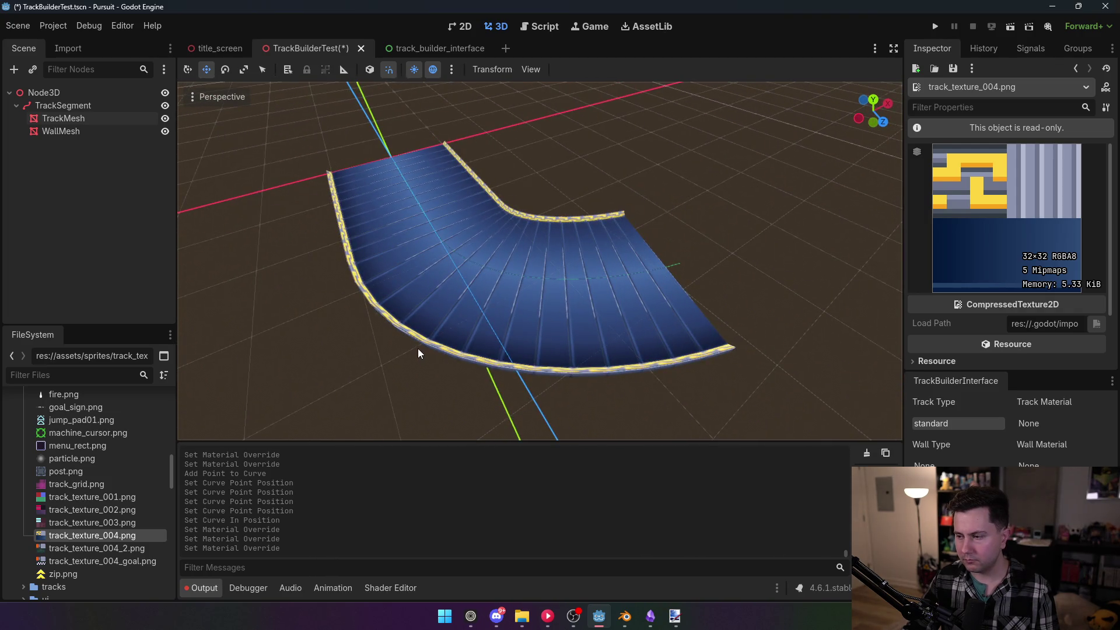